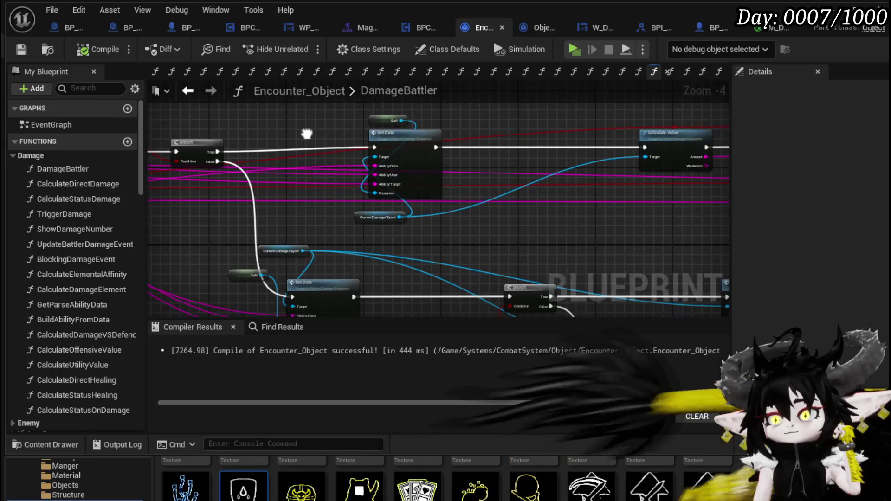
# Open Object_DamageSequence's TypeCheck function through SetData and centre its Switch on String node.
pyautogui.doubleClick(321, 246)
pyautogui.scroll(-2, 433, 195)
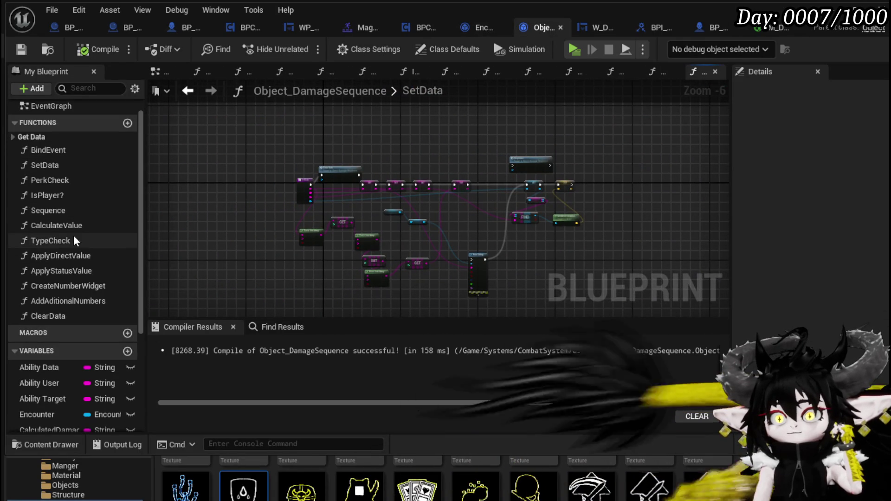
pyautogui.doubleClick(50, 240)
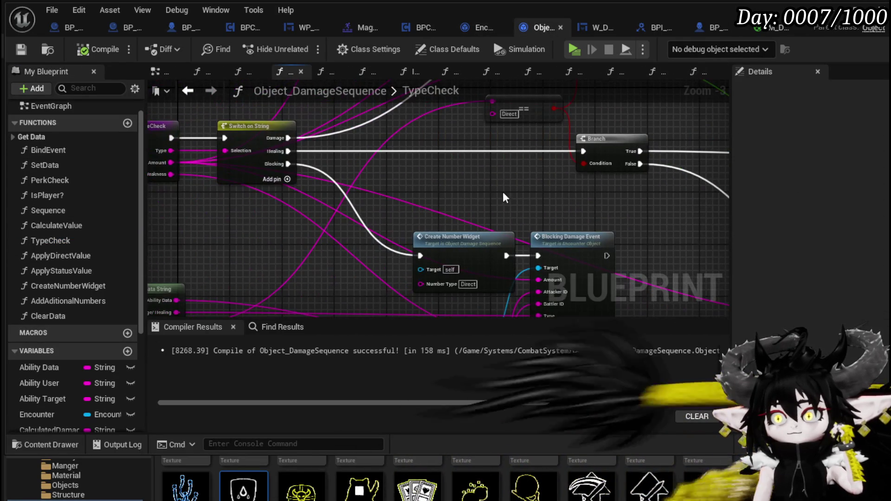
pyautogui.scroll(2, 280, 215)
pyautogui.moveTo(294, 225)
pyautogui.mouseDown()
pyautogui.moveTo(254, 132)
pyautogui.moveTo(287, 223)
pyautogui.moveTo(229, 152)
pyautogui.moveTo(247, 169)
pyautogui.moveTo(281, 170)
pyautogui.moveTo(281, 183)
pyautogui.mouseUp()
pyautogui.scroll(-2, 229, 152)
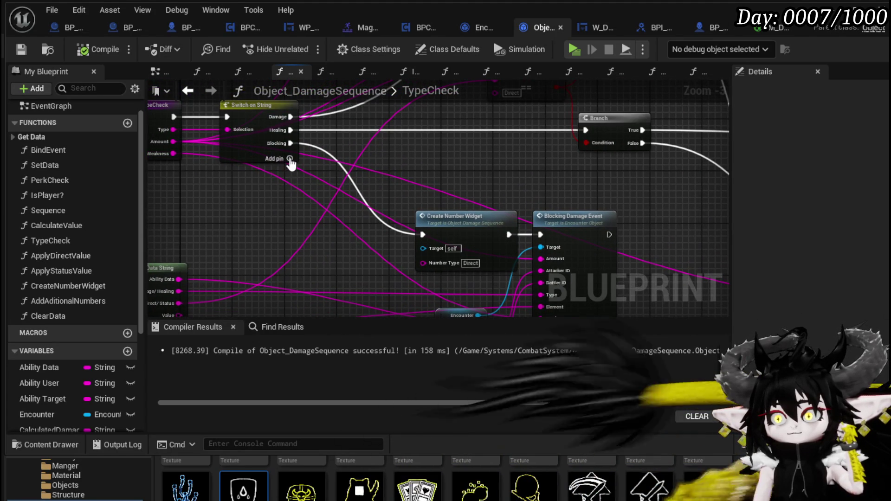
# Add a fourth case named Parry to TypeCheck's Switch on String.
pyautogui.click(256, 174)
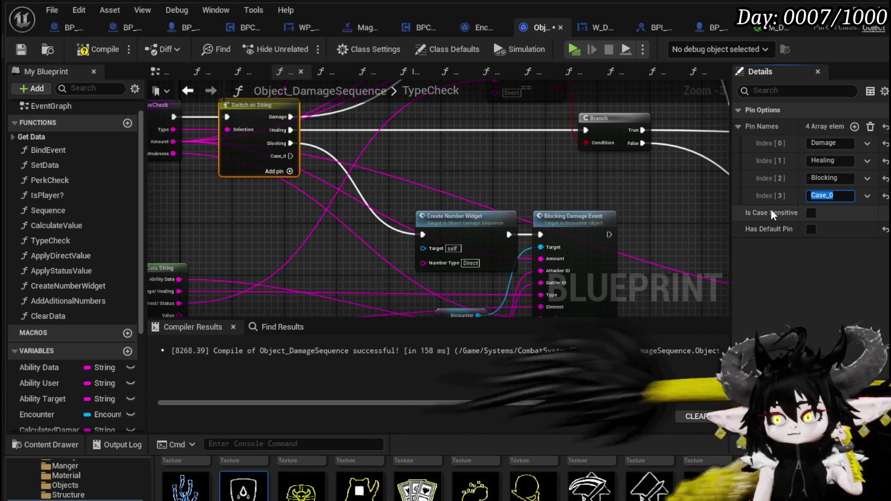
pyautogui.write('Parry')
pyautogui.press('Return')
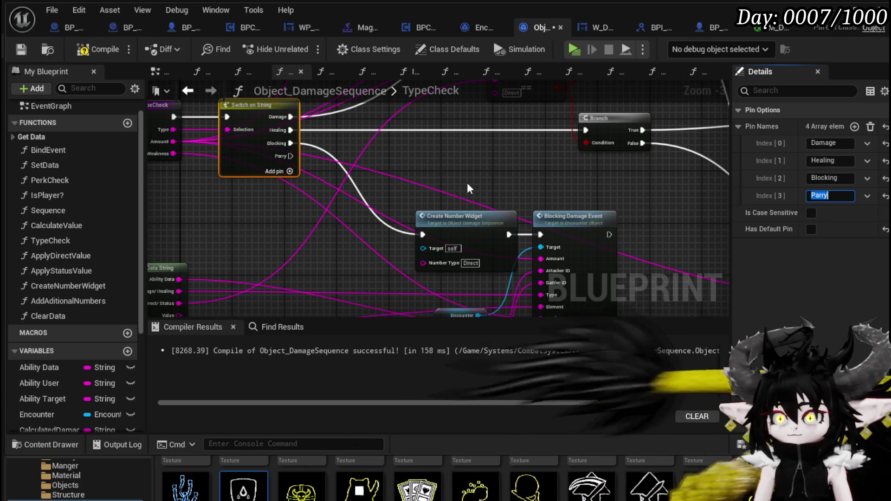
# Wire the Parry case into a second Create Number Widget and compile Object_DamageSequence.
pyautogui.click(459, 218)
pyautogui.moveTo(411, 318)
pyautogui.mouseDown()
pyautogui.moveTo(421, 278)
pyautogui.moveTo(348, 274)
pyautogui.moveTo(332, 209)
pyautogui.mouseUp()
pyautogui.moveTo(290, 161)
pyautogui.mouseDown()
pyautogui.moveTo(359, 299)
pyautogui.moveTo(400, 310)
pyautogui.moveTo(408, 186)
pyautogui.moveTo(384, 225)
pyautogui.moveTo(318, 243)
pyautogui.moveTo(301, 235)
pyautogui.moveTo(279, 199)
pyautogui.mouseUp()
pyautogui.moveTo(460, 279); pyautogui.dragTo(467, 278)
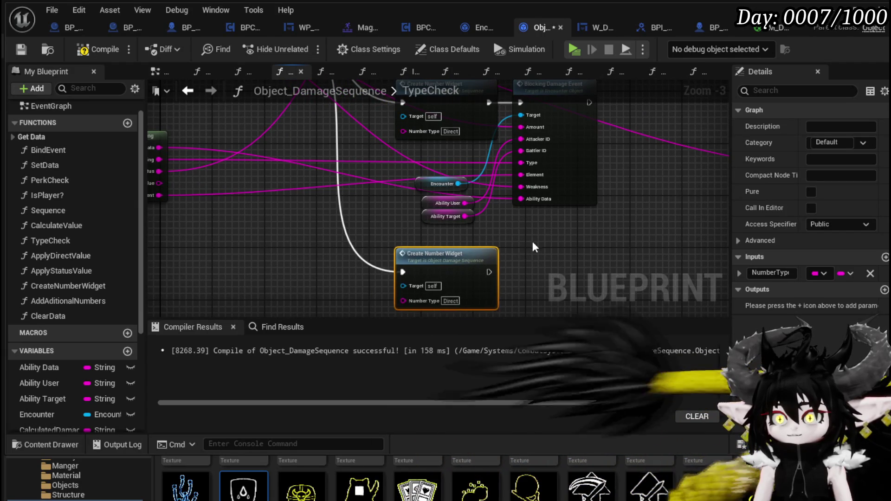
pyautogui.click(521, 248)
pyautogui.scroll(-1, 510, 260)
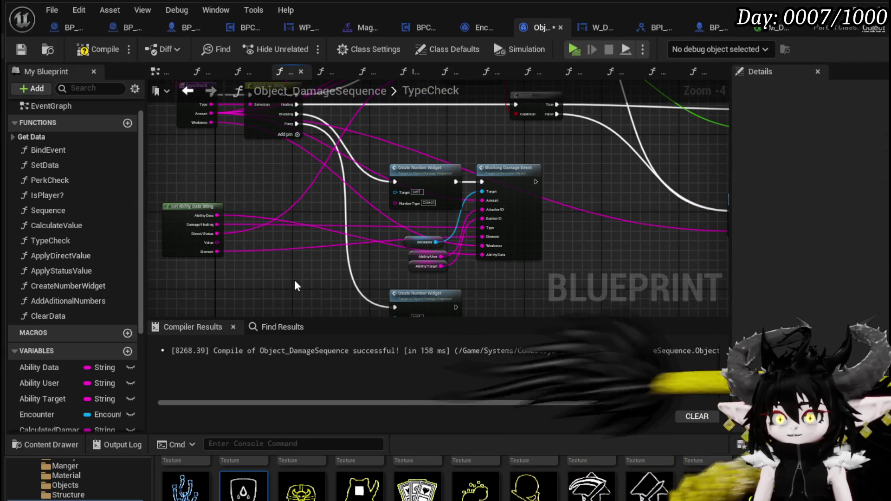
pyautogui.moveTo(294, 279)
pyautogui.mouseDown()
pyautogui.moveTo(288, 225)
pyautogui.moveTo(301, 259)
pyautogui.mouseUp()
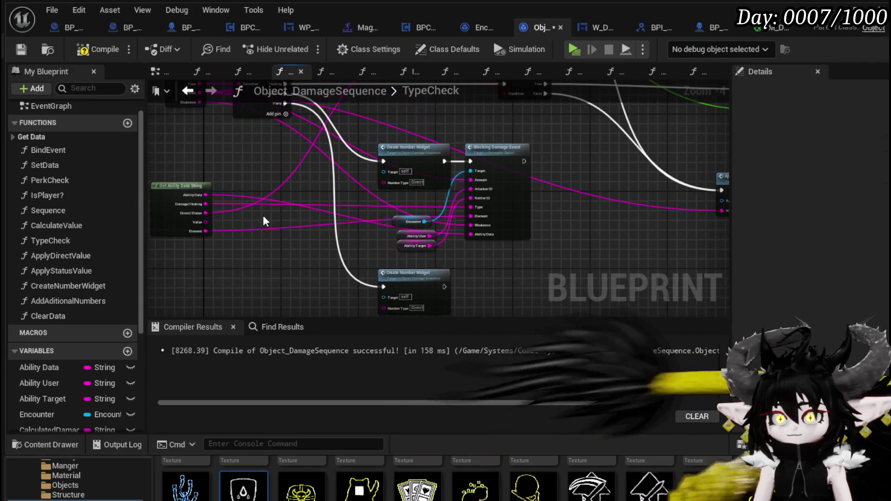
pyautogui.click(14, 50)
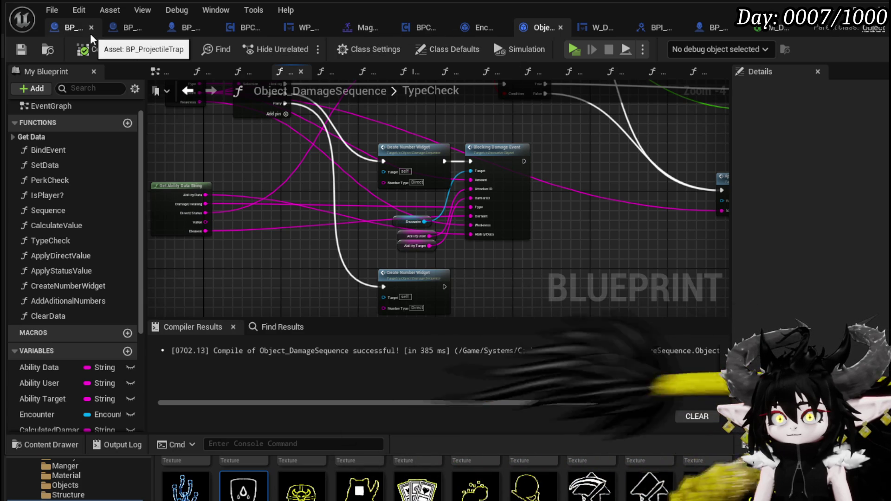
# In BP_ThirdPersonCharacter, change the Append strings to Parry and Single and compile.
pyautogui.scroll(2, 286, 185)
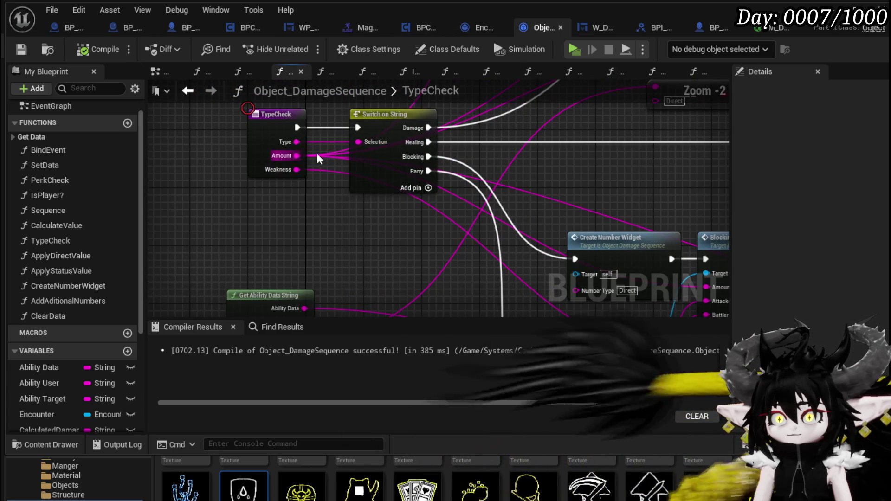
pyautogui.moveTo(288, 171); pyautogui.dragTo(370, 192)
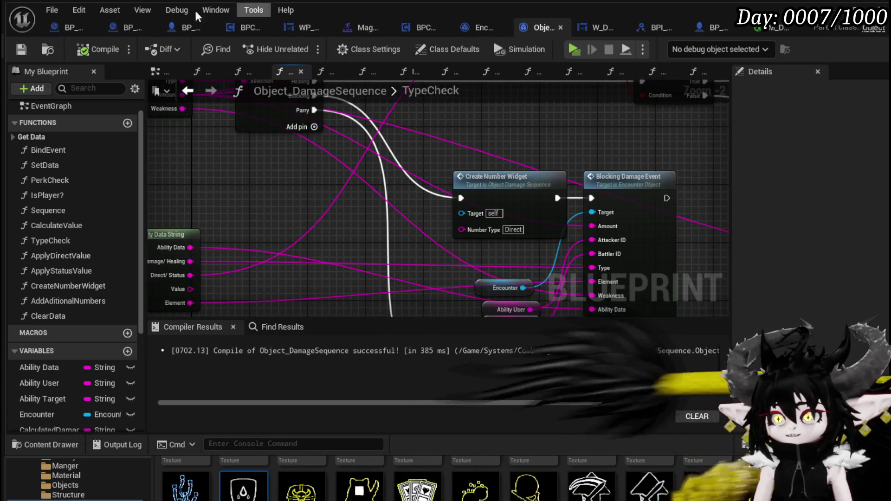
pyautogui.click(176, 28)
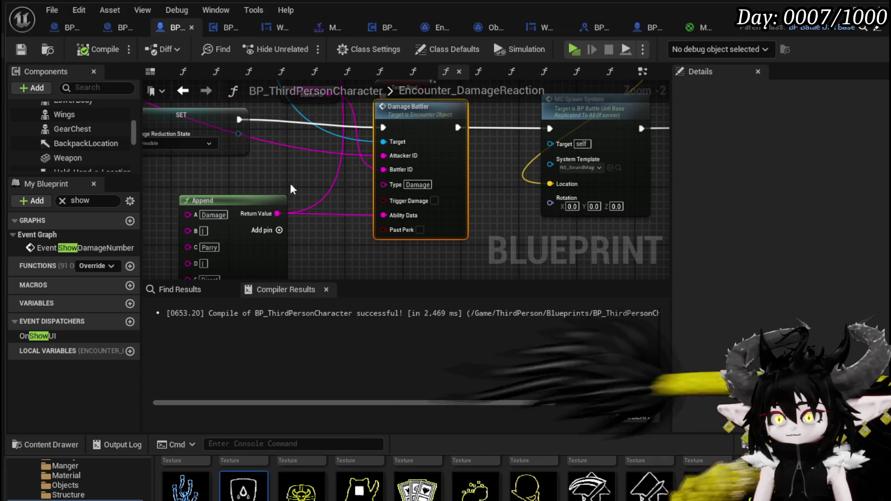
pyautogui.moveTo(216, 225)
pyautogui.mouseDown()
pyautogui.moveTo(225, 230)
pyautogui.moveTo(304, 170)
pyautogui.mouseUp()
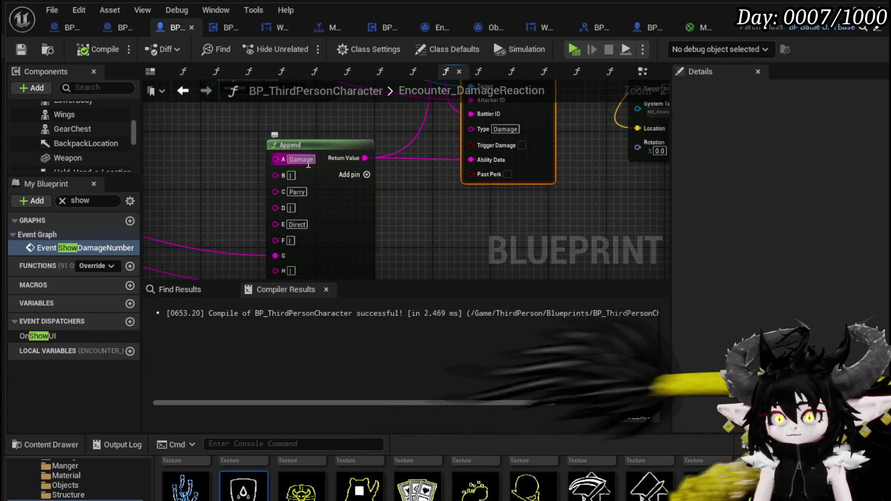
pyautogui.write('Parry')
pyautogui.click(514, 215)
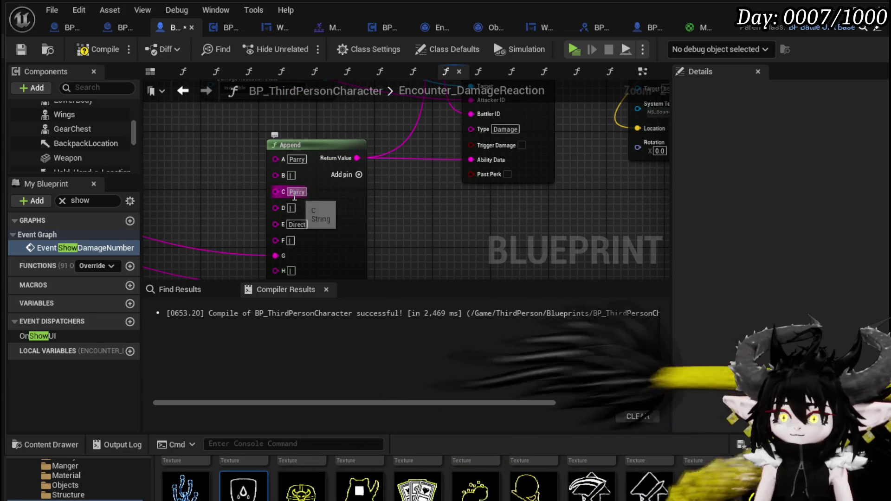
pyautogui.write('Single')
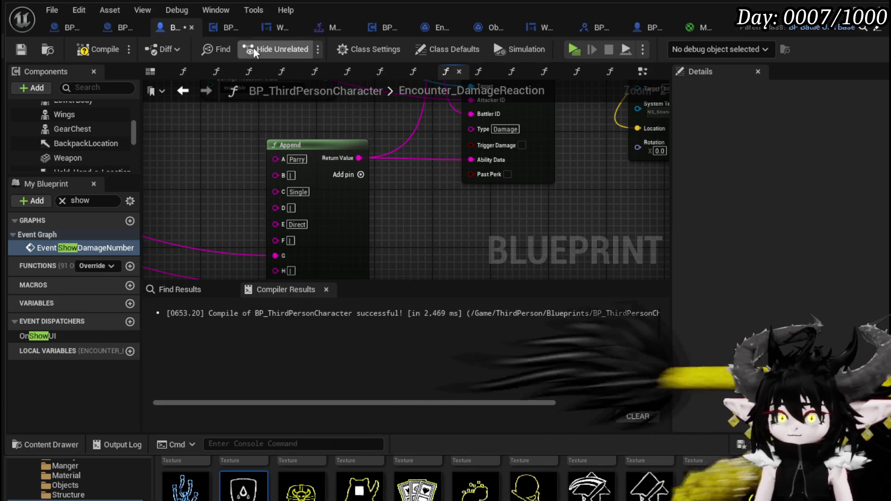
pyautogui.click(19, 48)
pyautogui.hotkey('alt', 'Tab')
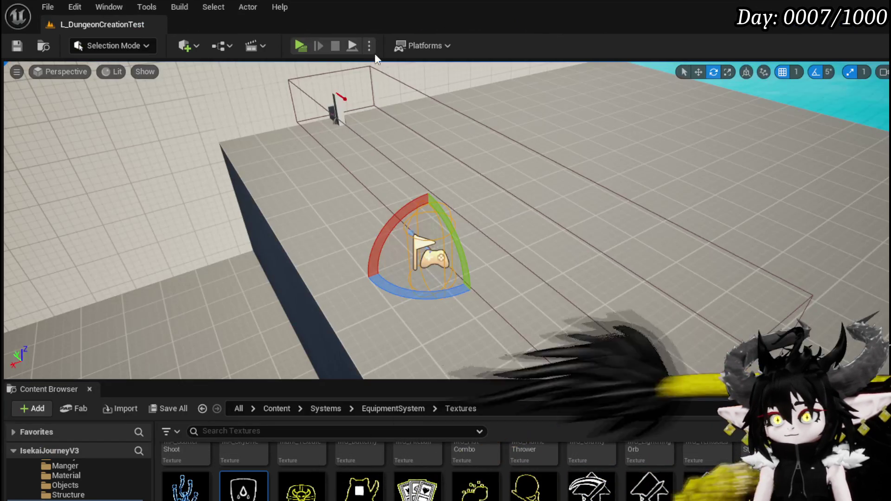
# Play-test the game in Standalone and choose the X response in the battle prompt.
pyautogui.hotkey('alt', 'Tab')
pyautogui.press('w')
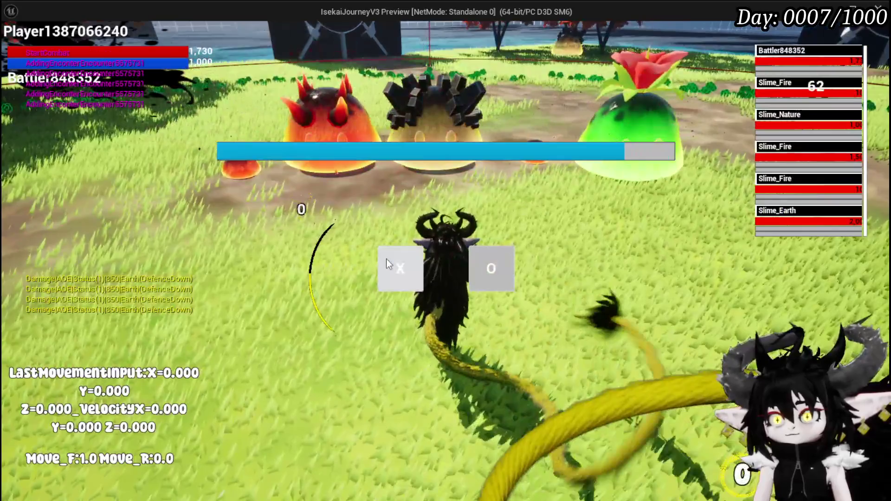
pyautogui.click(387, 259)
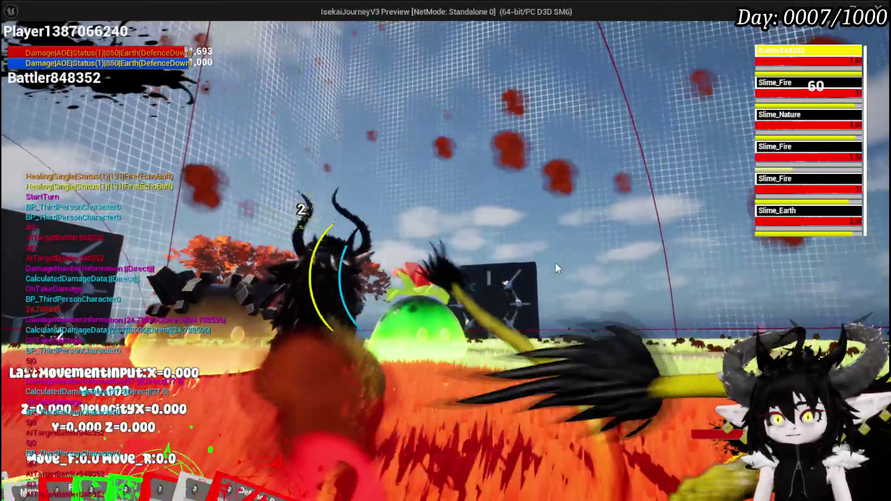
# Stop the play-test, save, and return to BP_ThirdPersonCharacter's Encounter_DamageReaction graph.
pyautogui.press('Escape')
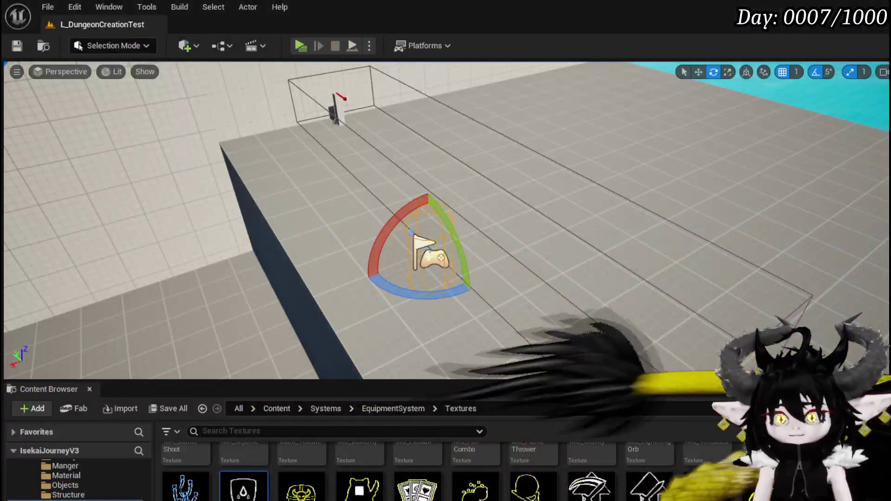
pyautogui.hotkey('ctrl', 's')
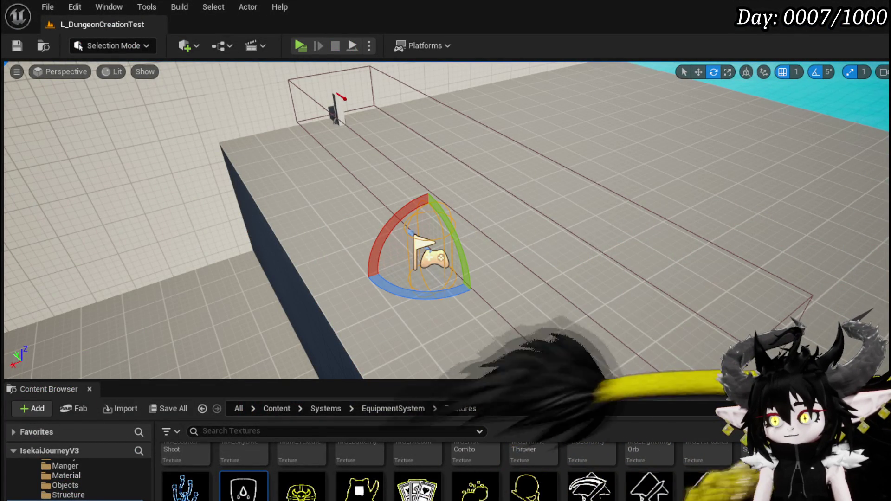
pyautogui.hotkey('alt', 'Tab')
pyautogui.scroll(3, 427, 224)
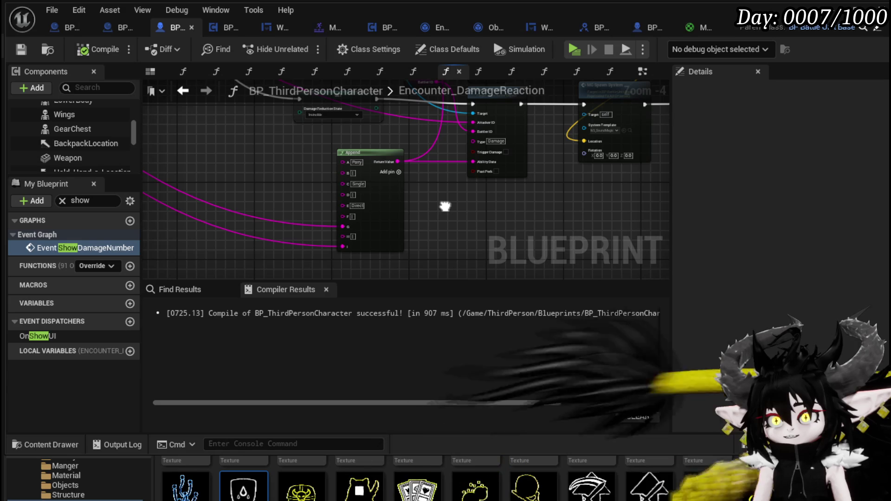
# Duplicate the Parry/Single/Direct Append node and place the copy beside the original.
pyautogui.moveTo(445, 206)
pyautogui.mouseDown()
pyautogui.moveTo(442, 215)
pyautogui.moveTo(328, 199)
pyautogui.moveTo(413, 182)
pyautogui.moveTo(605, 223)
pyautogui.mouseUp()
pyautogui.moveTo(388, 256); pyautogui.dragTo(311, 240)
pyautogui.moveTo(365, 131)
pyautogui.mouseDown()
pyautogui.moveTo(334, 184)
pyautogui.moveTo(327, 84)
pyautogui.mouseUp()
pyautogui.hotkey('ctrl', 'v')
pyautogui.moveTo(239, 200); pyautogui.dragTo(295, 225)
# Wire string inputs into the duplicated Append's C and E pins.
pyautogui.scroll(4, 305, 163)
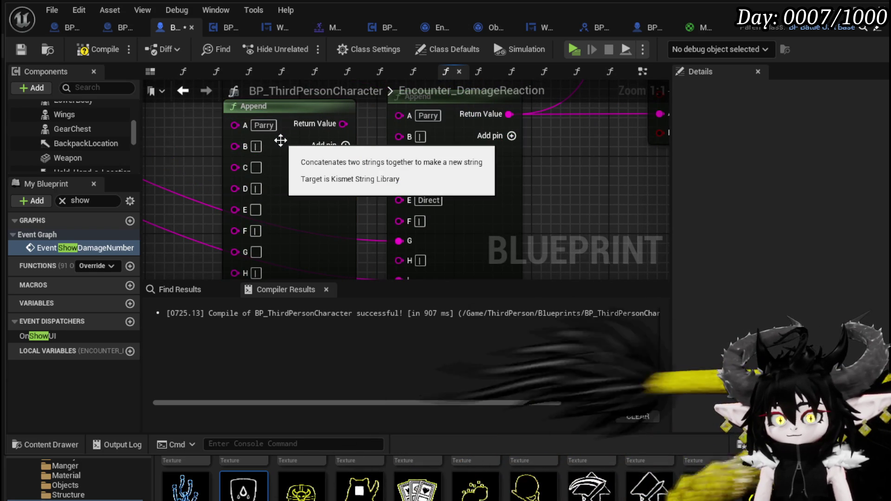
pyautogui.scroll(-5, 281, 140)
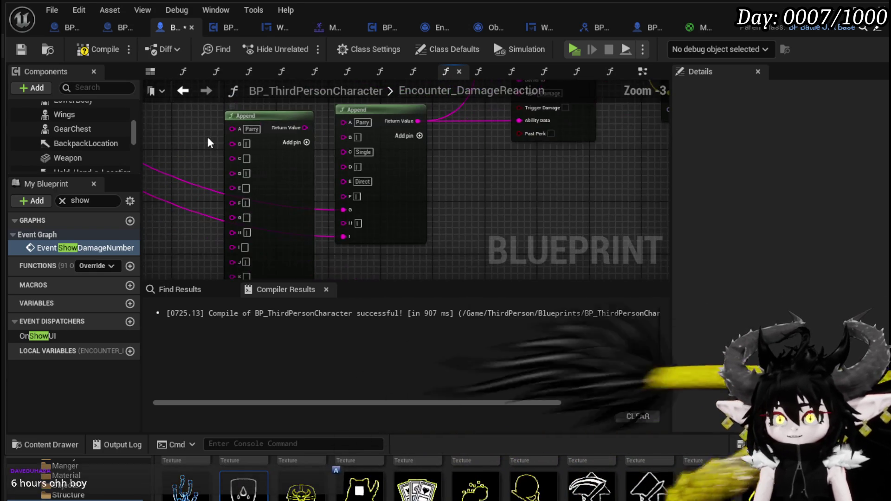
pyautogui.scroll(2, 302, 204)
pyautogui.scroll(-2, 325, 200)
pyautogui.scroll(2, 319, 226)
pyautogui.scroll(3, 302, 226)
pyautogui.moveTo(352, 175)
pyautogui.mouseDown()
pyautogui.moveTo(327, 338)
pyautogui.moveTo(344, 93)
pyautogui.moveTo(292, 237)
pyautogui.moveTo(297, 226)
pyautogui.mouseUp()
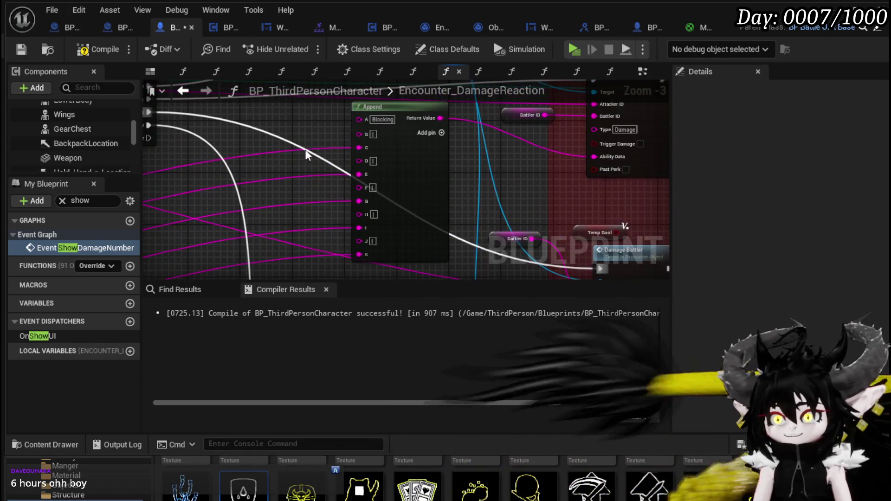
pyautogui.moveTo(358, 174)
pyautogui.mouseDown()
pyautogui.moveTo(363, 191)
pyautogui.moveTo(274, 267)
pyautogui.moveTo(299, 232)
pyautogui.mouseUp()
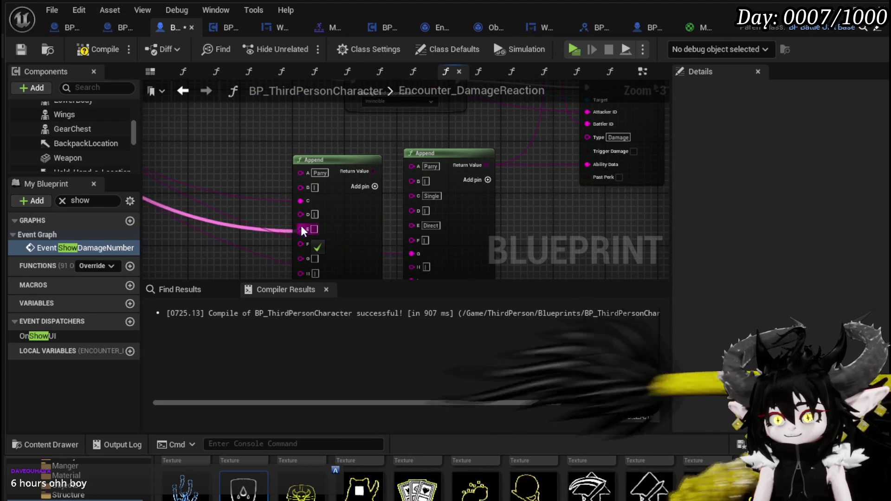
pyautogui.scroll(-2, 276, 264)
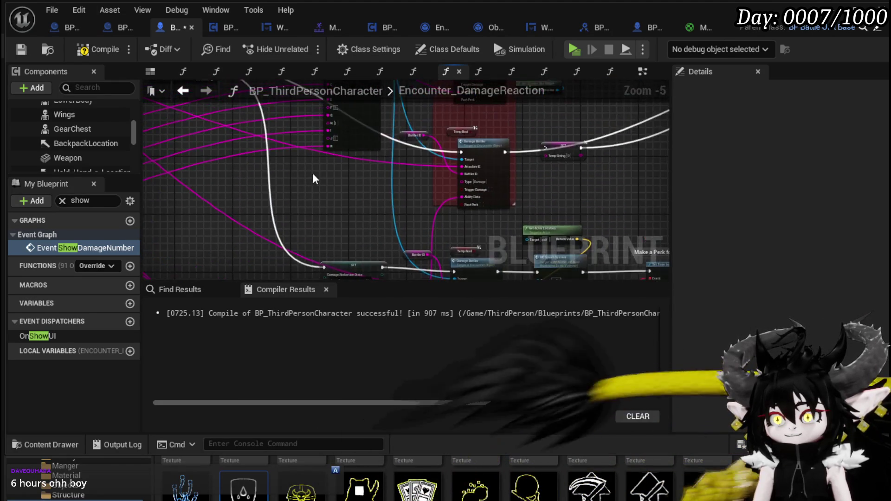
pyautogui.scroll(3, 325, 275)
pyautogui.scroll(-3, 326, 223)
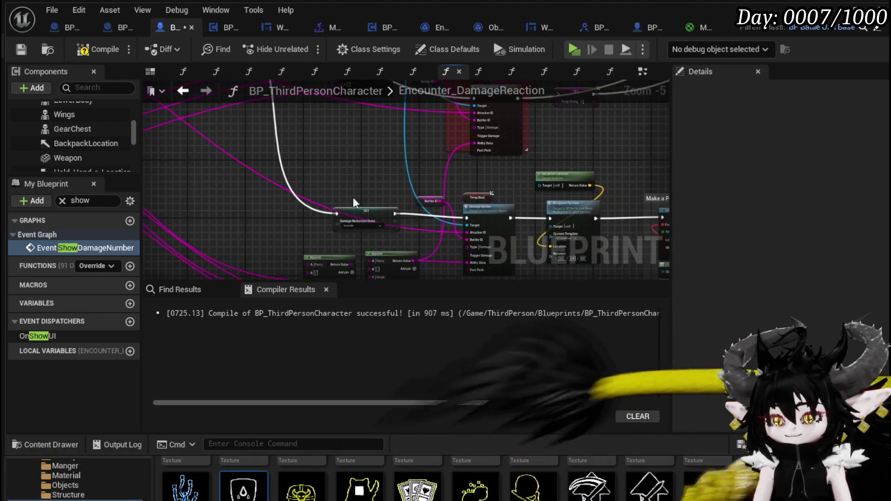
# Feed the Append result into Damage Battler's Ability Data and reposition both Append nodes.
pyautogui.moveTo(344, 187)
pyautogui.mouseDown()
pyautogui.moveTo(465, 195)
pyautogui.moveTo(467, 185)
pyautogui.mouseUp()
pyautogui.moveTo(390, 181)
pyautogui.mouseDown()
pyautogui.moveTo(394, 197)
pyautogui.moveTo(438, 234)
pyautogui.moveTo(414, 227)
pyautogui.mouseUp()
pyautogui.moveTo(365, 184)
pyautogui.mouseDown()
pyautogui.moveTo(348, 155)
pyautogui.moveTo(303, 156)
pyautogui.moveTo(295, 151)
pyautogui.moveTo(304, 137)
pyautogui.moveTo(281, 147)
pyautogui.mouseUp()
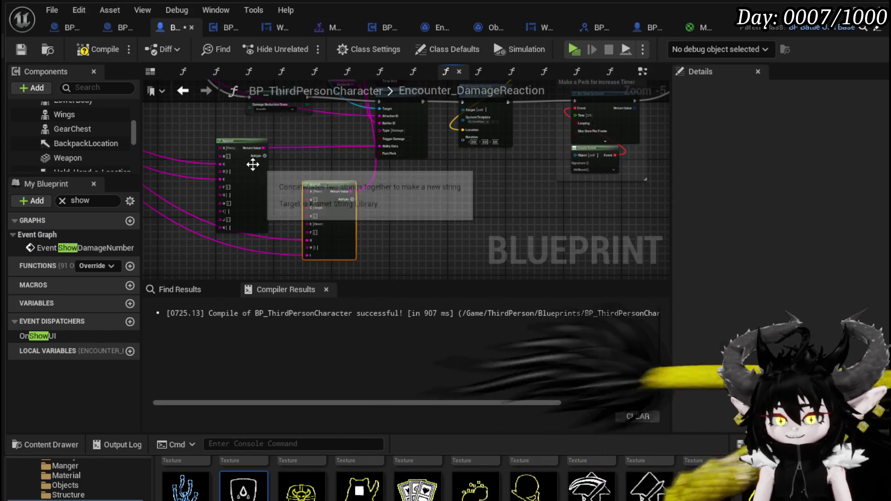
pyautogui.moveTo(323, 186); pyautogui.dragTo(411, 185)
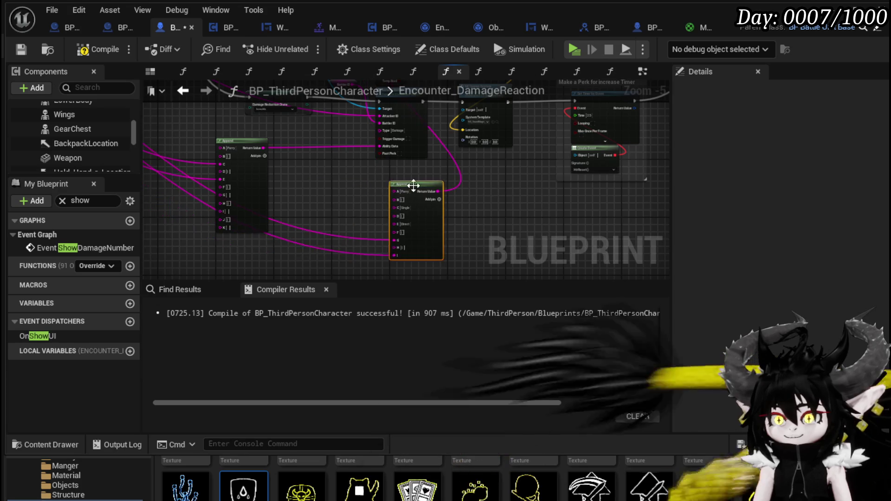
# Connect string wires into pins G and I of the Append nodes.
pyautogui.scroll(1, 360, 157)
pyautogui.scroll(1, 341, 188)
pyautogui.scroll(-2, 341, 188)
pyautogui.moveTo(341, 188)
pyautogui.mouseDown()
pyautogui.moveTo(353, 227)
pyautogui.moveTo(412, 261)
pyautogui.mouseUp()
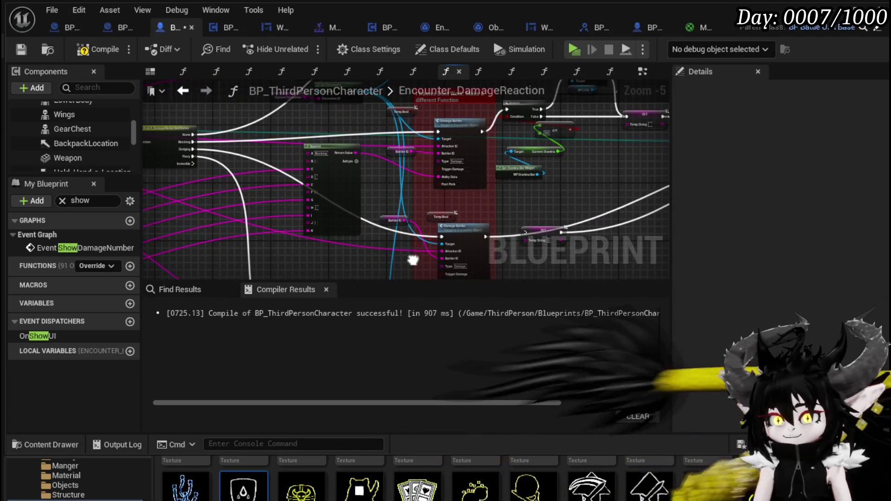
pyautogui.scroll(2, 254, 163)
pyautogui.moveTo(650, 273)
pyautogui.mouseDown()
pyautogui.moveTo(515, 239)
pyautogui.moveTo(468, 188)
pyautogui.moveTo(436, 113)
pyautogui.moveTo(491, 116)
pyautogui.moveTo(492, 163)
pyautogui.mouseUp()
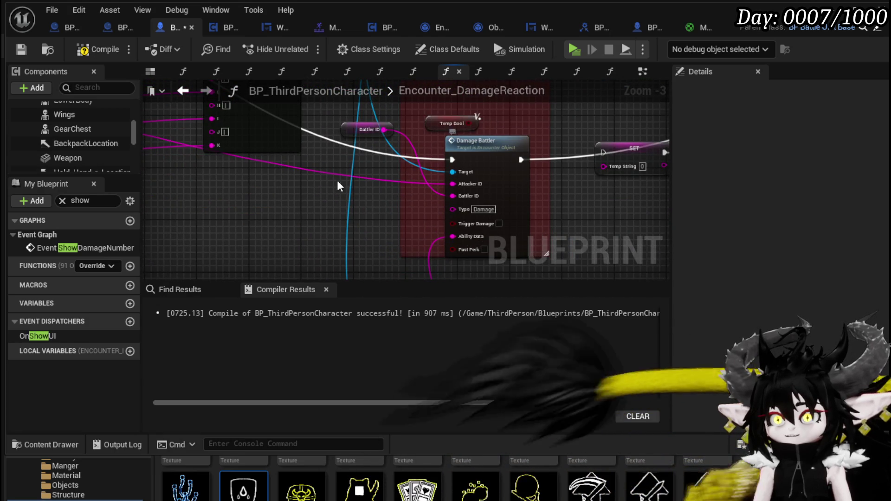
pyautogui.scroll(-2, 467, 241)
pyautogui.moveTo(467, 240); pyautogui.dragTo(528, 278)
pyautogui.scroll(2, 488, 236)
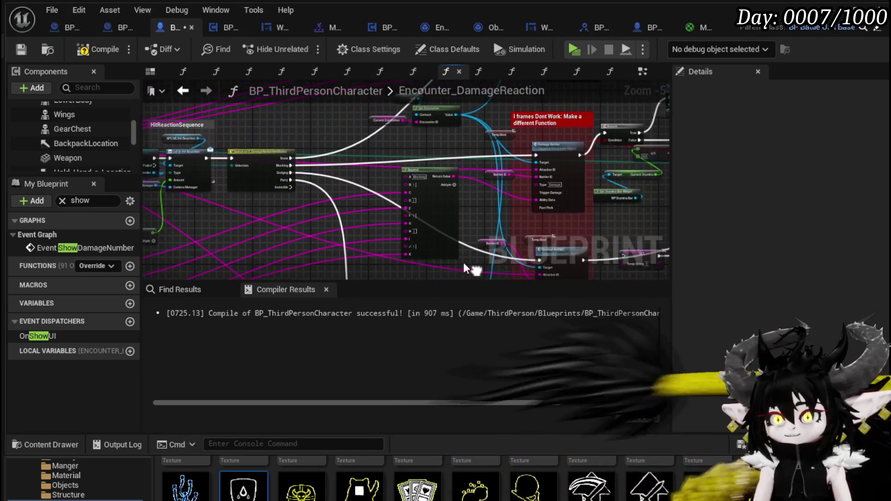
pyautogui.moveTo(544, 205); pyautogui.dragTo(364, 166)
pyautogui.scroll(-3, 365, 166)
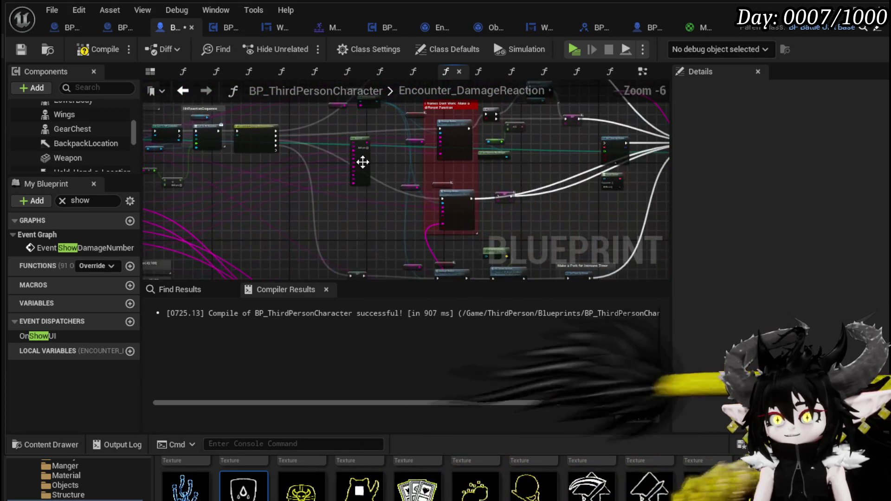
pyautogui.moveTo(359, 249); pyautogui.dragTo(402, 153)
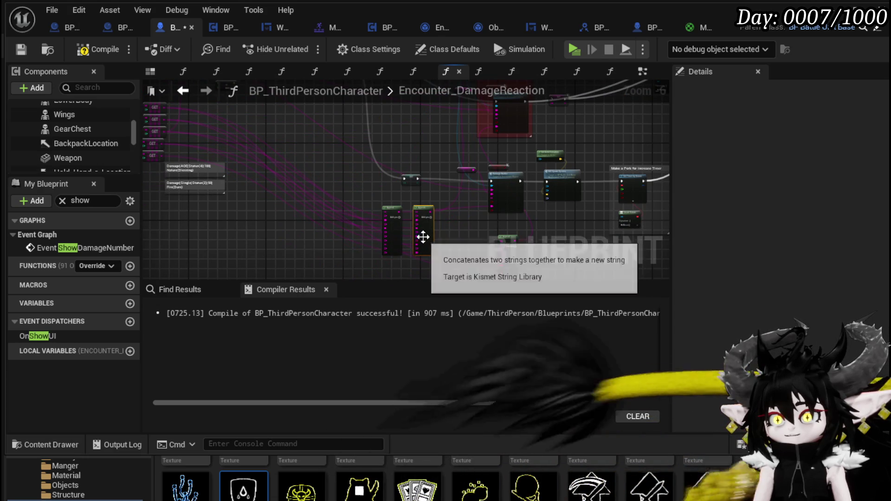
pyautogui.scroll(3, 559, 226)
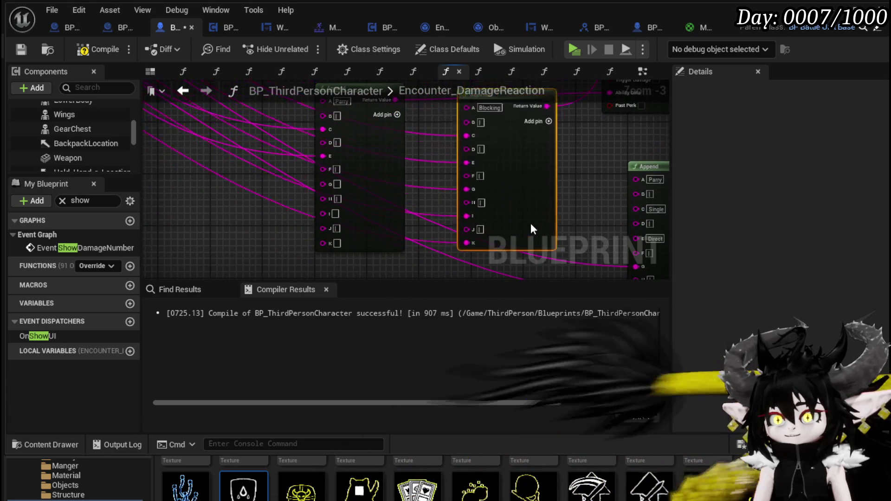
pyautogui.scroll(2, 489, 214)
pyautogui.moveTo(486, 205); pyautogui.dragTo(496, 244)
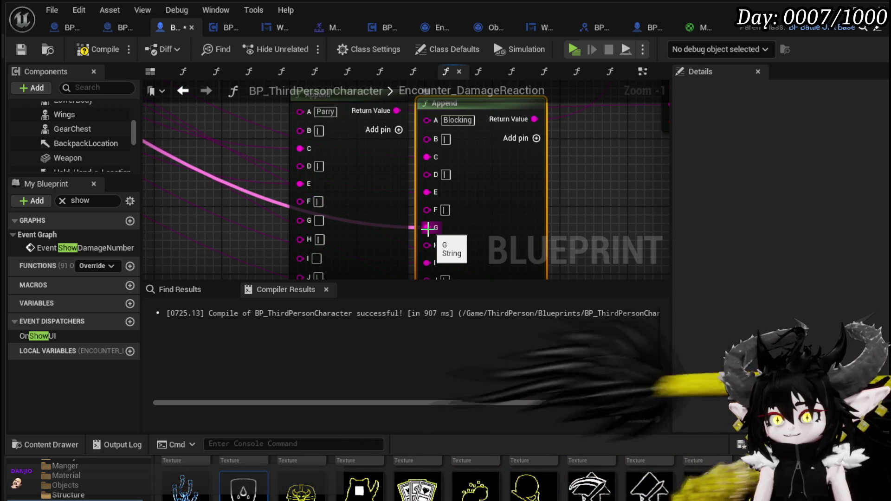
pyautogui.moveTo(308, 230); pyautogui.dragTo(308, 230)
pyautogui.moveTo(494, 248); pyautogui.dragTo(494, 178)
pyautogui.moveTo(426, 193); pyautogui.dragTo(352, 199)
pyautogui.moveTo(297, 191); pyautogui.dragTo(297, 190)
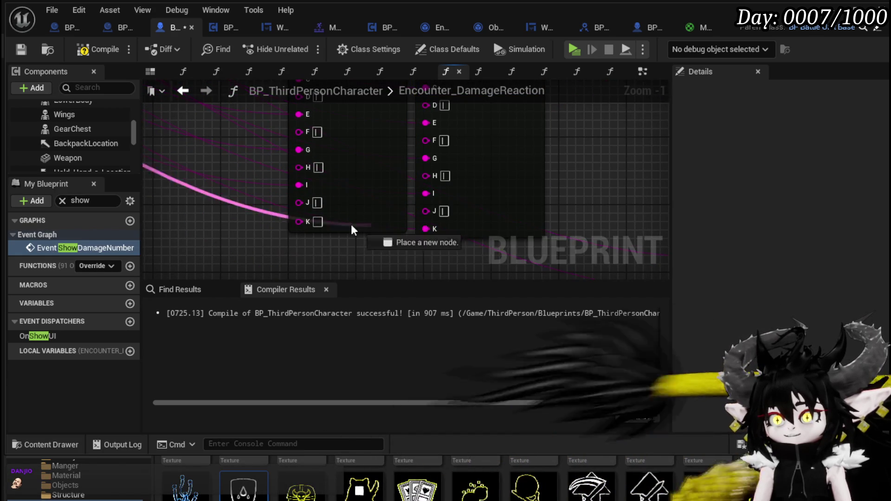
# Route the Switch's Dodging output into Damage Battler's execution input.
pyautogui.scroll(-3, 333, 223)
pyautogui.scroll(-2, 399, 244)
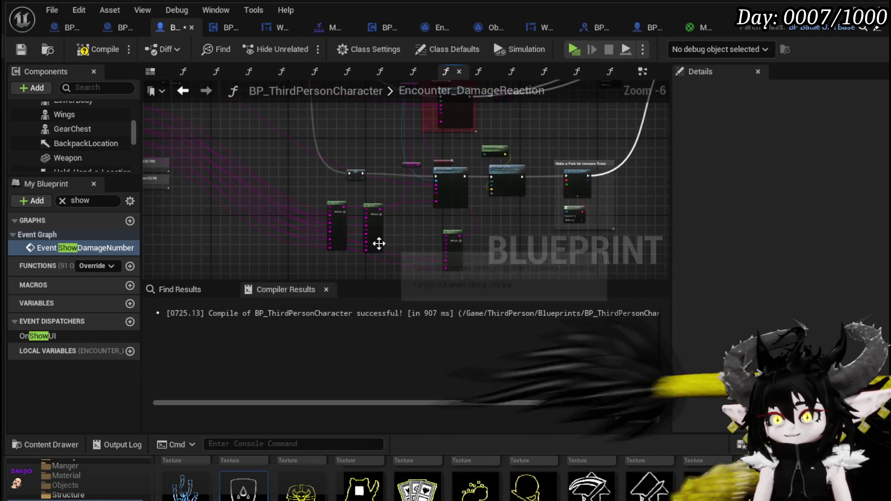
pyautogui.scroll(3, 380, 232)
pyautogui.scroll(-3, 380, 186)
pyautogui.scroll(2, 349, 224)
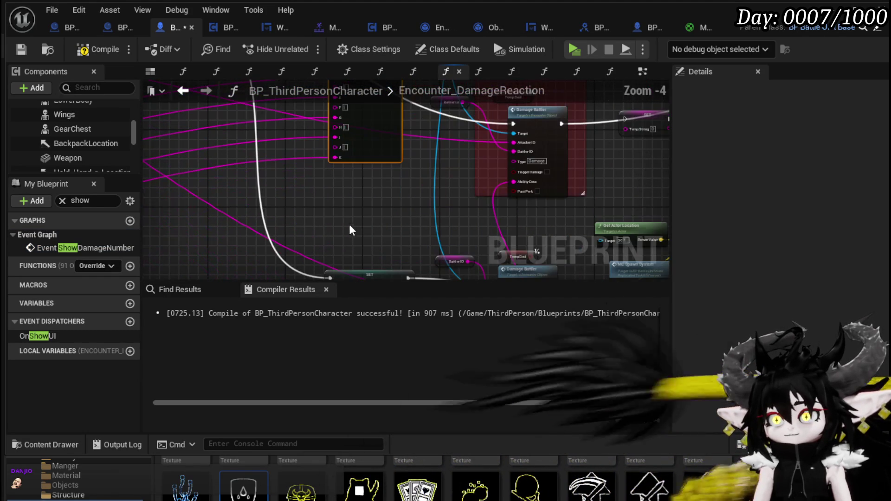
pyautogui.scroll(-2, 368, 224)
pyautogui.scroll(3, 418, 200)
pyautogui.scroll(-1, 416, 197)
pyautogui.scroll(-2, 311, 219)
pyautogui.scroll(2, 326, 224)
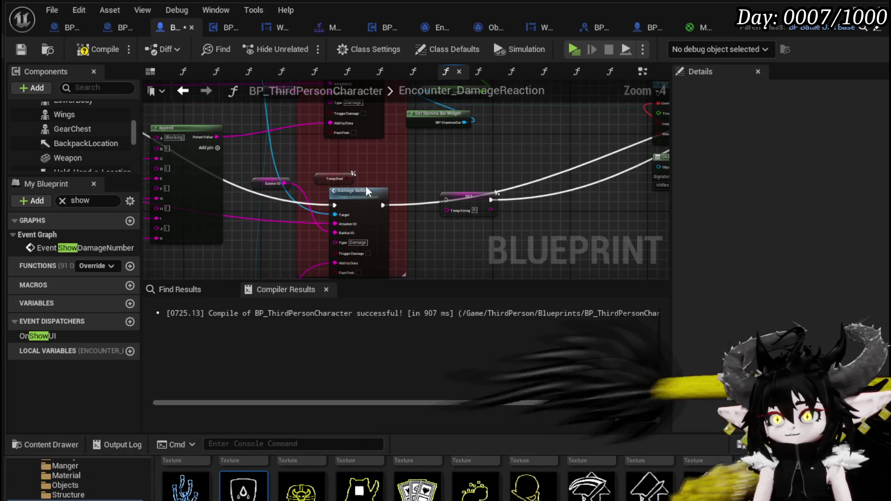
pyautogui.scroll(-2, 366, 190)
pyautogui.scroll(4, 230, 234)
pyautogui.moveTo(226, 225)
pyautogui.mouseDown()
pyautogui.moveTo(354, 181)
pyautogui.moveTo(512, 55)
pyautogui.moveTo(792, 154)
pyautogui.moveTo(428, 315)
pyautogui.moveTo(530, 66)
pyautogui.moveTo(444, 157)
pyautogui.moveTo(478, 184)
pyautogui.mouseUp()
pyautogui.scroll(-3, 478, 208)
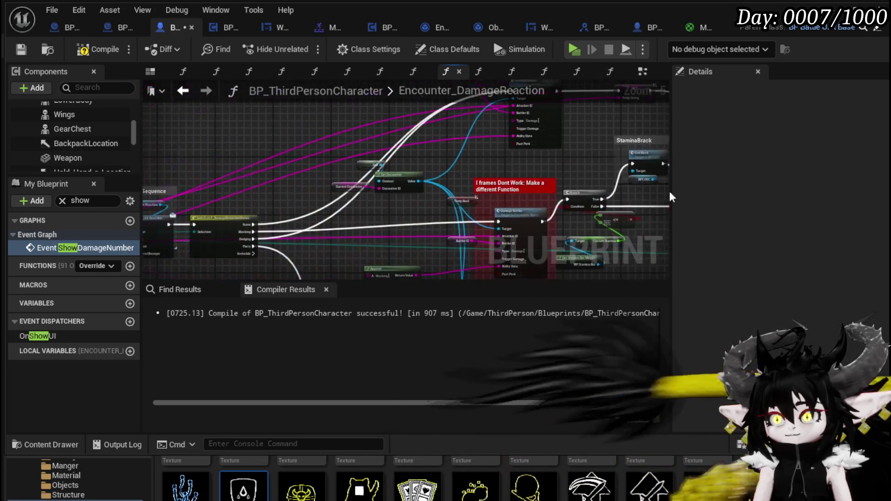
# Save the character blueprint, play-test with W/A/D movement, dismiss the X/O prompt, then stop.
pyautogui.click(20, 49)
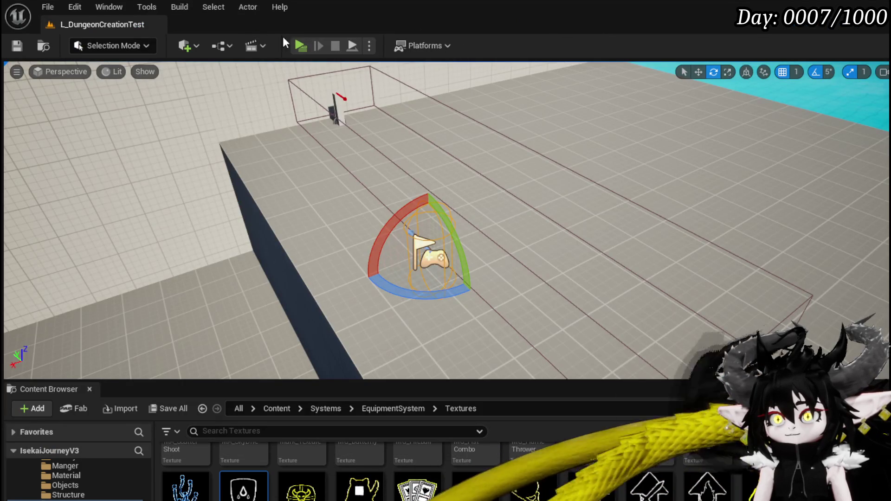
pyautogui.click(304, 47)
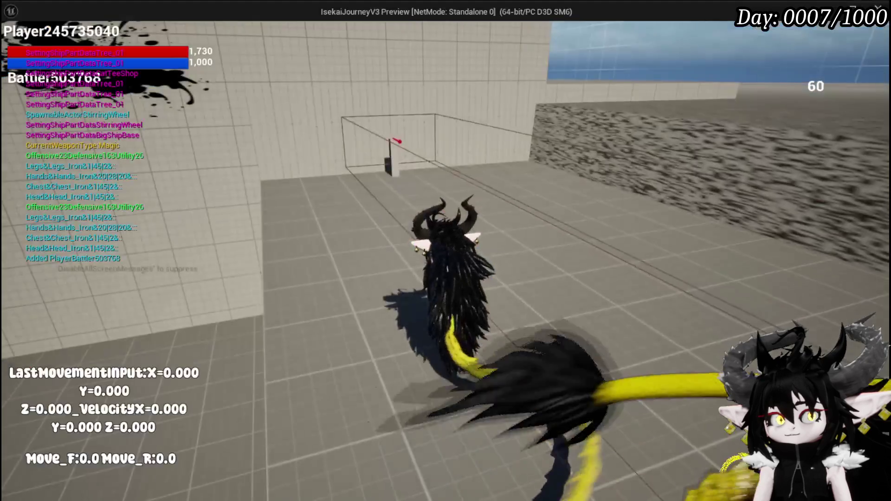
pyautogui.press('w')
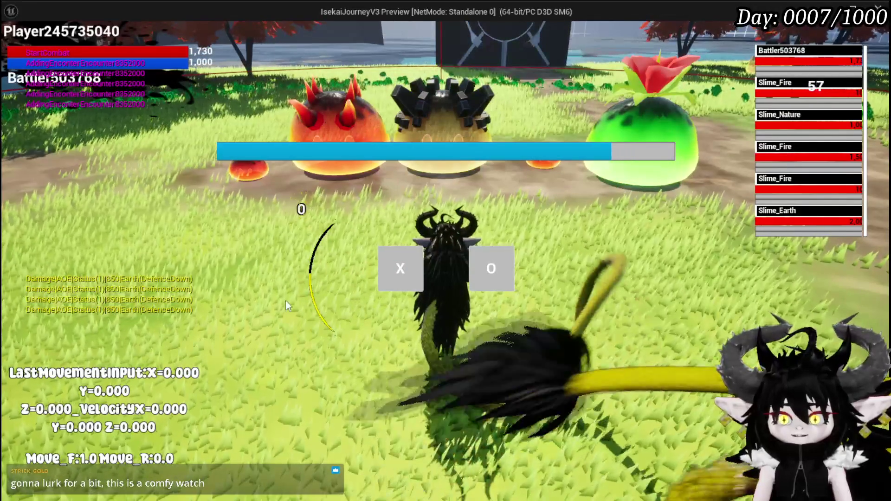
pyautogui.click(400, 268)
pyautogui.press('d')
pyautogui.press('a')
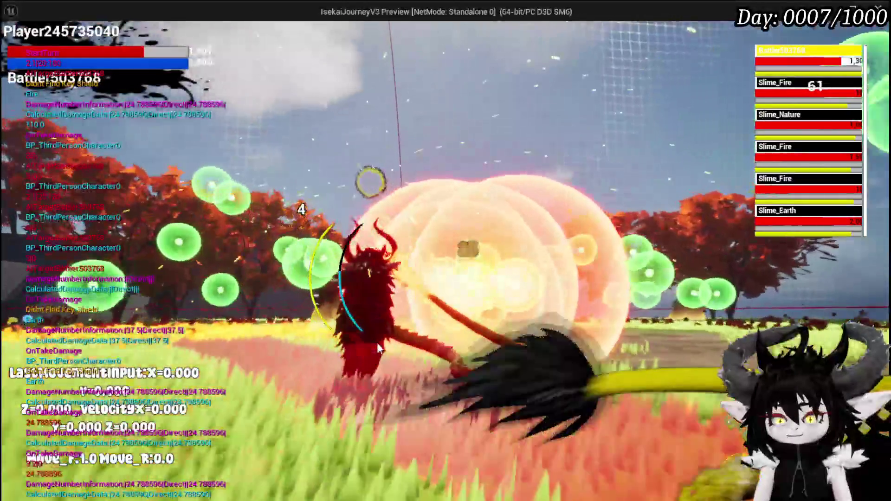
pyautogui.press('Escape')
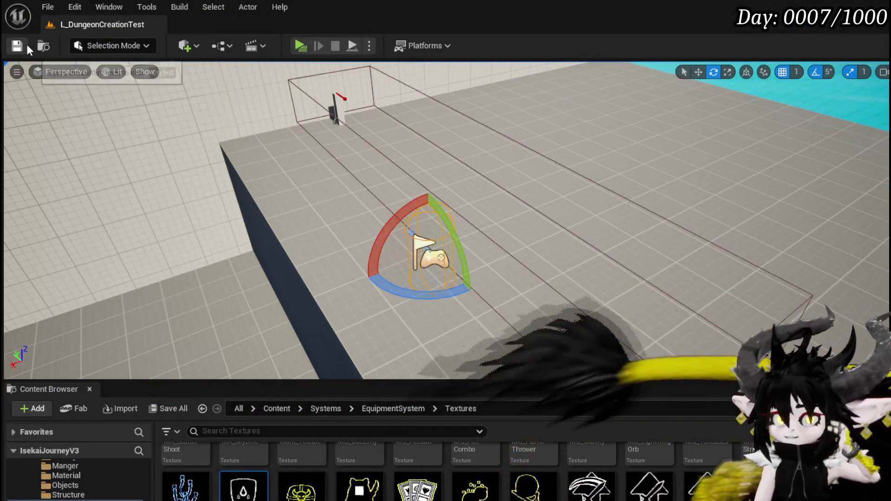
# Save L_DungeonCreationTest, then move Encounter_DamageReaction's SET node down and left.
pyautogui.click(17, 46)
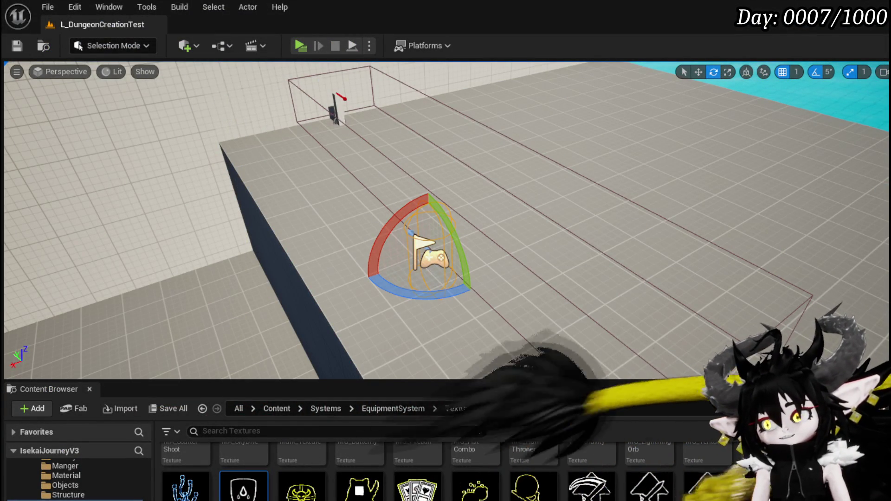
pyautogui.hotkey('alt', 'Tab')
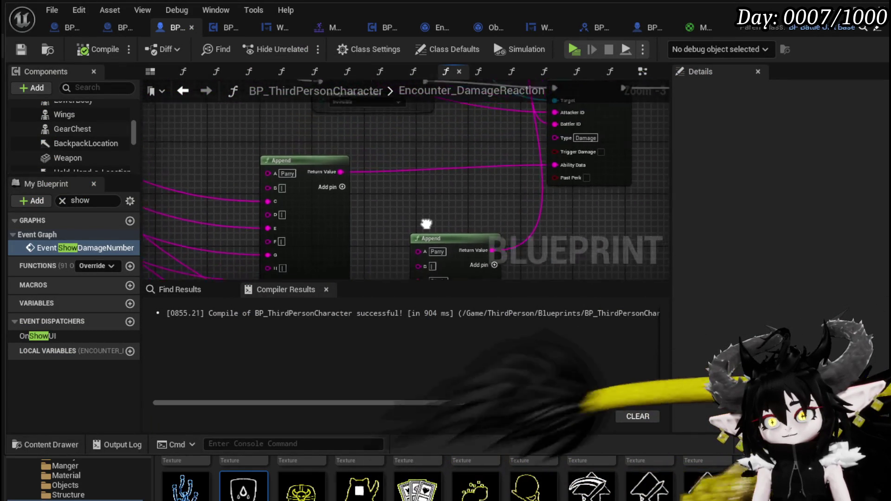
pyautogui.moveTo(402, 167); pyautogui.dragTo(390, 262)
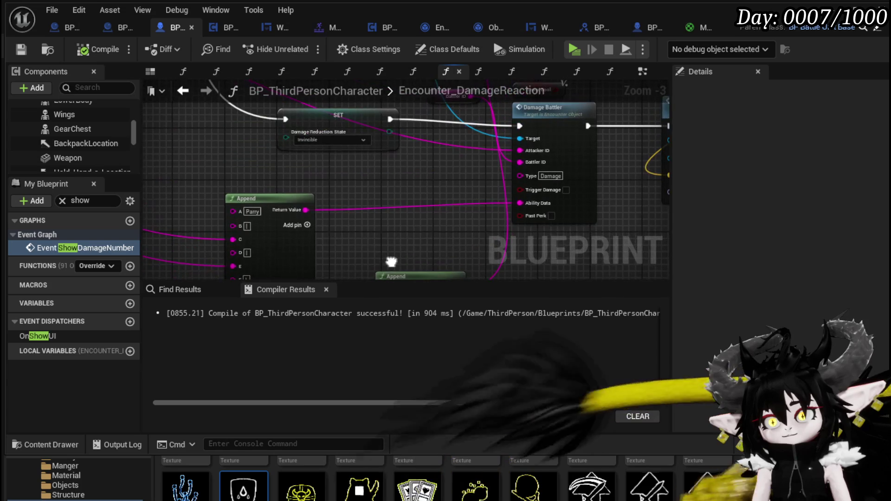
pyautogui.scroll(4, 359, 218)
pyautogui.moveTo(359, 218); pyautogui.dragTo(365, 176)
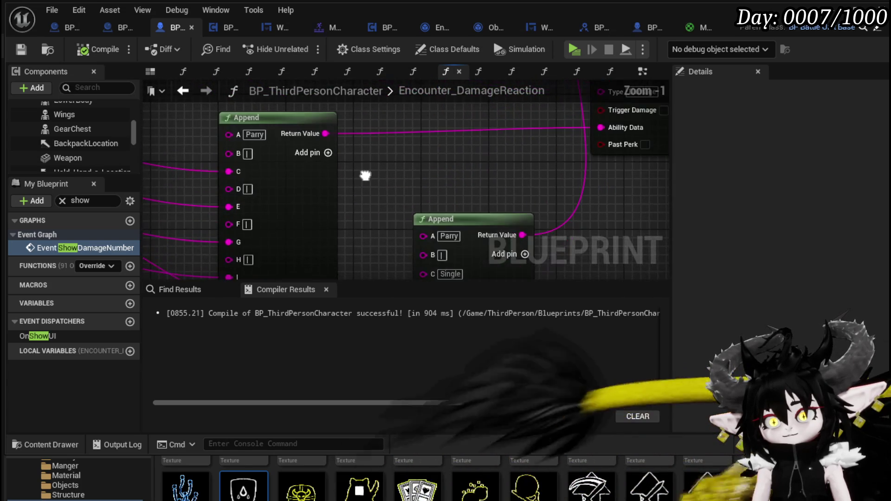
pyautogui.moveTo(467, 198); pyautogui.dragTo(323, 271)
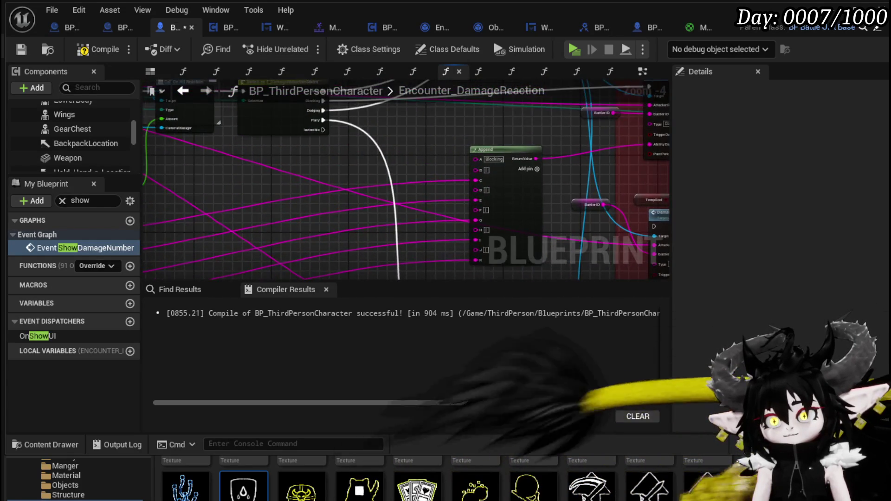
pyautogui.moveTo(286, 179); pyautogui.dragTo(193, 222)
pyautogui.scroll(2, 279, 190)
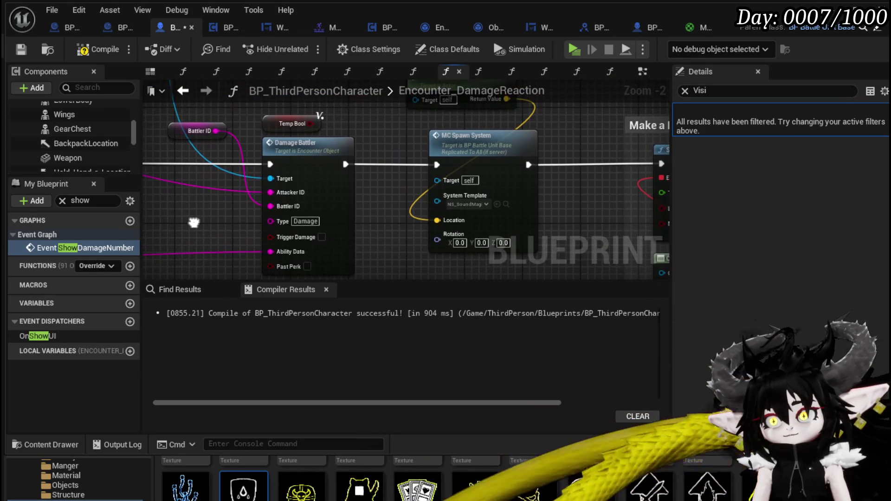
# Recompile and save BP_ThirdPersonCharacter, then centre the SET, Append and Damage Battler nodes.
pyautogui.click(21, 50)
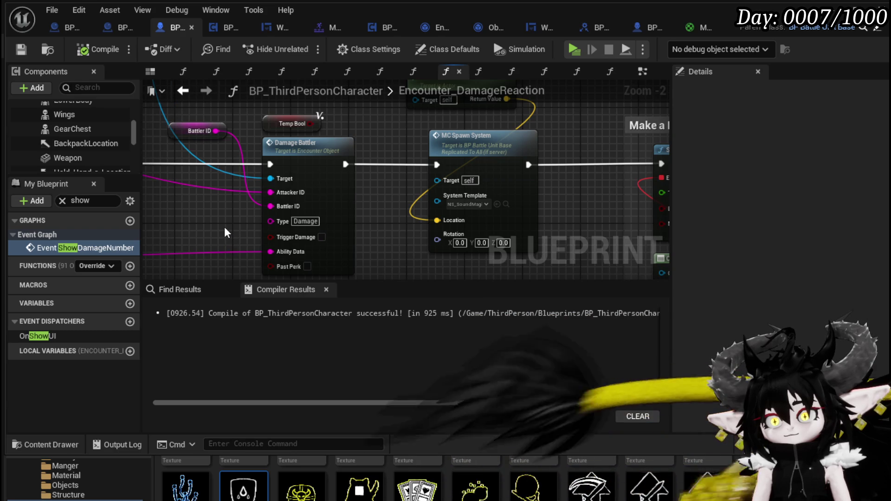
pyautogui.scroll(-3, 224, 230)
pyautogui.scroll(3, 341, 244)
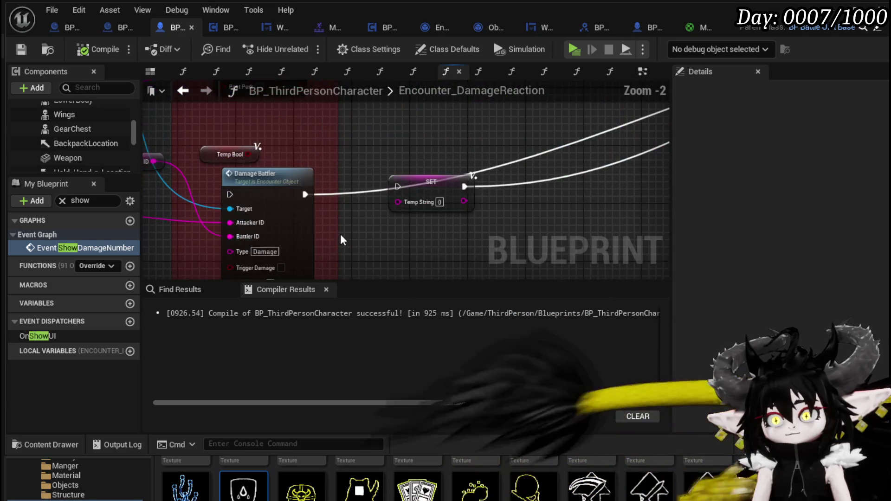
pyautogui.scroll(-2, 345, 147)
pyautogui.scroll(2, 371, 181)
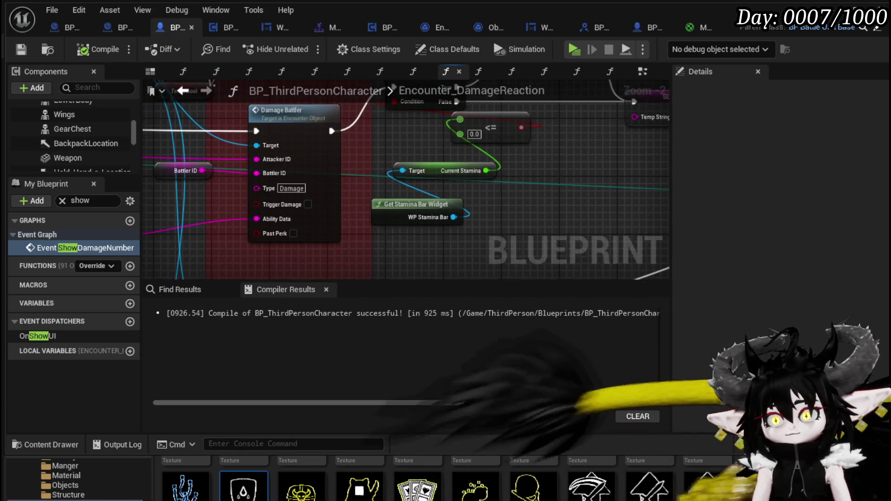
pyautogui.scroll(-2, 298, 229)
pyautogui.scroll(2, 432, 166)
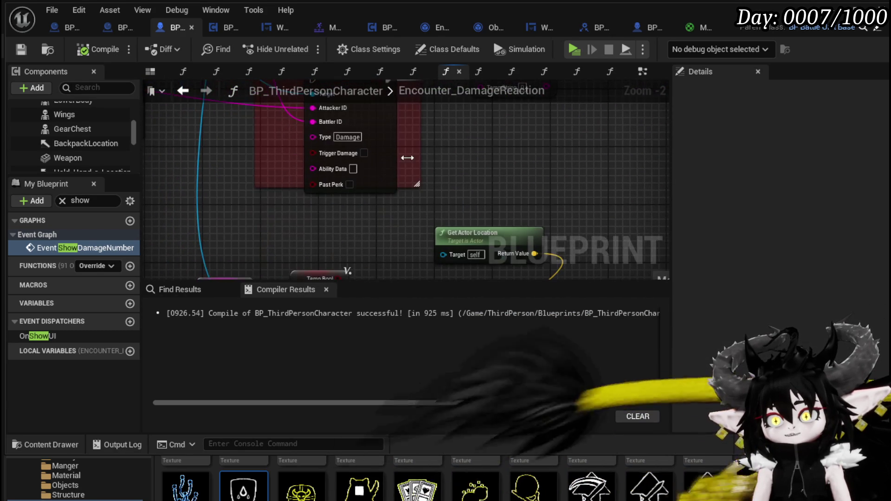
pyautogui.moveTo(350, 148)
pyautogui.mouseDown()
pyautogui.moveTo(404, 232)
pyautogui.moveTo(490, 265)
pyautogui.moveTo(603, 260)
pyautogui.moveTo(248, 175)
pyautogui.moveTo(352, 279)
pyautogui.moveTo(473, 191)
pyautogui.mouseUp()
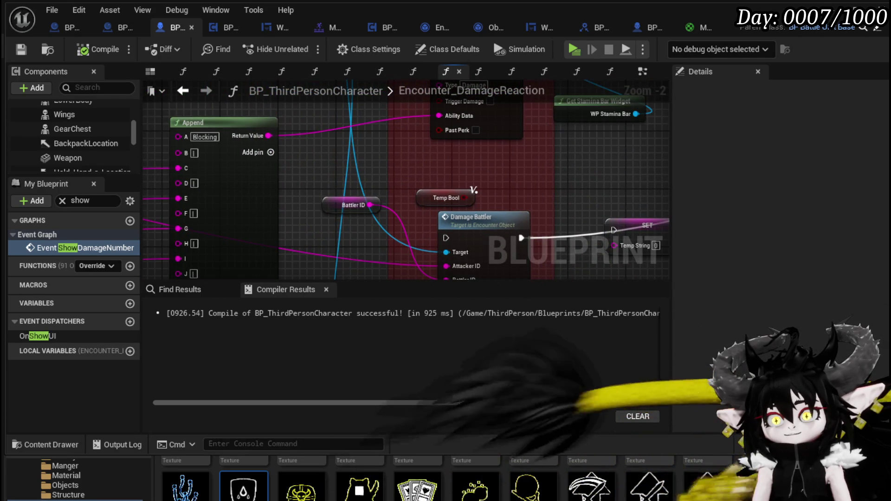
pyautogui.moveTo(443, 226)
pyautogui.mouseDown()
pyautogui.moveTo(389, 276)
pyautogui.moveTo(315, 153)
pyautogui.mouseUp()
pyautogui.moveTo(286, 225)
pyautogui.mouseDown()
pyautogui.moveTo(346, 119)
pyautogui.moveTo(511, 162)
pyautogui.mouseUp()
pyautogui.scroll(-1, 318, 191)
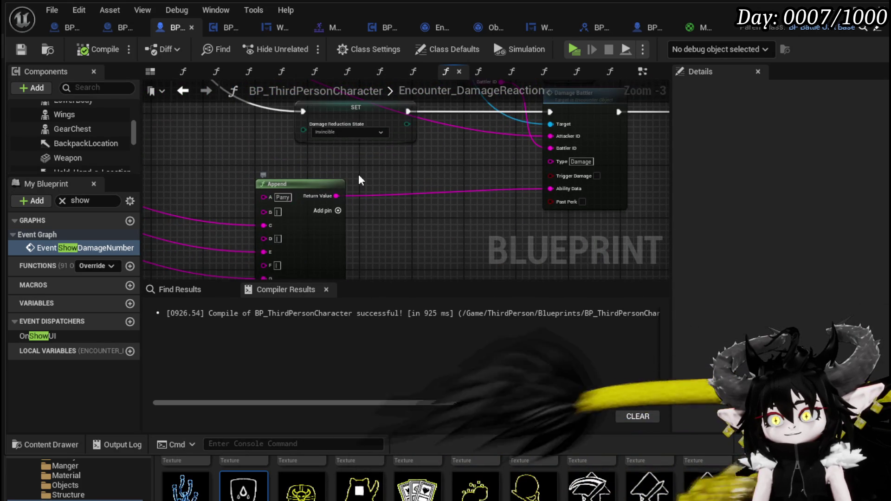
pyautogui.moveTo(348, 181); pyautogui.dragTo(369, 211)
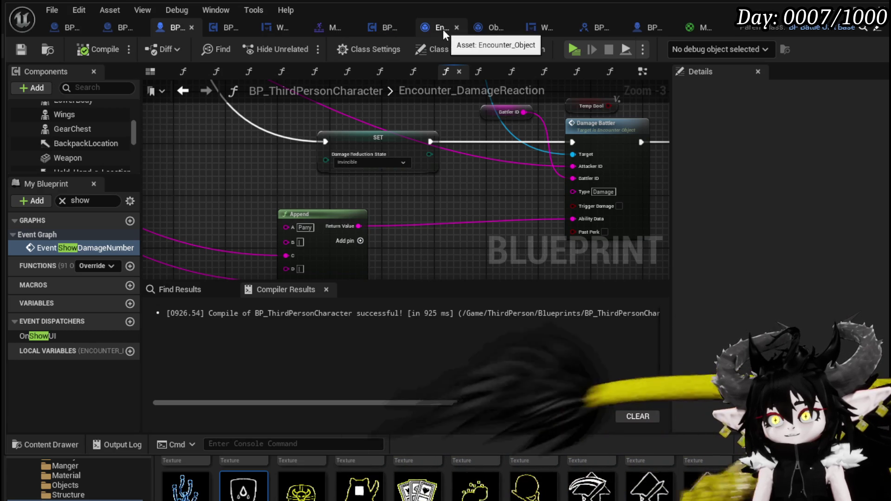
# Add a breakpoint on the Create Number Widget node in Object_DamageSequence's TypeCheck graph.
pyautogui.click(485, 29)
pyautogui.scroll(2, 306, 174)
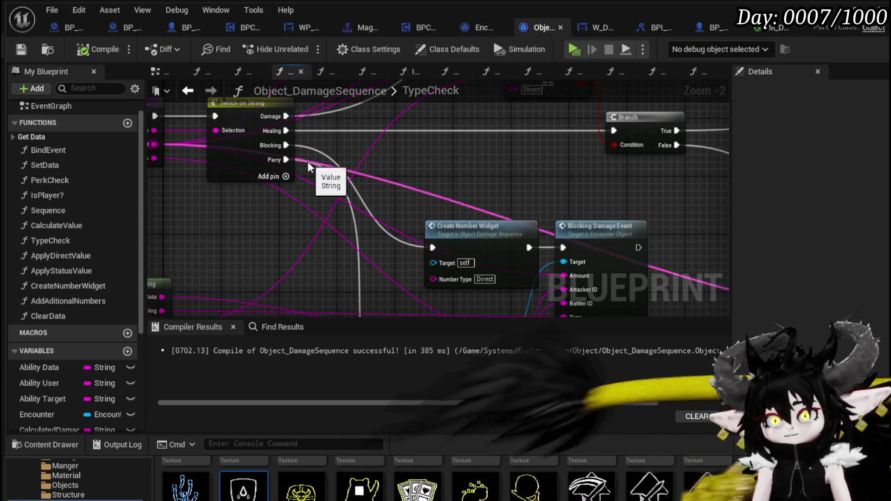
pyautogui.rightClick(453, 214)
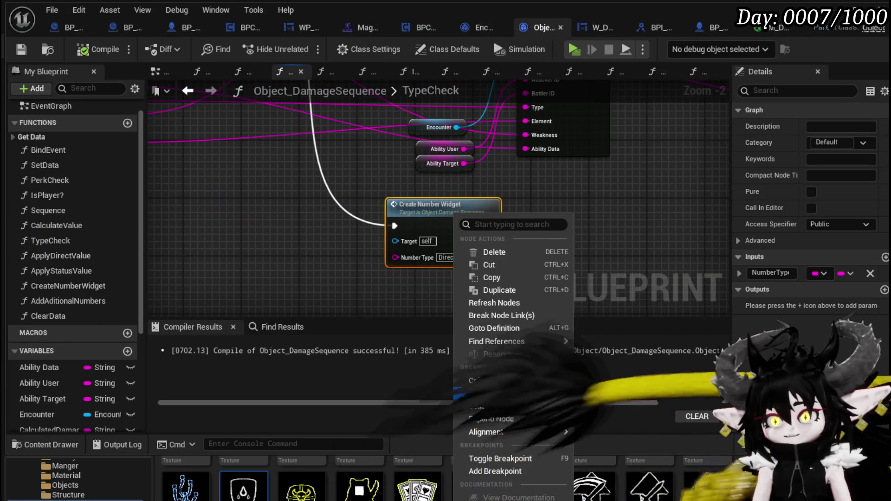
pyautogui.click(483, 471)
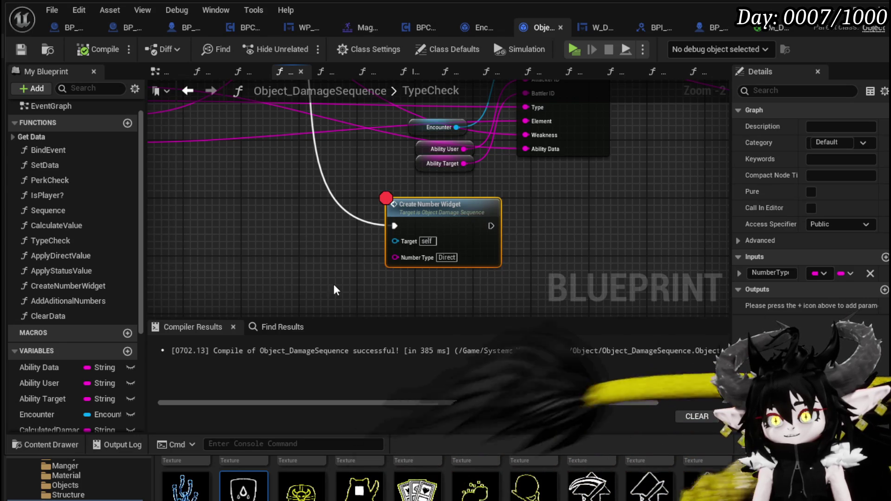
pyautogui.moveTo(541, 257); pyautogui.dragTo(492, 306)
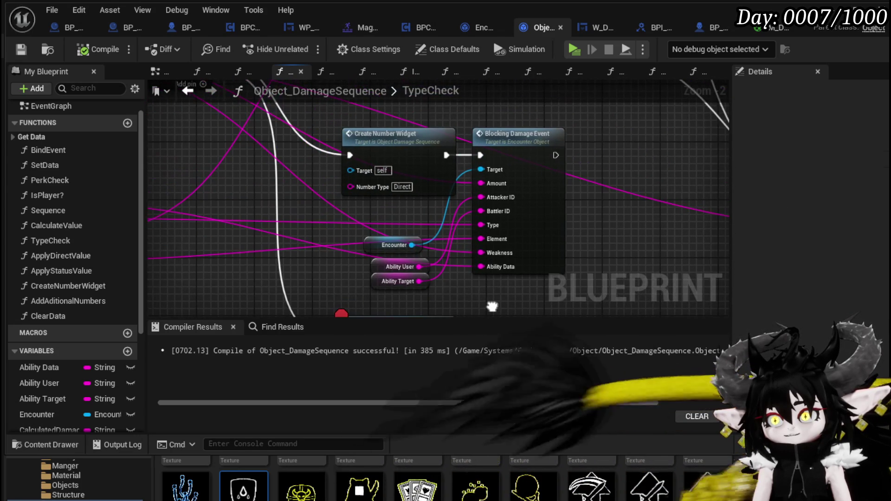
pyautogui.scroll(-3, 491, 306)
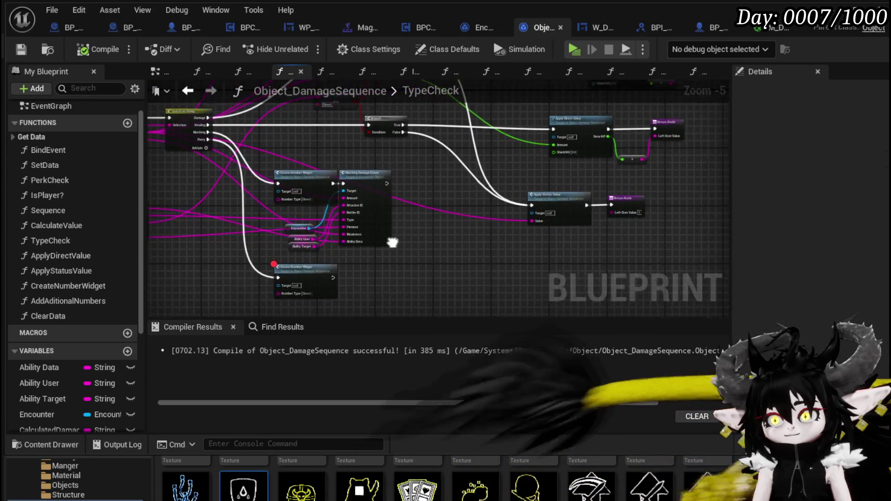
pyautogui.scroll(4, 449, 265)
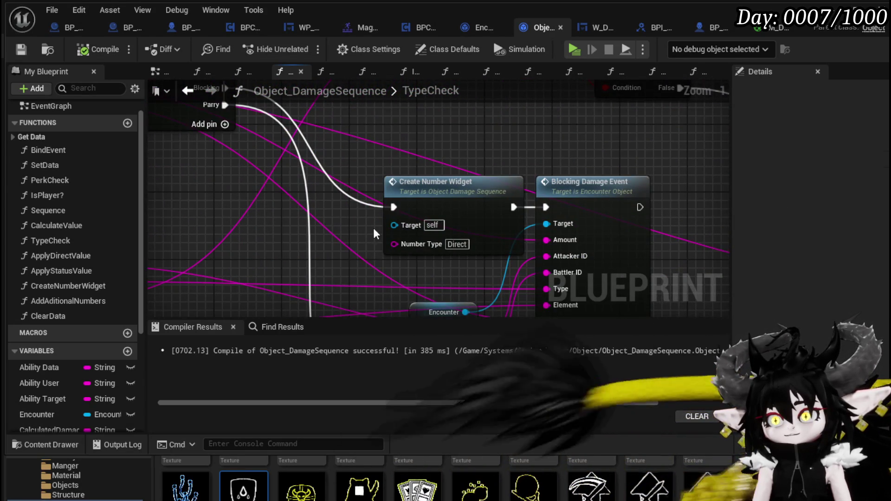
pyautogui.scroll(-3, 417, 251)
pyautogui.moveTo(414, 230)
pyautogui.mouseDown()
pyautogui.moveTo(429, 262)
pyautogui.moveTo(419, 157)
pyautogui.mouseUp()
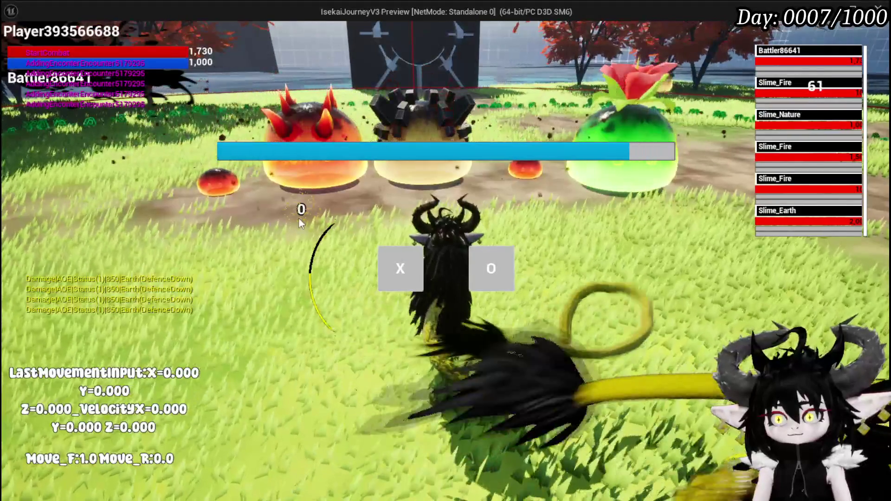
# Attack with X so execution halts at the breakpoint, then step to the next node.
pyautogui.click(388, 269)
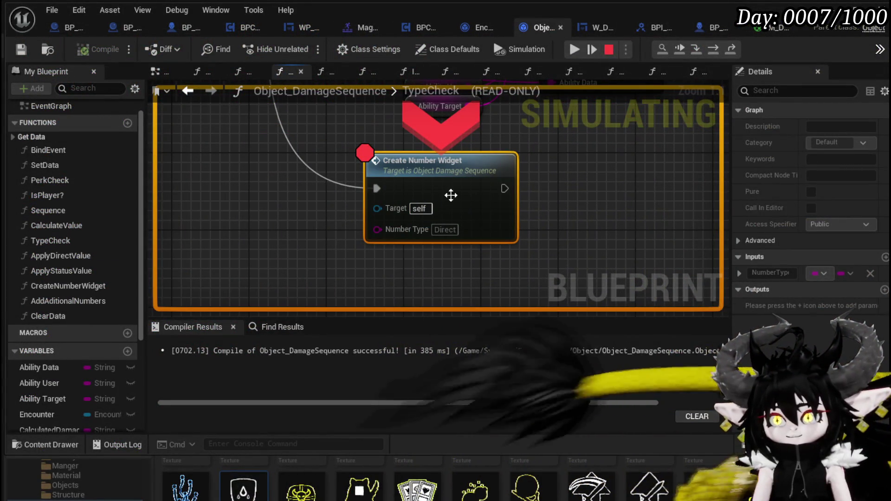
pyautogui.click(713, 55)
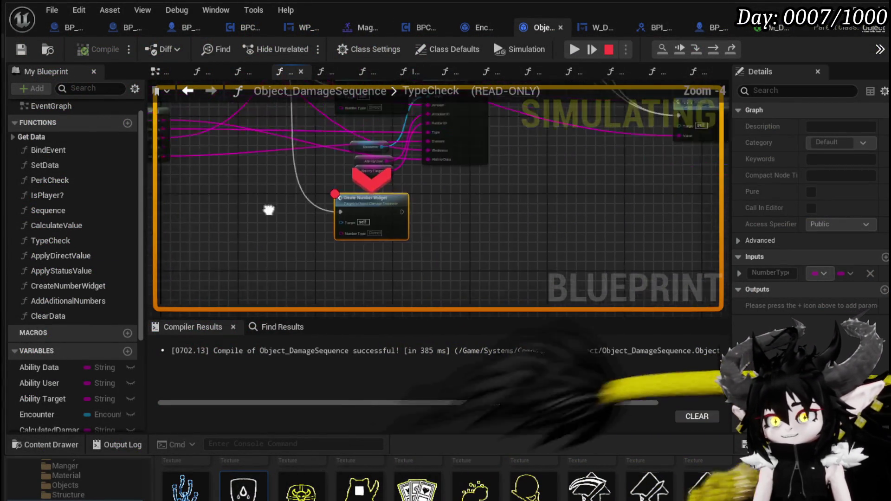
pyautogui.moveTo(337, 191)
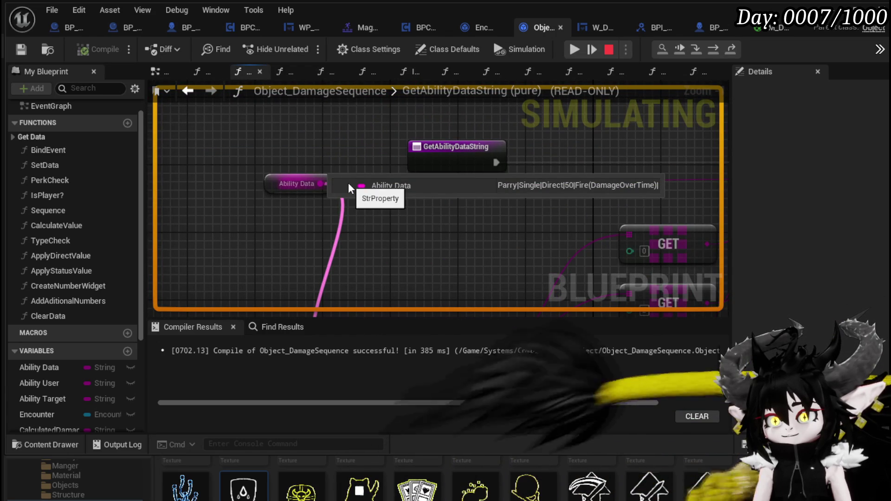
pyautogui.press('F10')
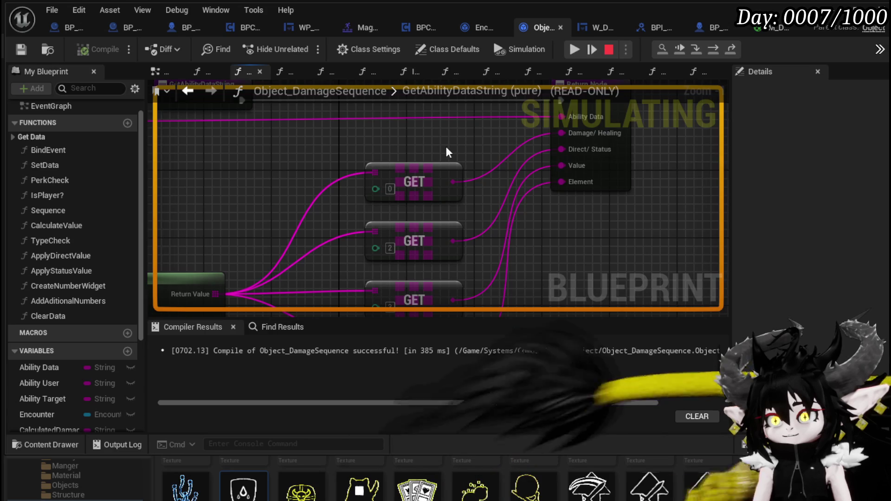
# Step past GetAbilityDataString's Return Node into the DamageBattler function.
pyautogui.moveTo(542, 179)
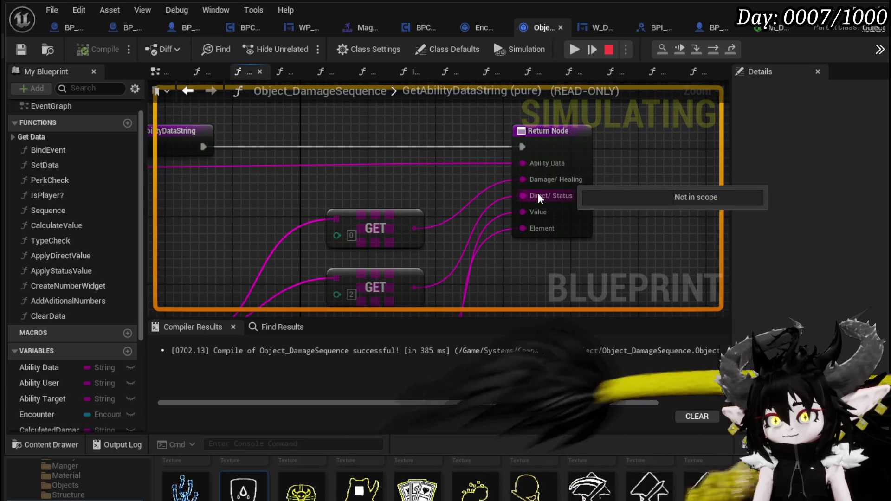
pyautogui.moveTo(522, 211); pyautogui.dragTo(533, 178)
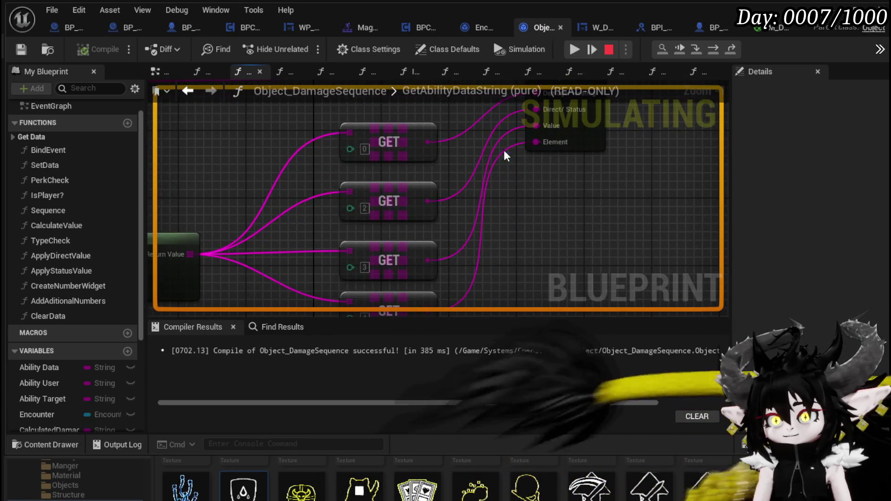
pyautogui.moveTo(500, 146)
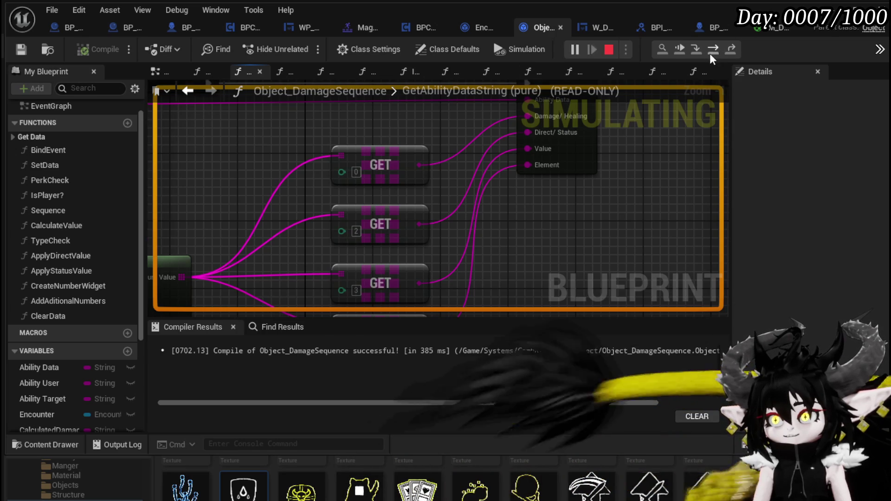
pyautogui.click(715, 49)
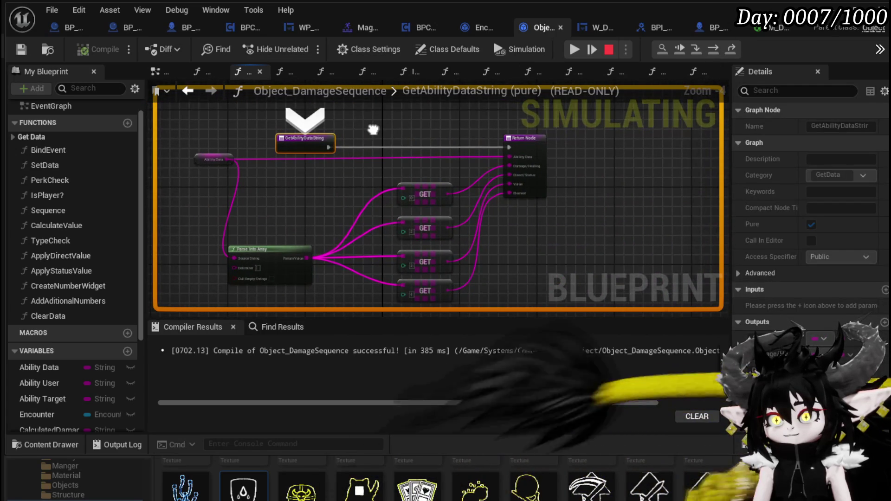
pyautogui.click(713, 49)
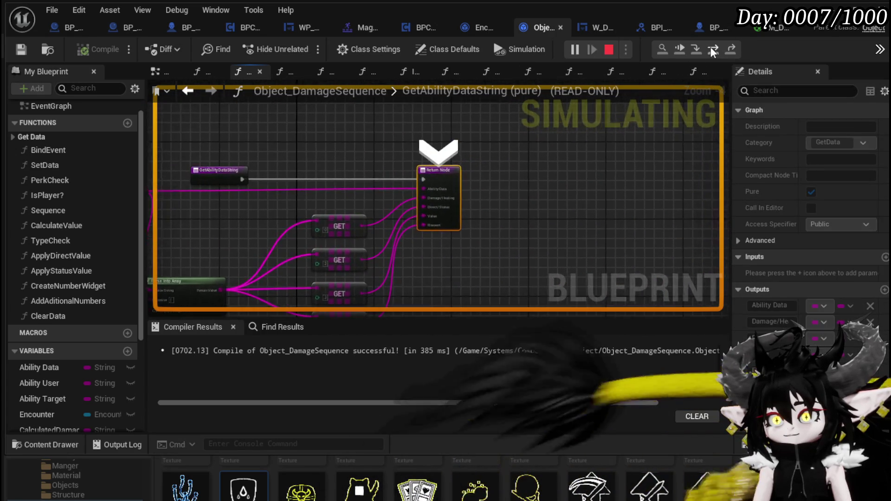
pyautogui.click(714, 50)
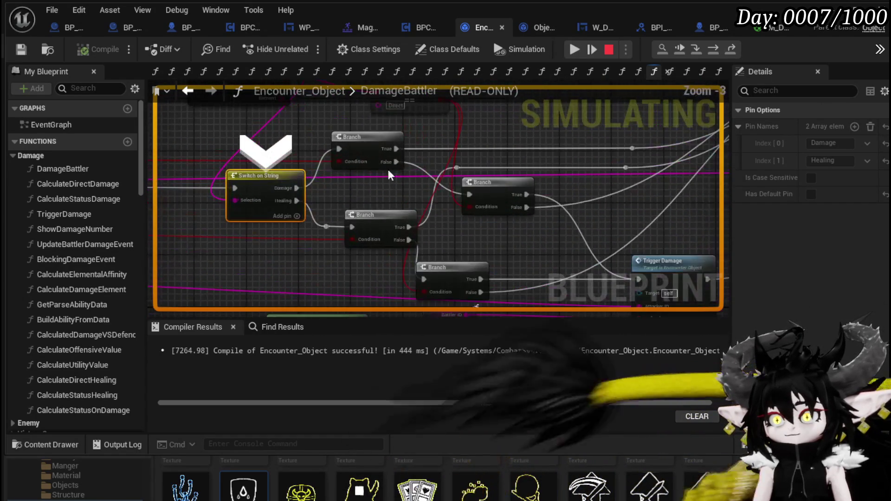
# Step through the OnTakeDamagePerks Branch and Call On Show Number into Encounter_DamageReaction, then resume.
pyautogui.click(716, 51)
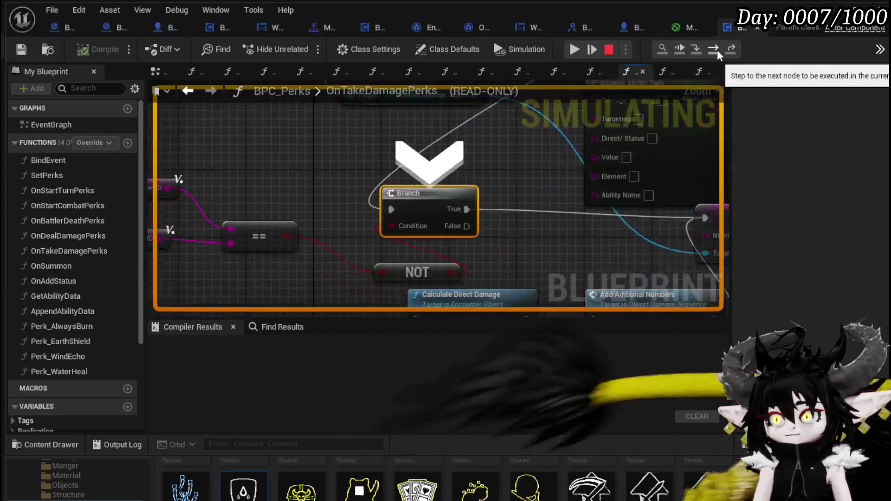
pyautogui.scroll(-4, 506, 145)
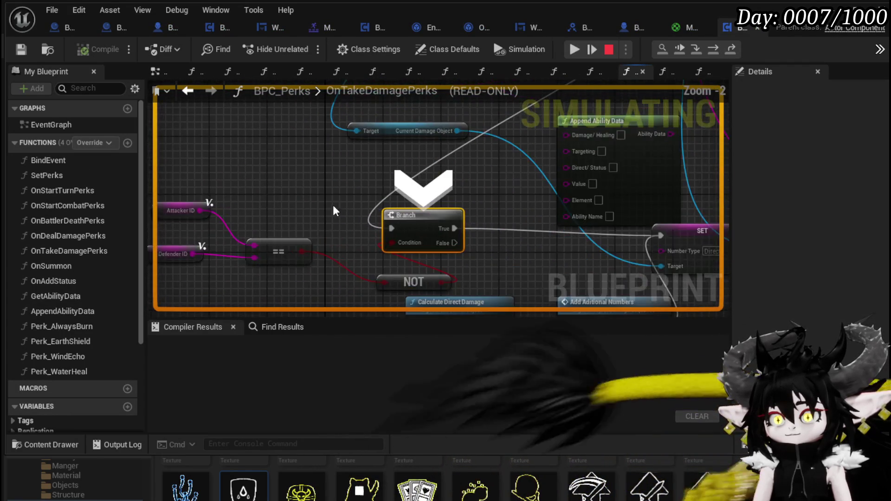
pyautogui.scroll(-2, 403, 197)
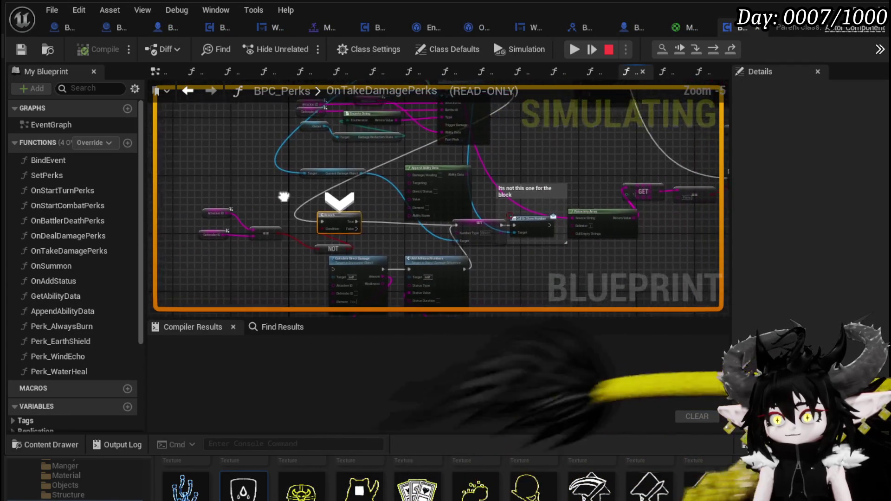
pyautogui.scroll(3, 371, 201)
pyautogui.moveTo(372, 200)
pyautogui.mouseDown()
pyautogui.moveTo(359, 124)
pyautogui.moveTo(317, 204)
pyautogui.mouseUp()
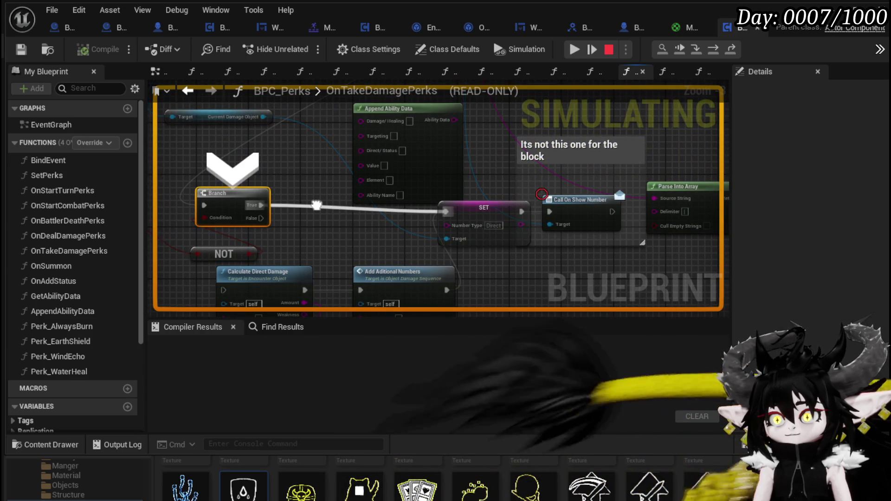
pyautogui.click(713, 51)
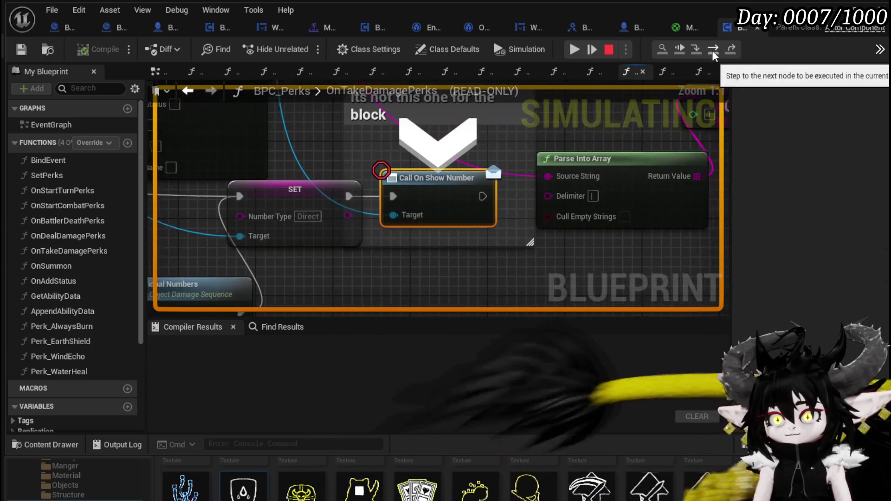
pyautogui.click(712, 51)
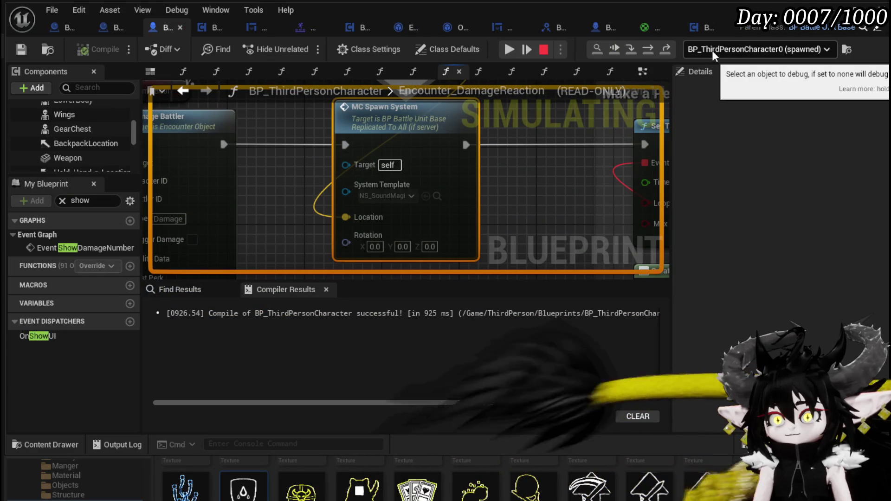
pyautogui.scroll(-3, 277, 141)
pyautogui.moveTo(291, 129)
pyautogui.mouseDown()
pyautogui.moveTo(180, 195)
pyautogui.moveTo(445, 179)
pyautogui.mouseUp()
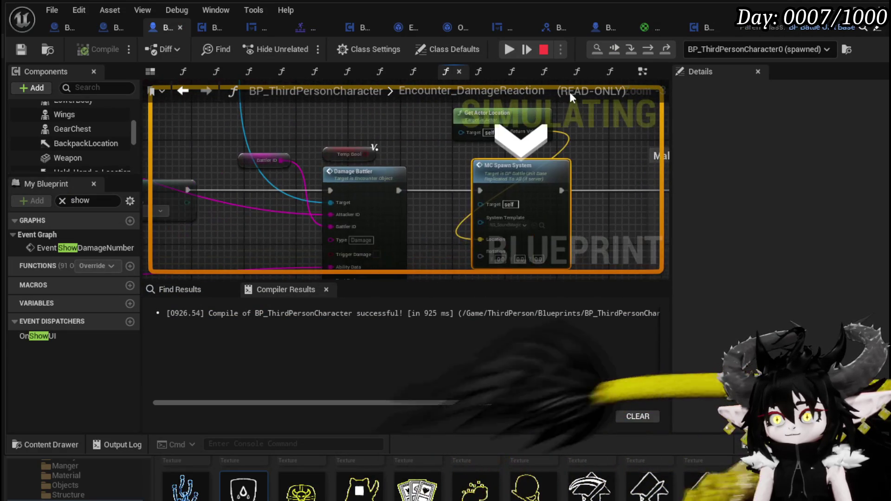
pyautogui.click(505, 51)
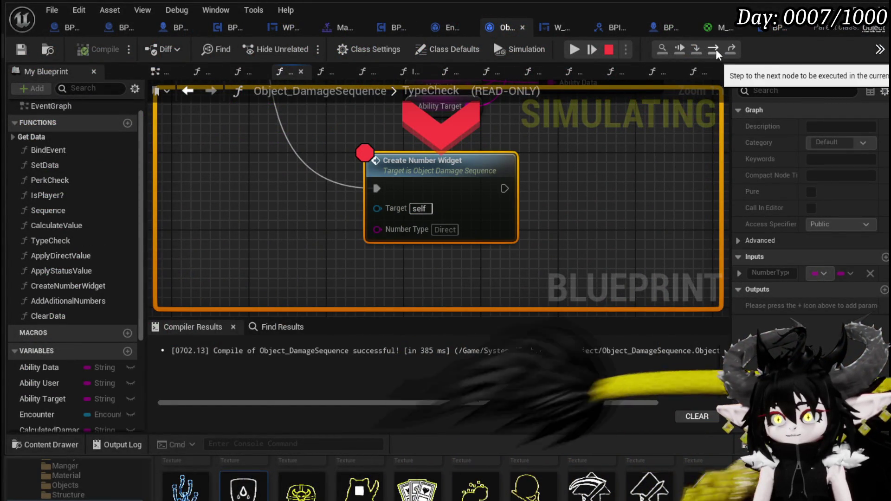
# Step into CreateNumberWidget and advance past the Number Type SET node to the Branch.
pyautogui.click(702, 48)
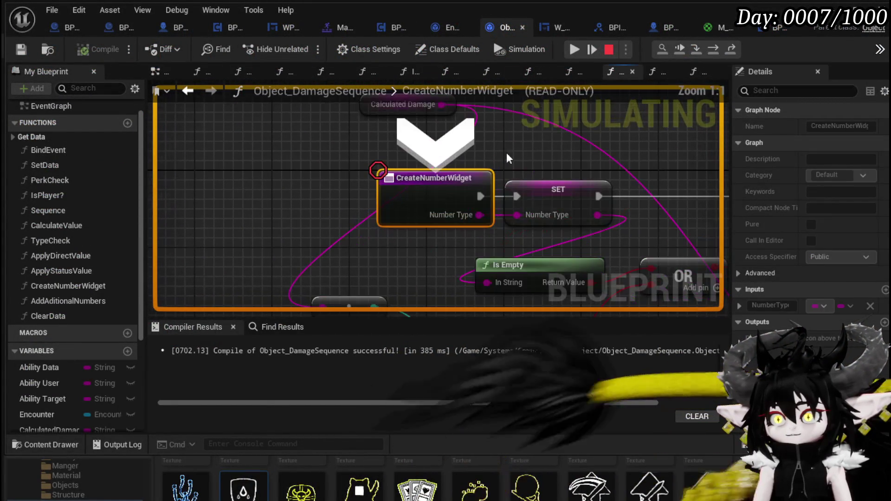
pyautogui.click(712, 50)
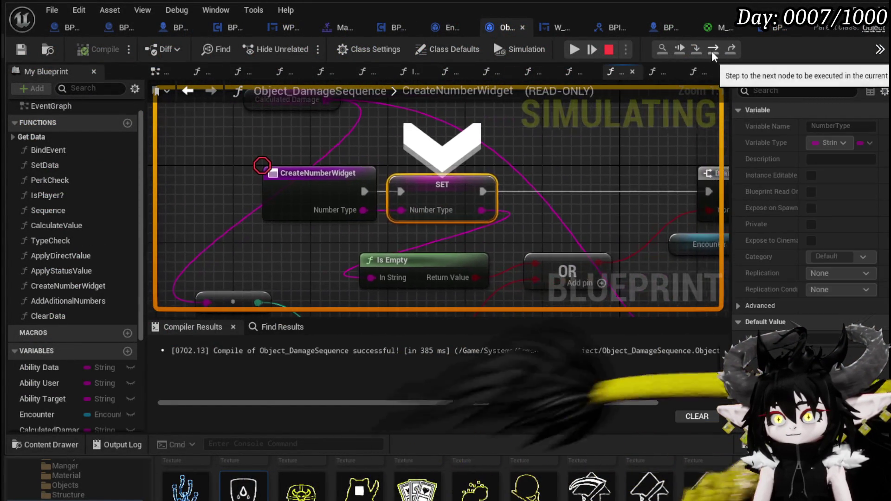
pyautogui.click(711, 50)
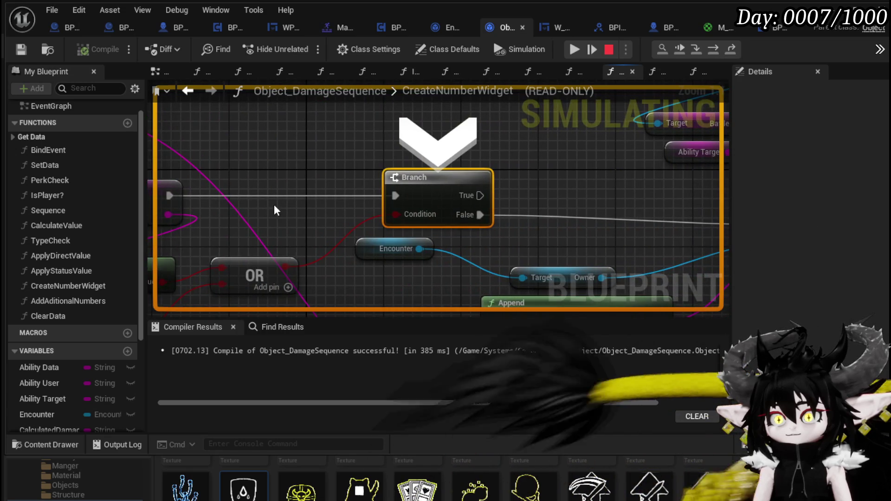
pyautogui.scroll(-3, 455, 157)
pyautogui.moveTo(455, 156)
pyautogui.mouseDown()
pyautogui.moveTo(462, 248)
pyautogui.moveTo(361, 192)
pyautogui.mouseUp()
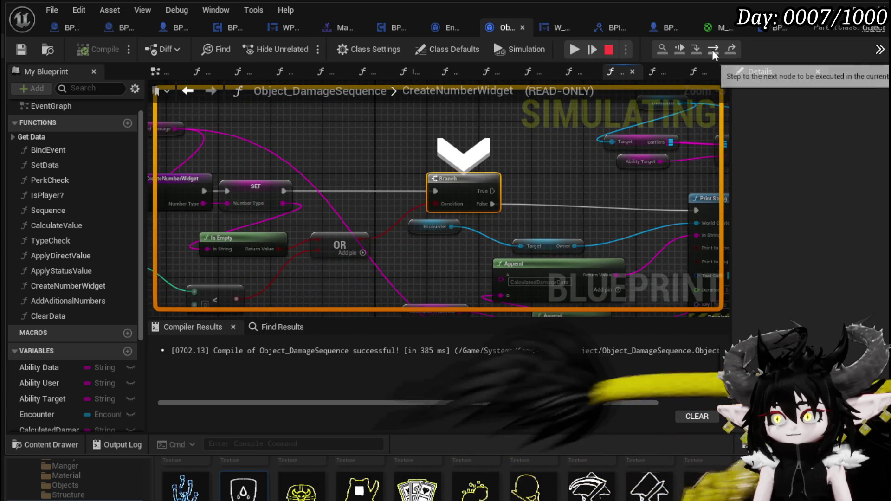
# Step via Print String to Show Damage Number, confirm Event Data is Direct, and enter it.
pyautogui.click(713, 49)
pyautogui.scroll(-3, 245, 202)
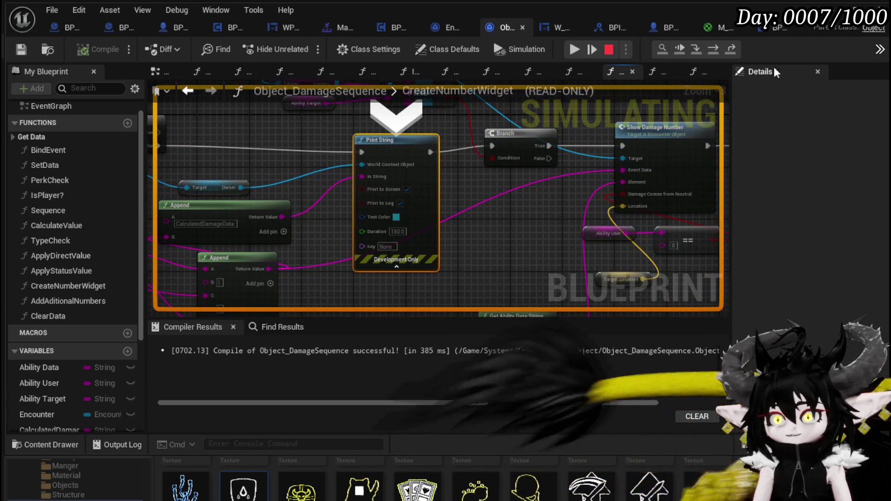
pyautogui.click(716, 50)
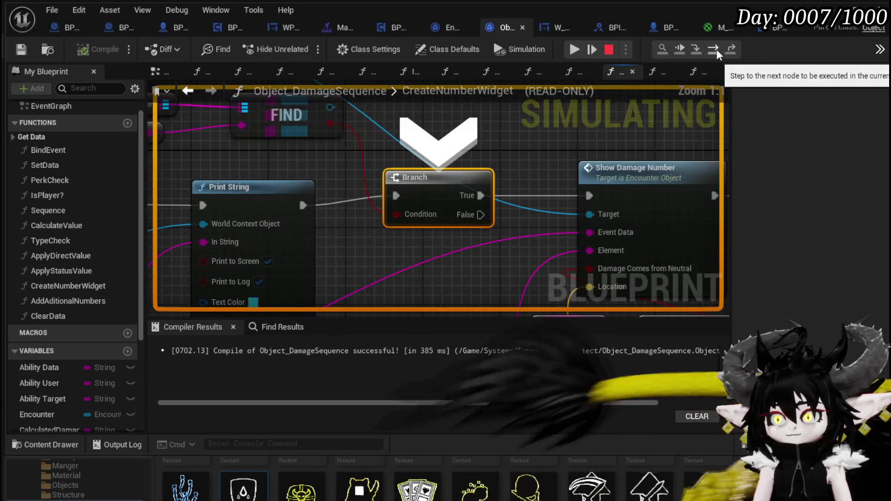
pyautogui.click(717, 49)
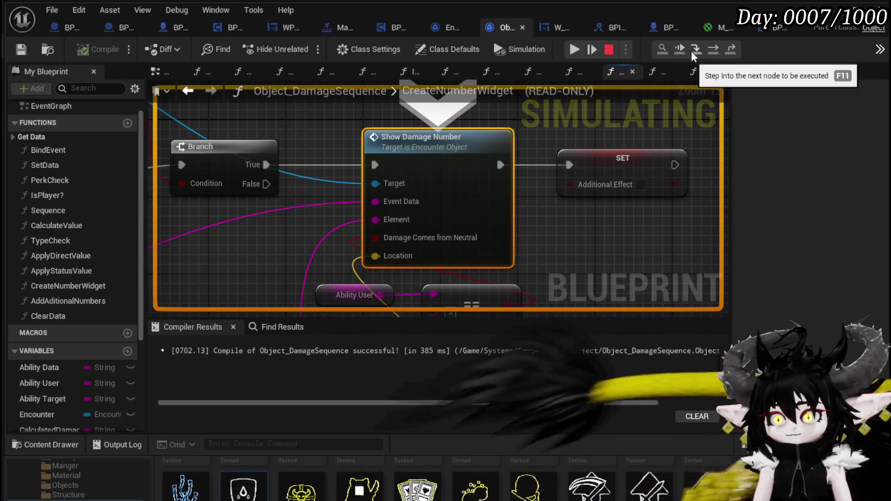
pyautogui.moveTo(339, 205)
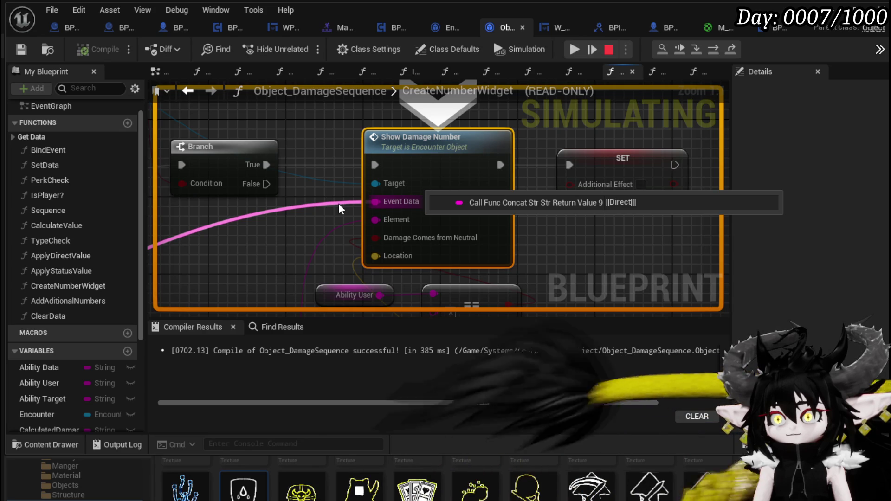
pyautogui.click(692, 48)
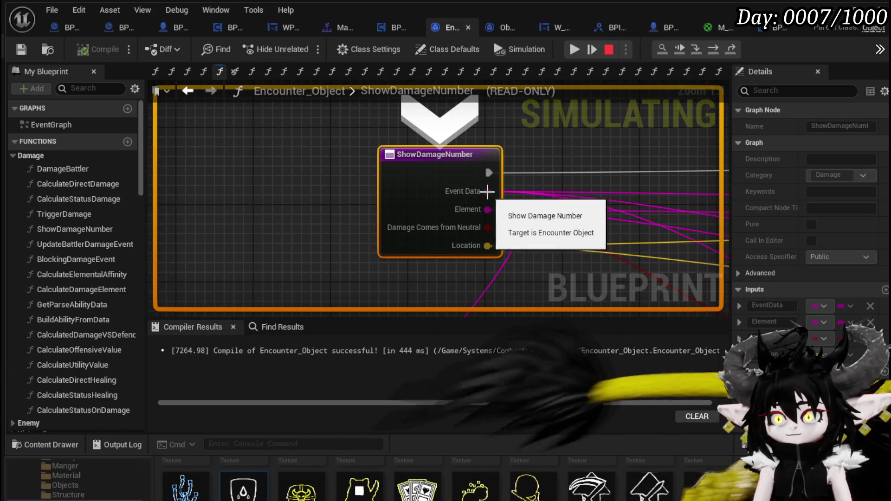
# Step over the Branch and For Each Loop to the Show Damage Number message.
pyautogui.moveTo(523, 198)
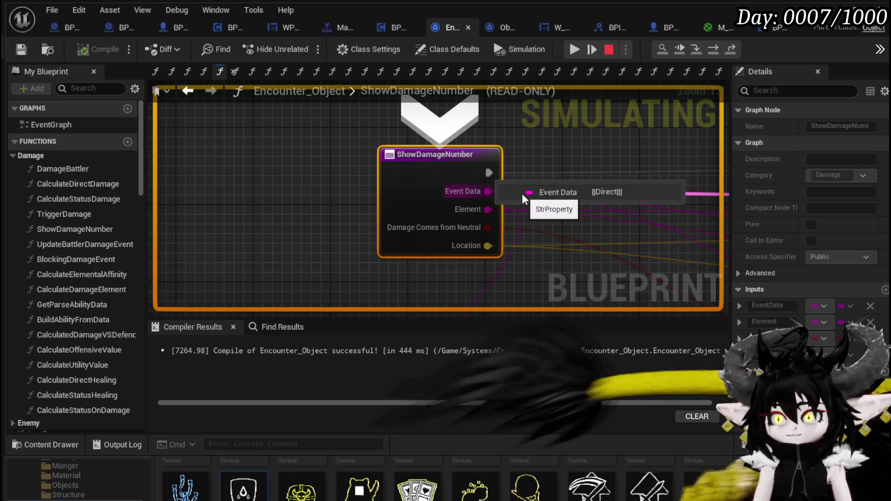
pyautogui.click(717, 52)
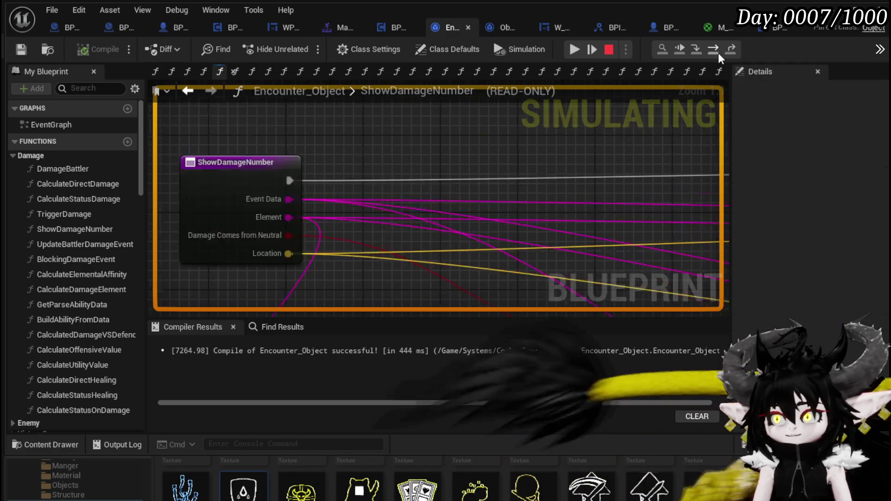
pyautogui.scroll(-4, 474, 155)
pyautogui.scroll(2, 474, 154)
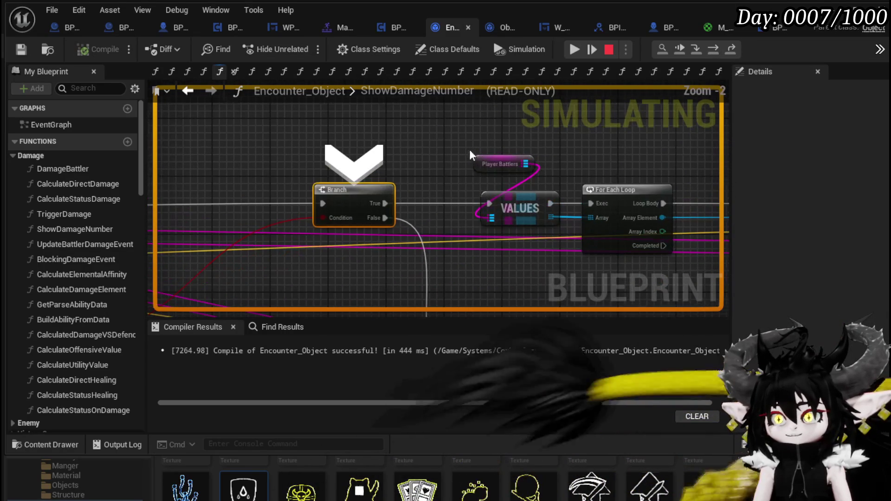
pyautogui.click(714, 52)
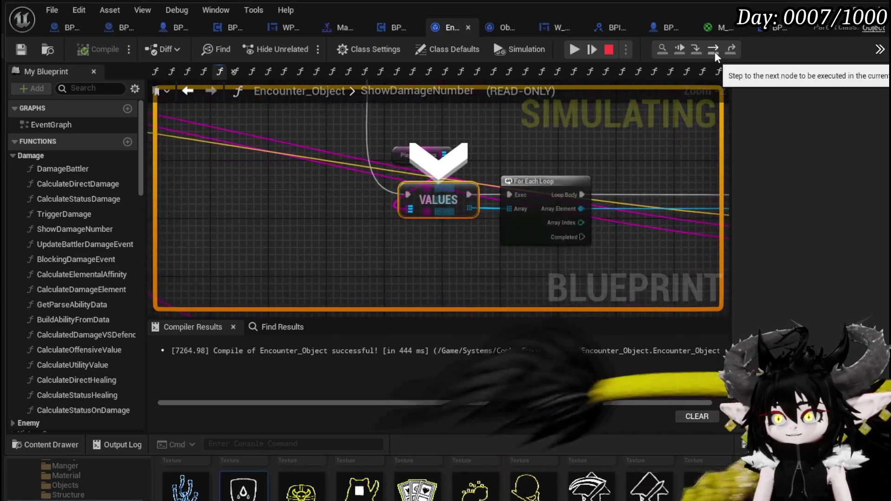
pyautogui.click(715, 51)
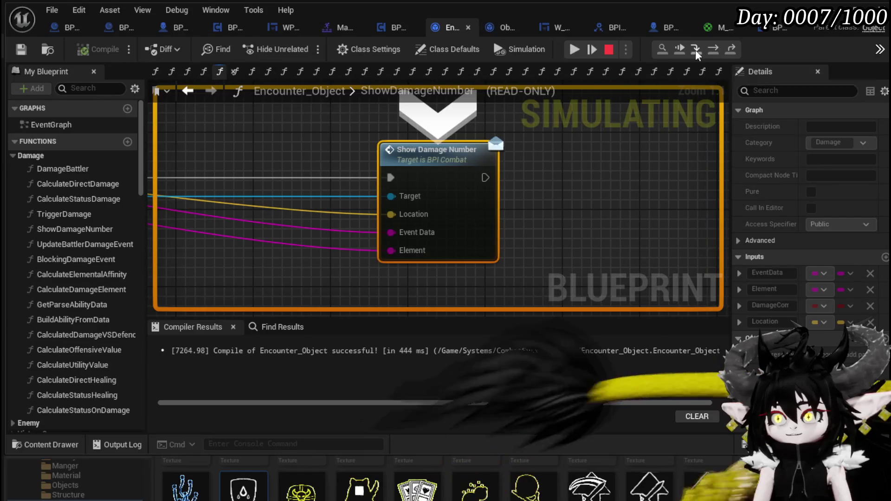
# Resume to the character's ShowDamageNumber breakpoint, then advance to Create Widget and the widget setup.
pyautogui.moveTo(391, 250)
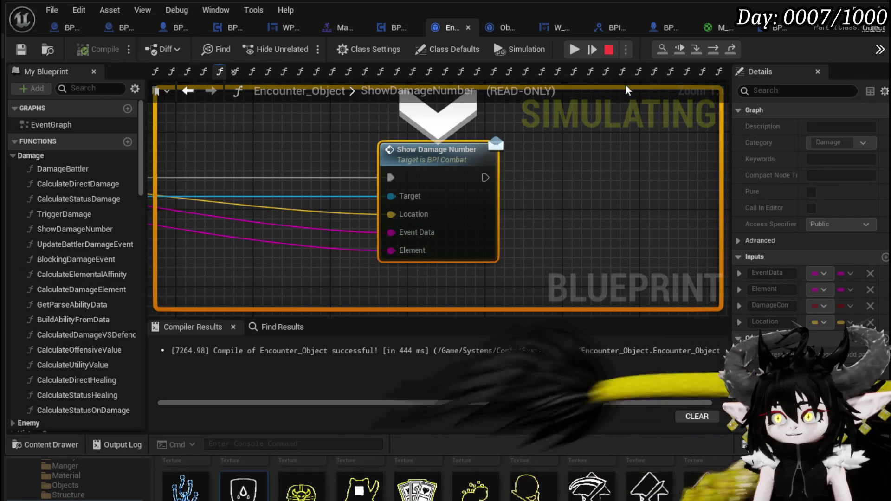
pyautogui.click(696, 50)
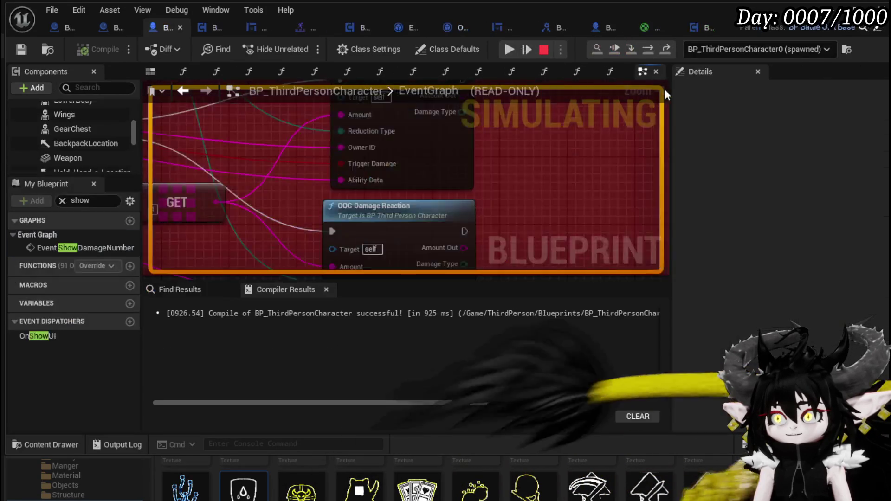
pyautogui.moveTo(488, 209)
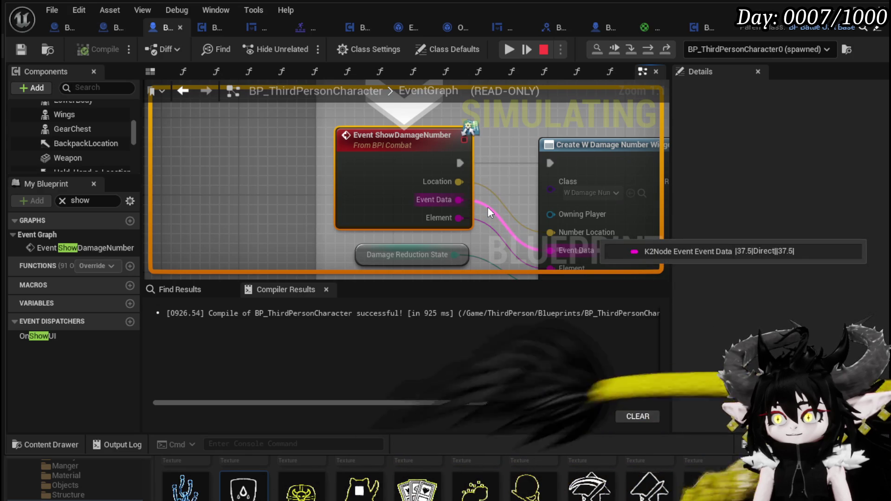
pyautogui.click(648, 50)
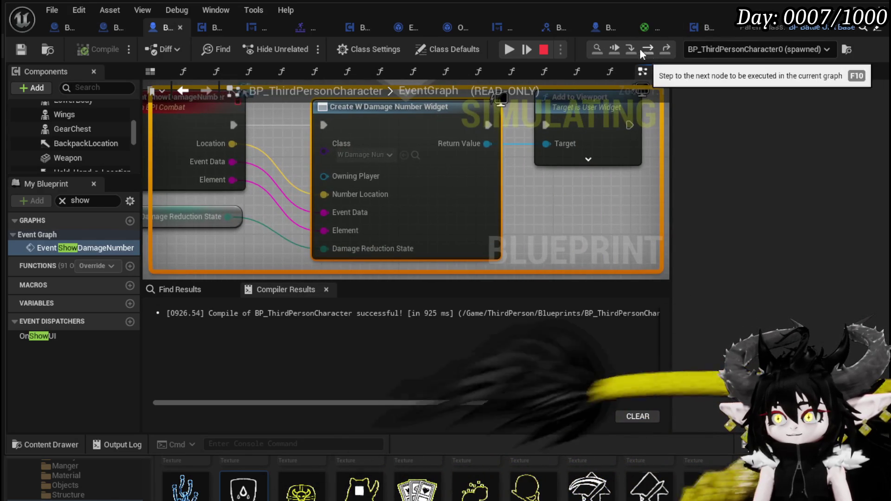
pyautogui.click(631, 49)
# Step through W_DamageNumber's Event Construct to Set Number I-Frame Damage, checking the Event Data value.
pyautogui.click(632, 49)
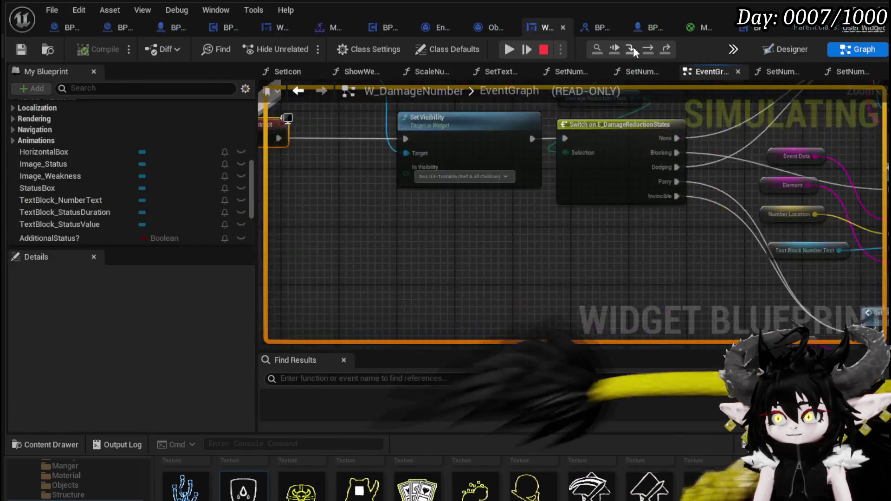
pyautogui.click(648, 49)
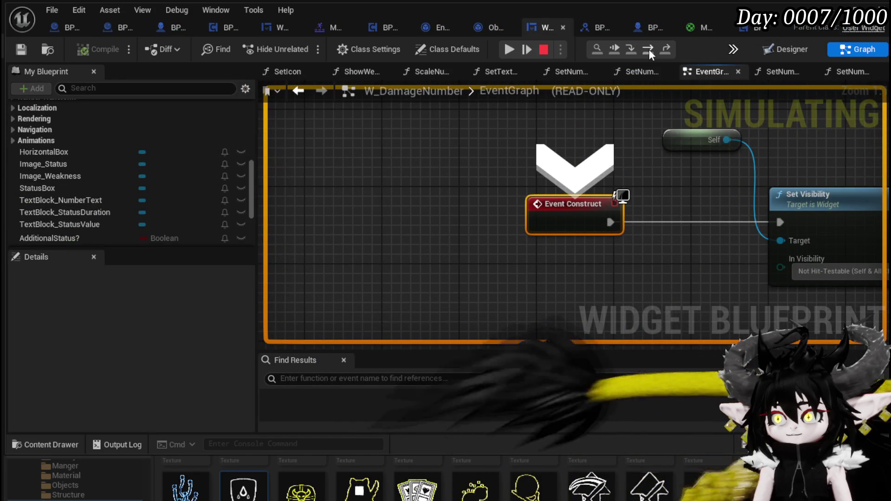
pyautogui.click(649, 49)
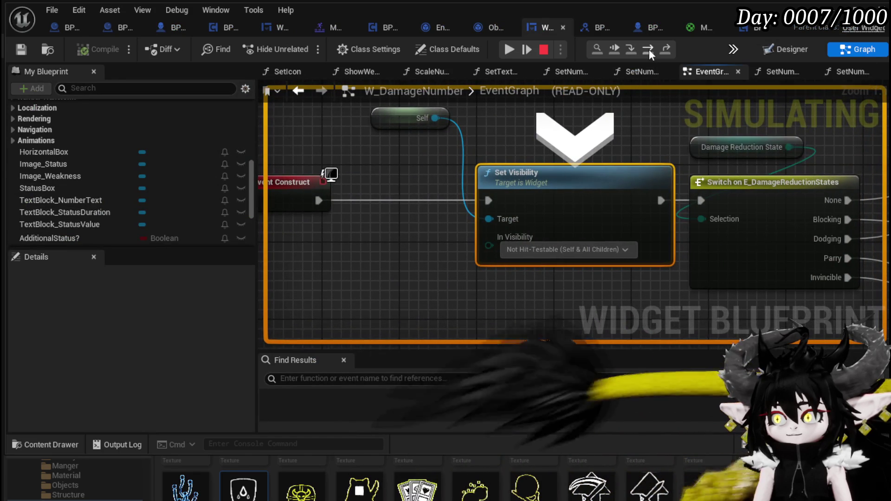
pyautogui.click(649, 50)
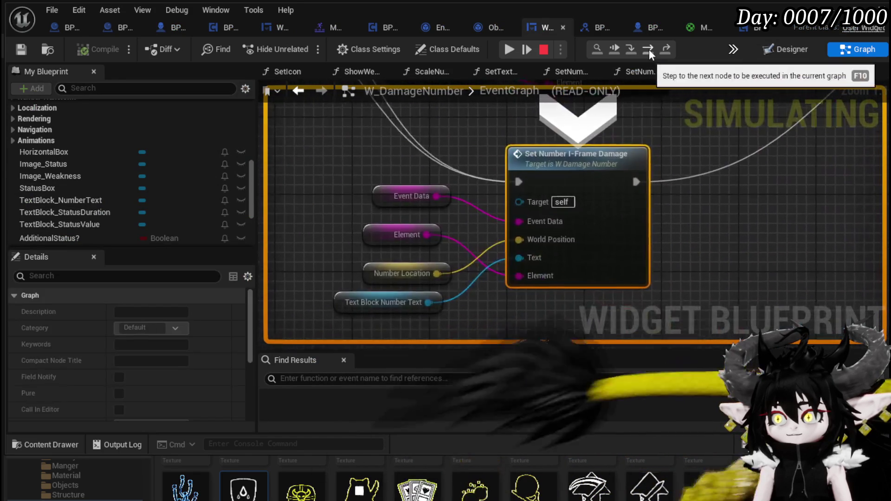
pyautogui.moveTo(461, 205)
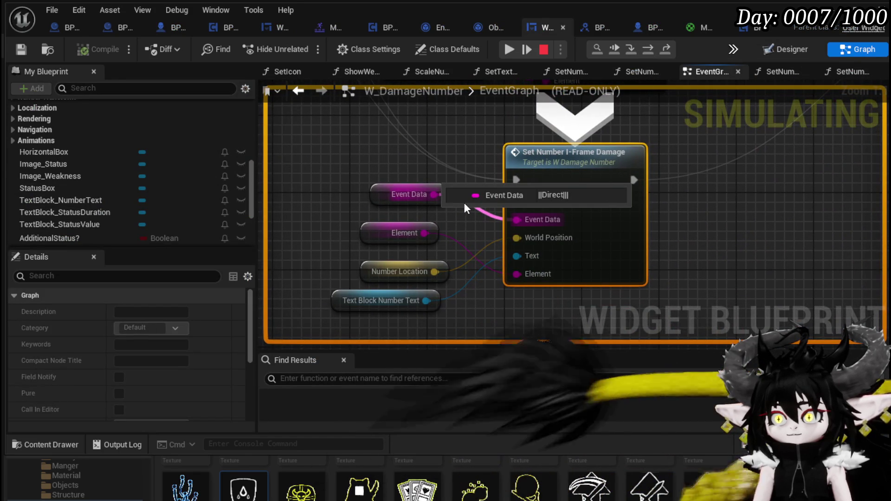
pyautogui.scroll(-4, 446, 209)
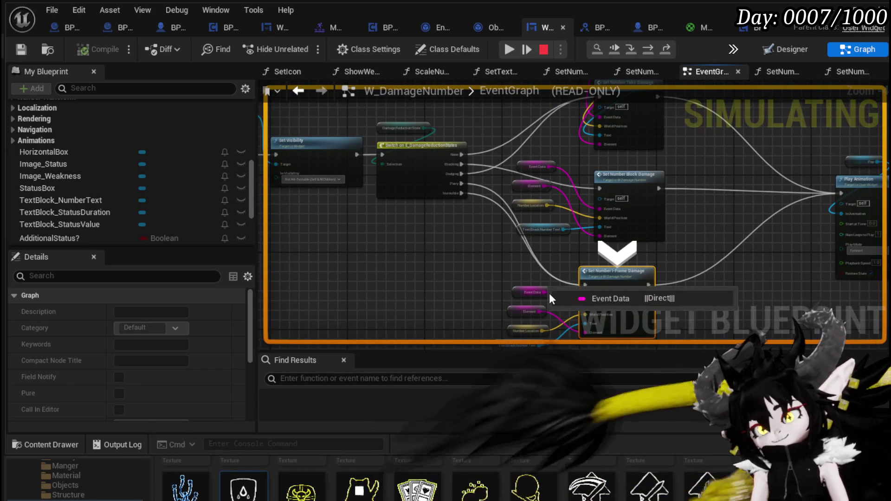
pyautogui.moveTo(526, 311)
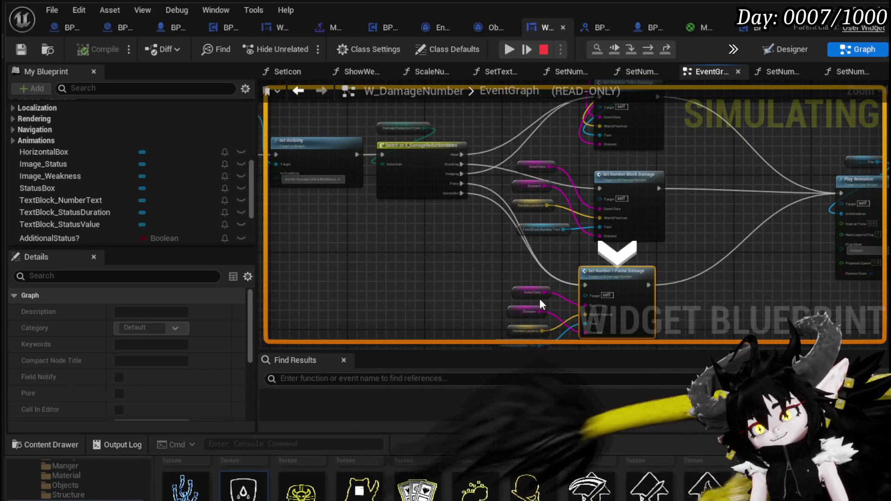
# Inspect the Element value, advance to Play Animation, then resume the game preview.
pyautogui.scroll(3, 539, 299)
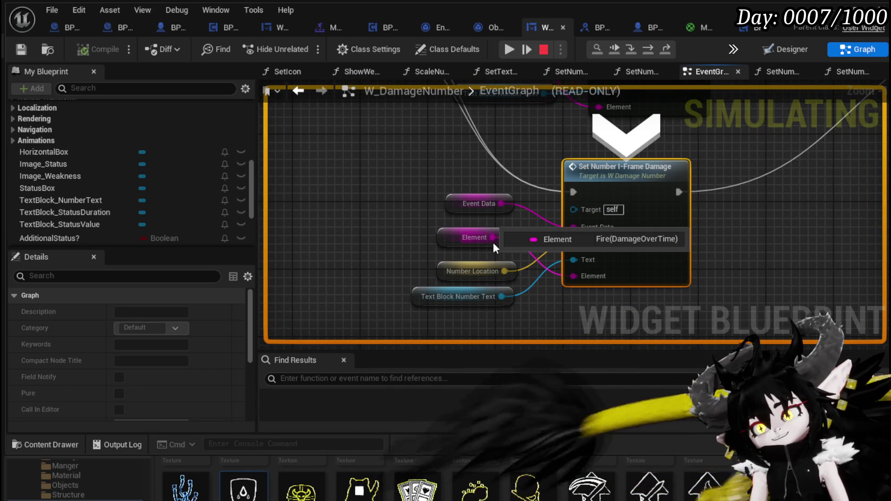
pyautogui.scroll(-1, 410, 160)
pyautogui.scroll(-3, 409, 160)
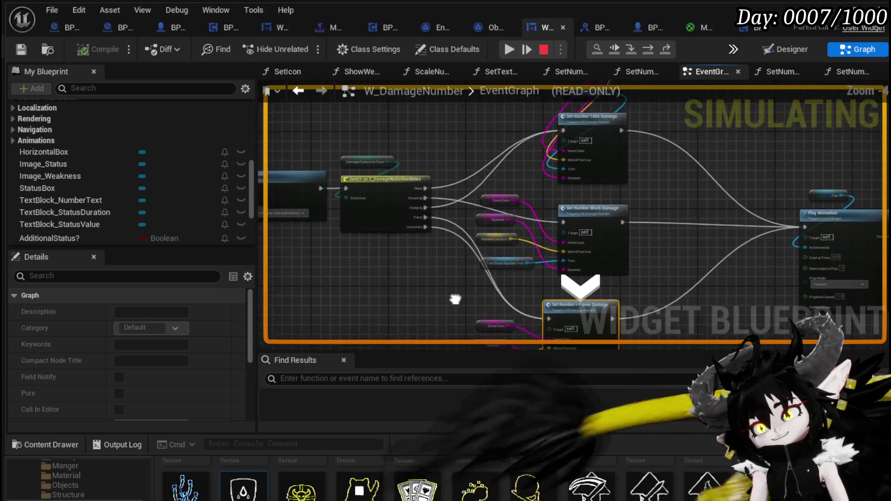
pyautogui.scroll(3, 514, 216)
pyautogui.moveTo(523, 191)
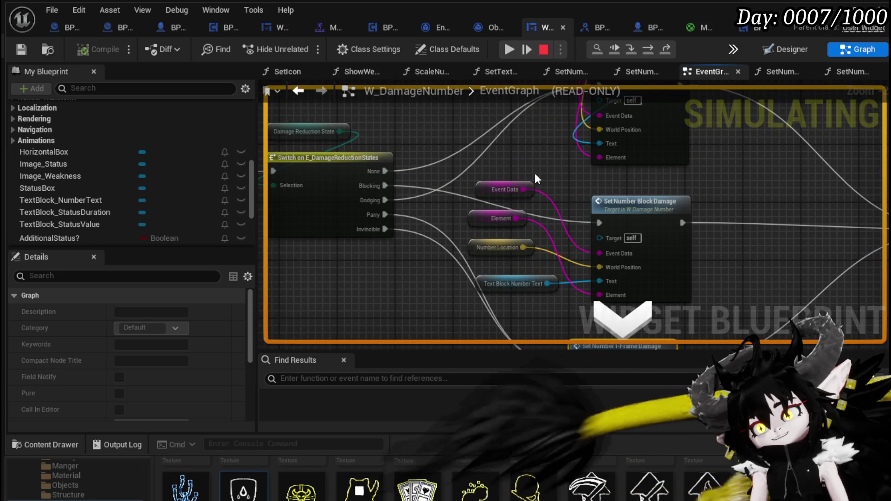
pyautogui.scroll(-3, 533, 172)
pyautogui.moveTo(581, 169); pyautogui.dragTo(594, 171)
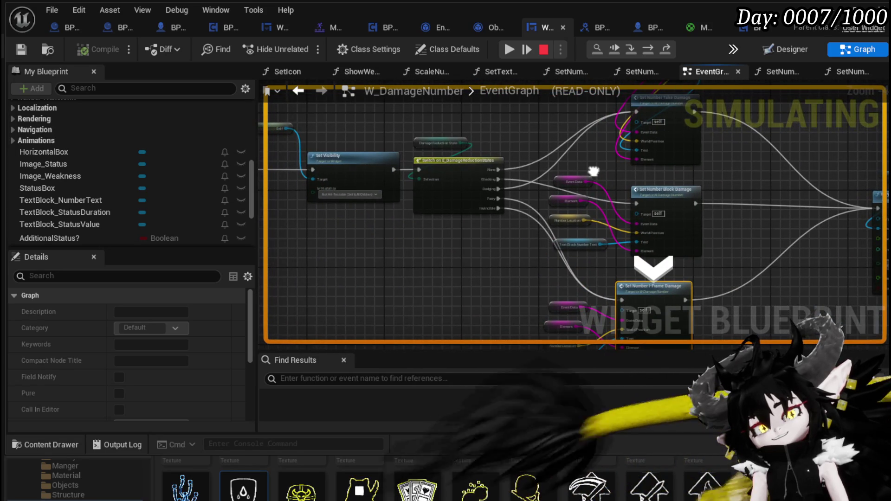
pyautogui.scroll(-3, 593, 171)
pyautogui.scroll(3, 515, 158)
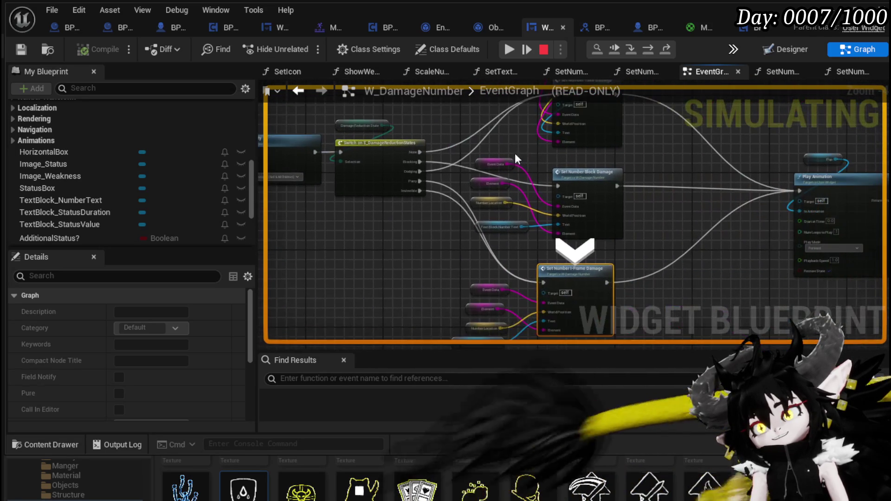
pyautogui.scroll(-3, 591, 182)
pyautogui.scroll(3, 616, 258)
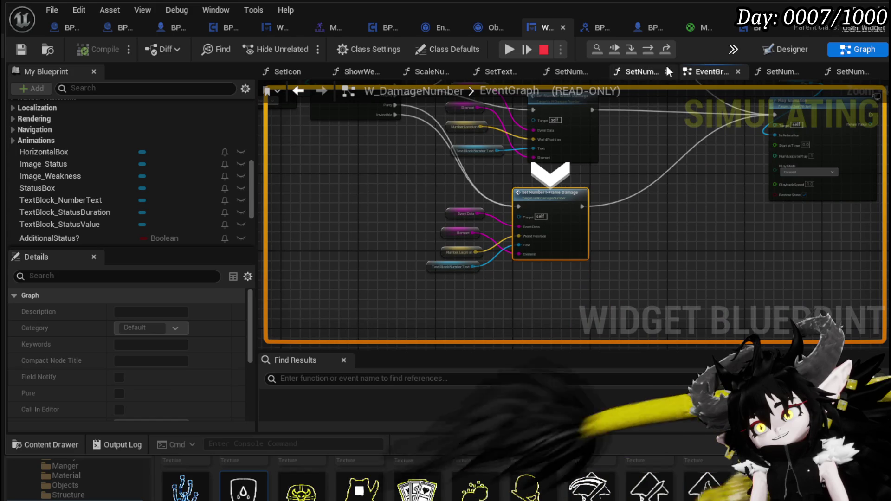
pyautogui.click(647, 49)
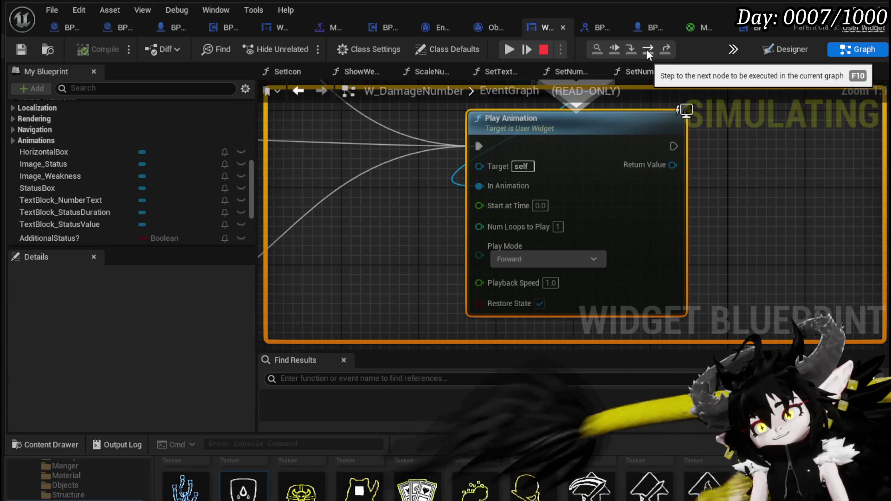
pyautogui.click(510, 50)
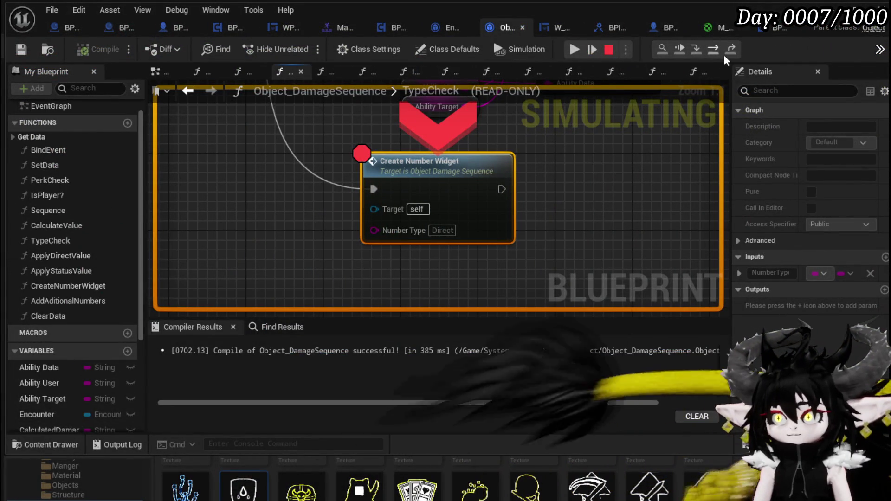
# Enter CreateNumberWidget and step past SET, Branch and Print String to the Branch before Show Damage Number.
pyautogui.click(696, 49)
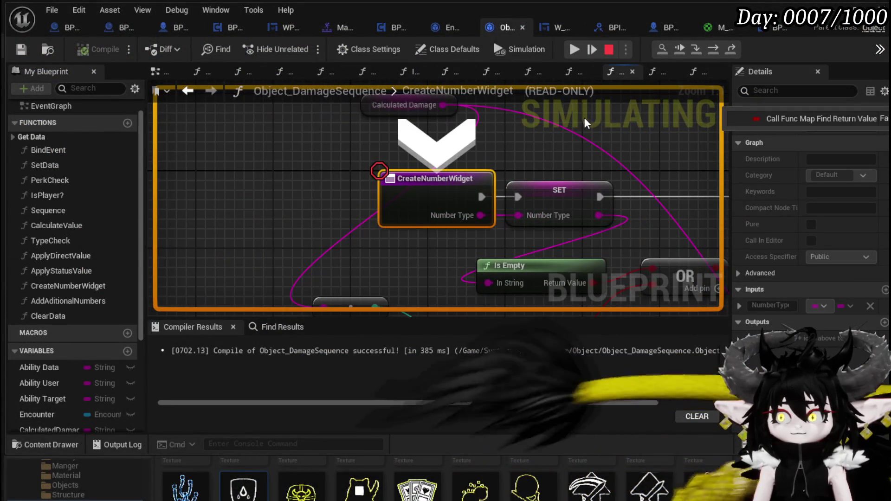
pyautogui.click(457, 219)
pyautogui.moveTo(457, 219)
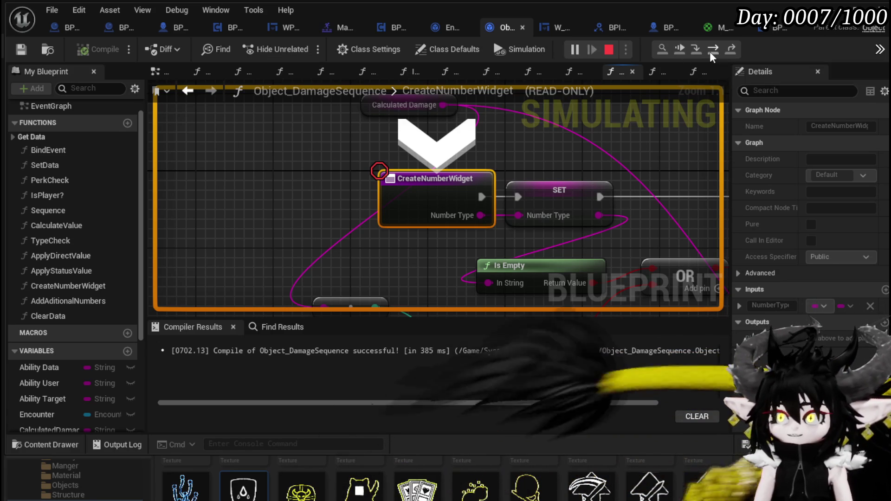
pyautogui.click(709, 51)
pyautogui.click(709, 52)
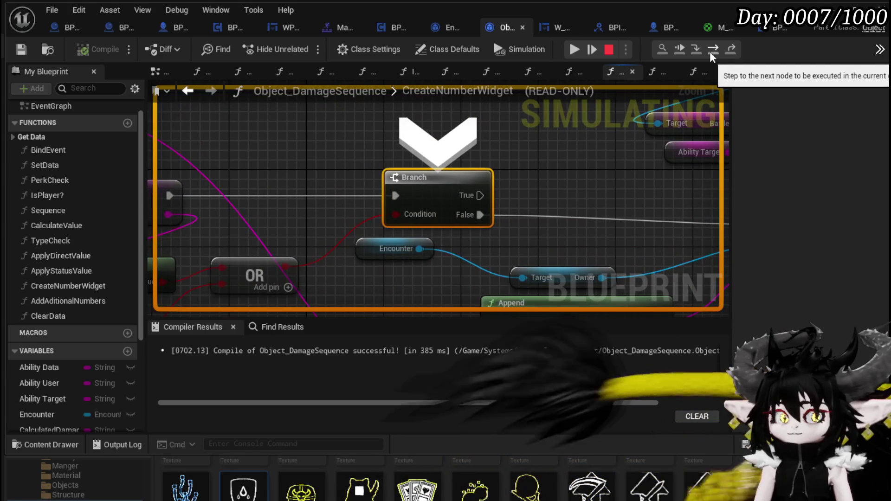
pyautogui.click(709, 51)
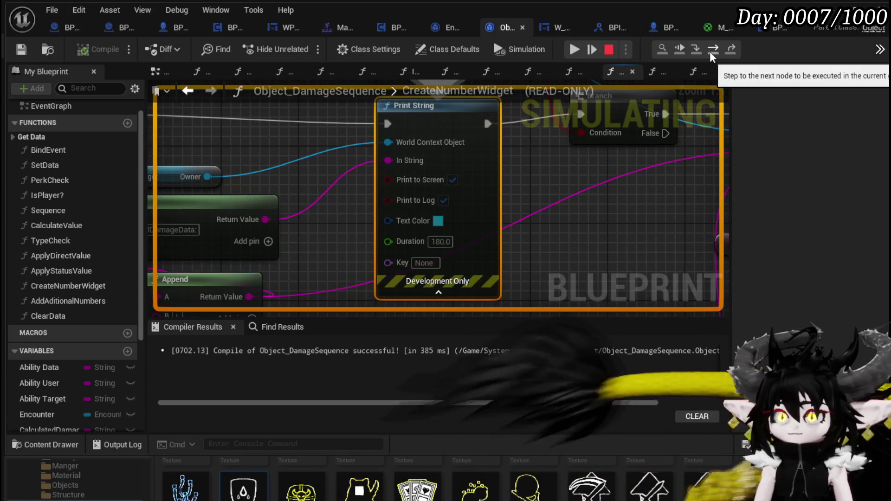
pyautogui.moveTo(336, 180)
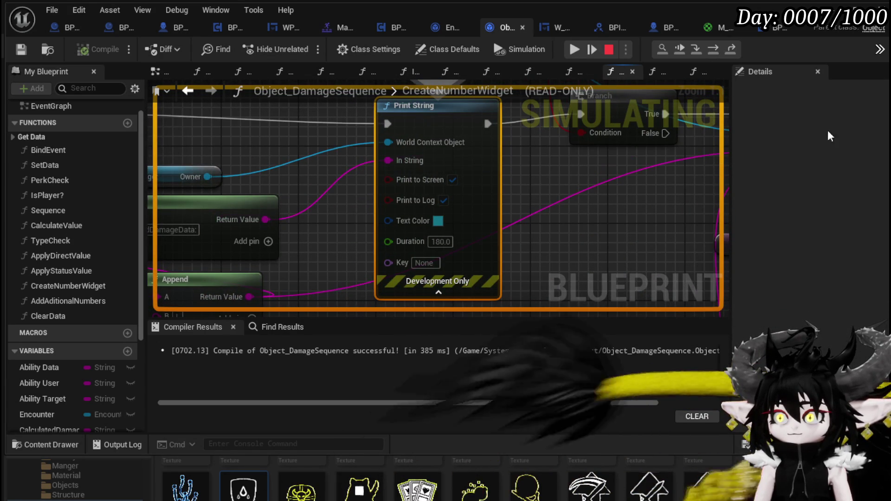
pyautogui.click(714, 52)
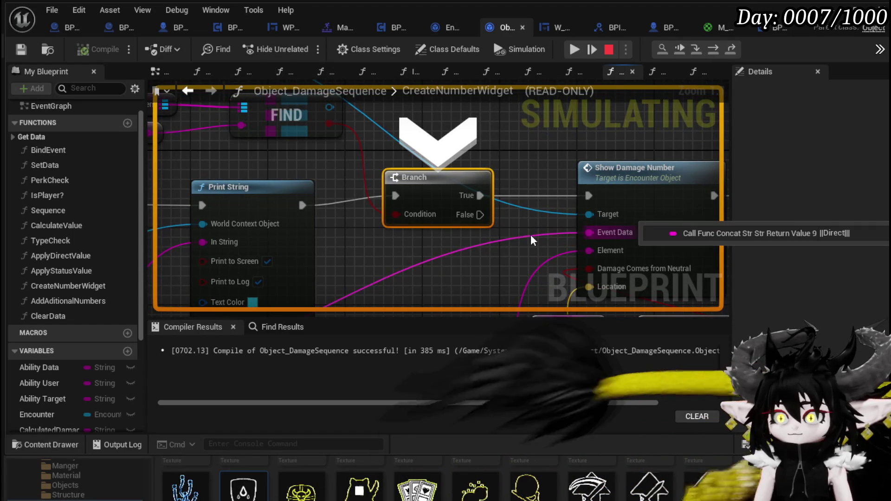
# Advance to the Show Damage Number call and step inside the ShowDamageNumber function graph.
pyautogui.click(709, 53)
pyautogui.click(691, 54)
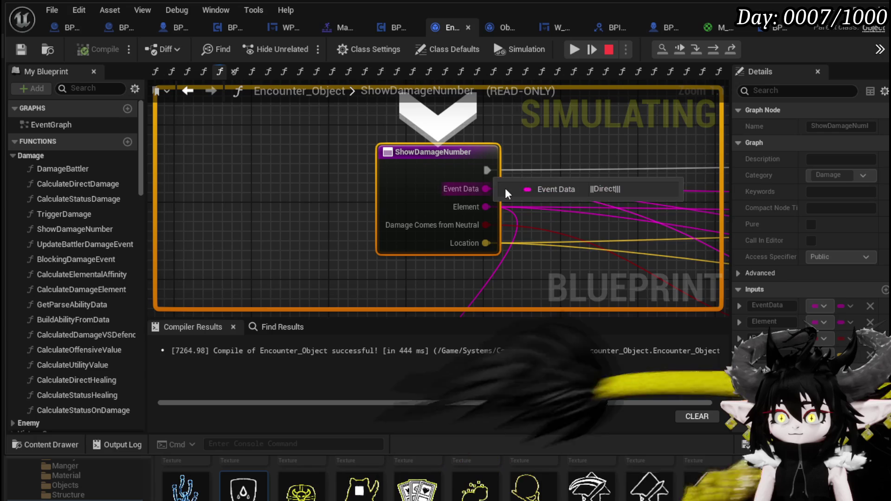
pyautogui.scroll(-3, 470, 124)
pyautogui.moveTo(470, 124)
pyautogui.mouseDown()
pyautogui.moveTo(380, 132)
pyautogui.moveTo(241, 189)
pyautogui.moveTo(294, 195)
pyautogui.moveTo(338, 235)
pyautogui.mouseUp()
pyautogui.scroll(-2, 384, 138)
pyautogui.scroll(3, 299, 192)
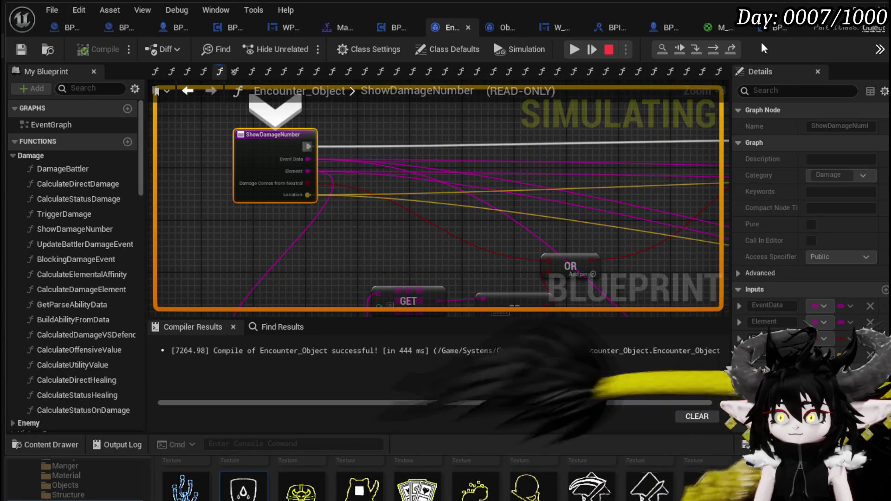
# Step past the VALUES node and For Each Loop into BP_ThirdPersonCharacter's ShowDamageNumber event.
pyautogui.click(717, 50)
pyautogui.click(717, 50)
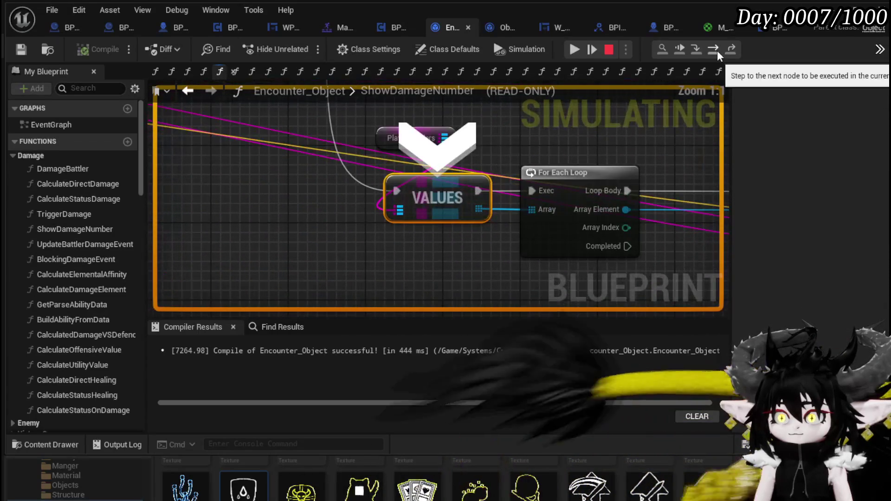
pyautogui.click(716, 50)
pyautogui.click(717, 50)
pyautogui.moveTo(407, 219)
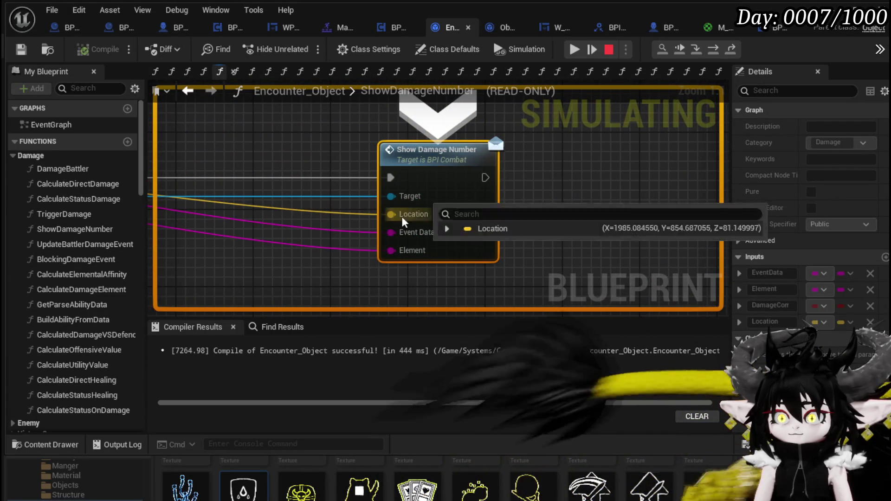
pyautogui.click(693, 51)
# Check the Event Data pin, advance to Create W Damage Number Widget, then stop simulating with Esc.
pyautogui.moveTo(486, 215)
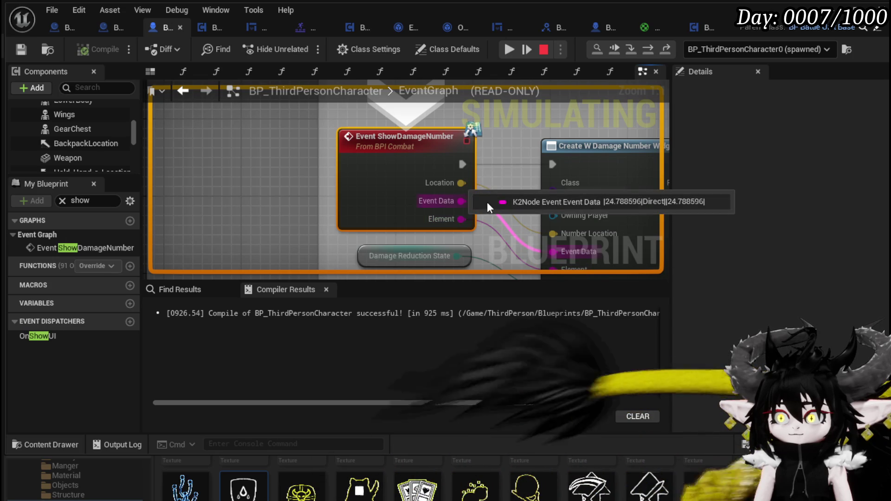
pyautogui.moveTo(430, 202)
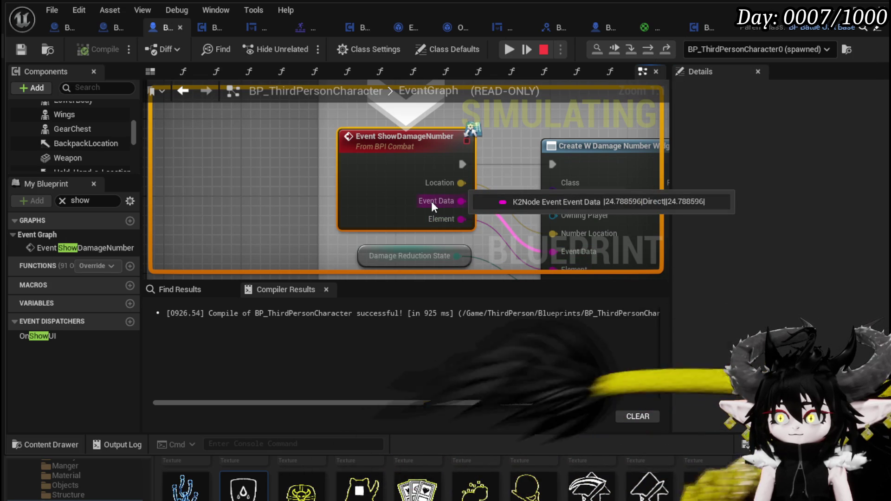
pyautogui.click(650, 50)
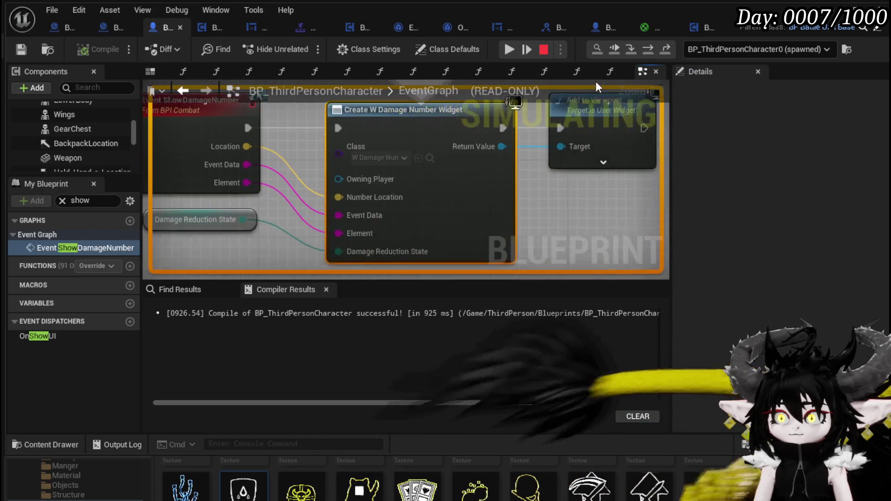
pyautogui.moveTo(340, 216)
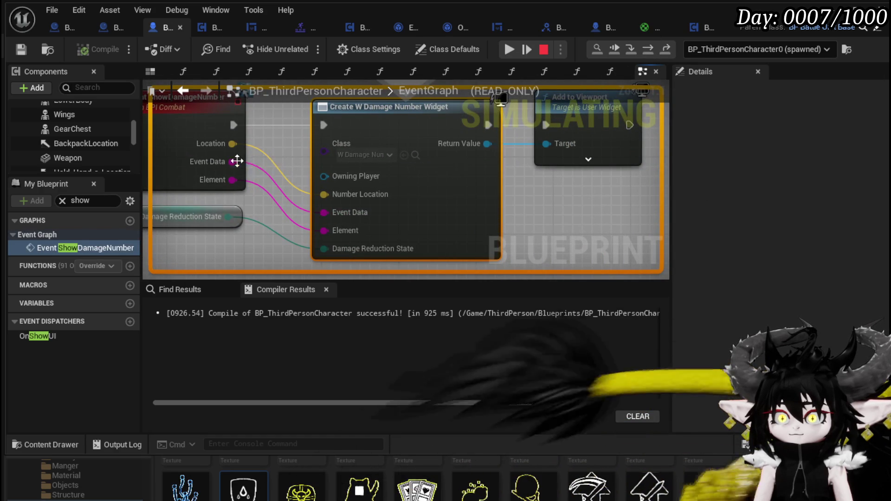
pyautogui.moveTo(230, 161)
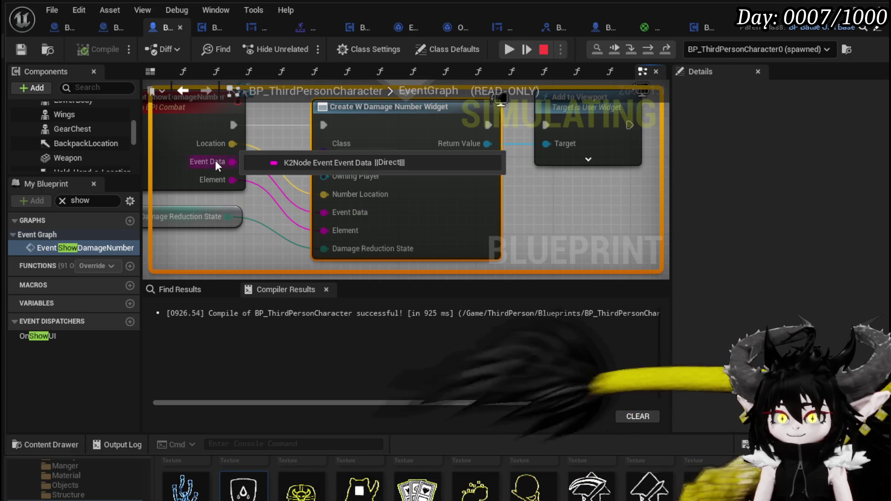
pyautogui.press('Escape')
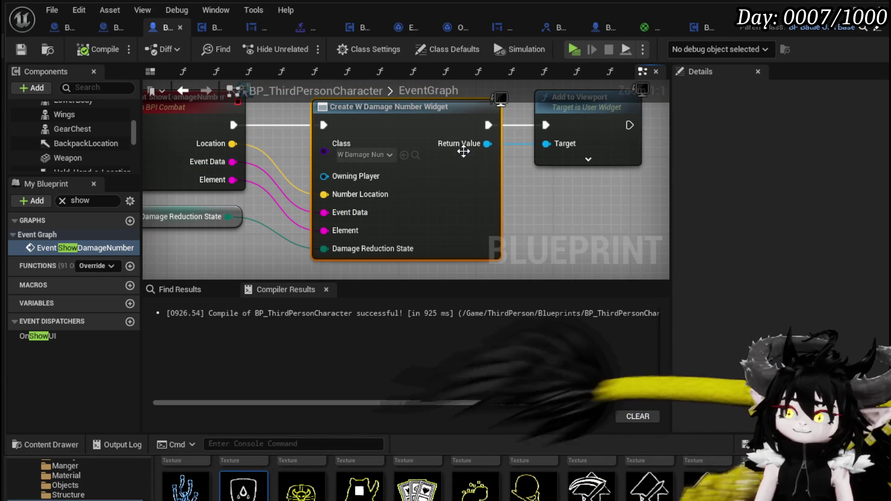
pyautogui.moveTo(269, 210); pyautogui.dragTo(316, 240)
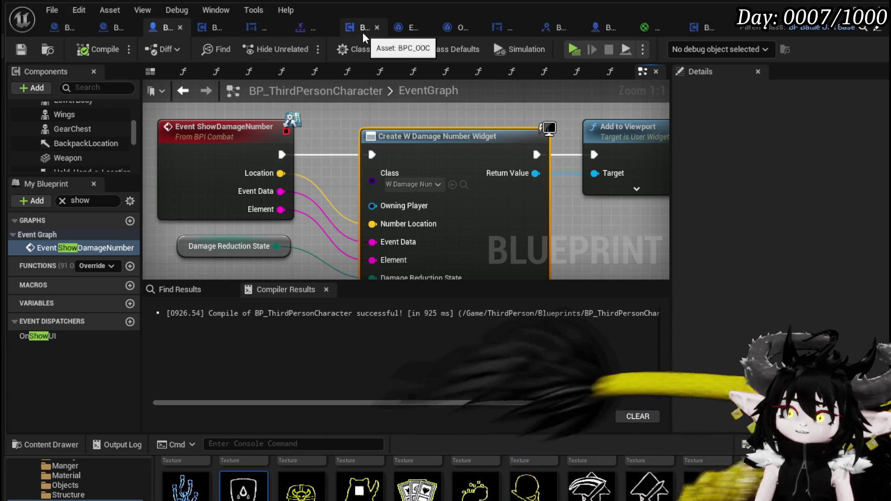
# Pan through Object_DamageSequence's CreateNumberWidget graph, from SET through Print String, FIND, Append and Branch.
pyautogui.click(451, 32)
pyautogui.scroll(-5, 449, 160)
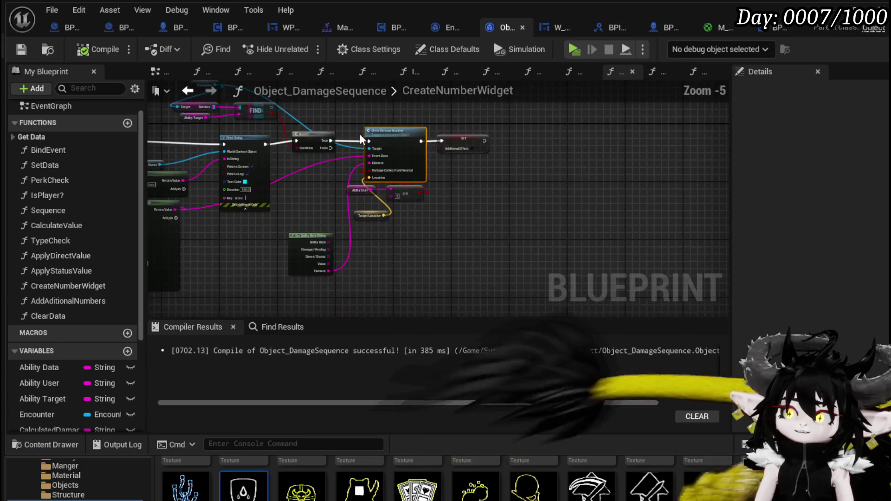
pyautogui.scroll(3, 449, 160)
pyautogui.moveTo(389, 144); pyautogui.dragTo(472, 148)
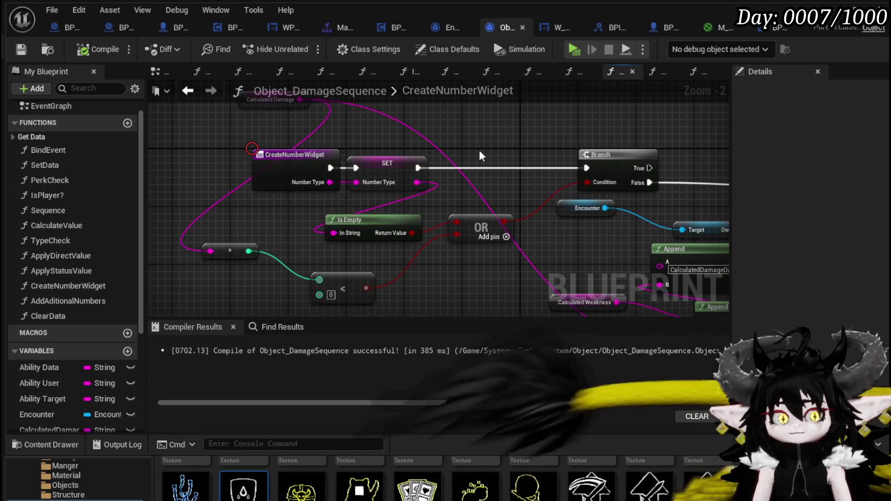
pyautogui.moveTo(732, 173)
pyautogui.mouseDown()
pyautogui.moveTo(350, 151)
pyautogui.moveTo(348, 122)
pyautogui.mouseUp()
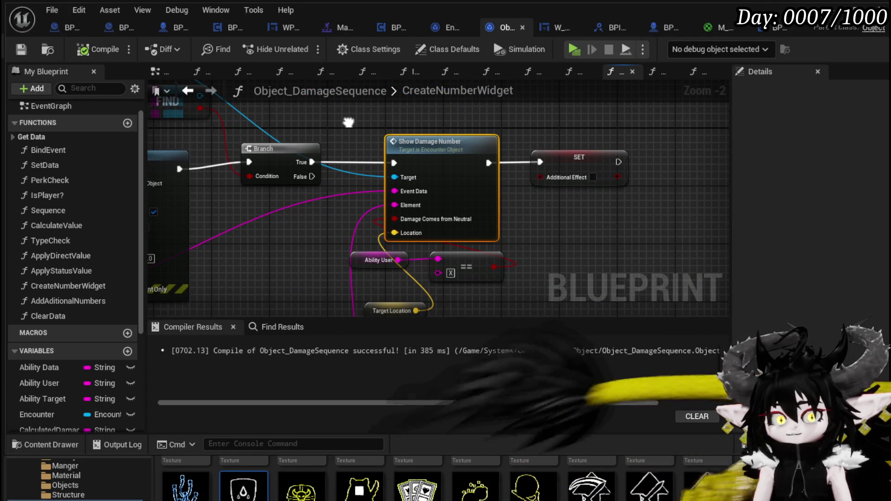
pyautogui.moveTo(348, 122); pyautogui.dragTo(655, 155)
pyautogui.moveTo(533, 192)
pyautogui.mouseDown()
pyautogui.moveTo(274, 172)
pyautogui.moveTo(694, 194)
pyautogui.mouseUp()
pyautogui.scroll(-2, 482, 158)
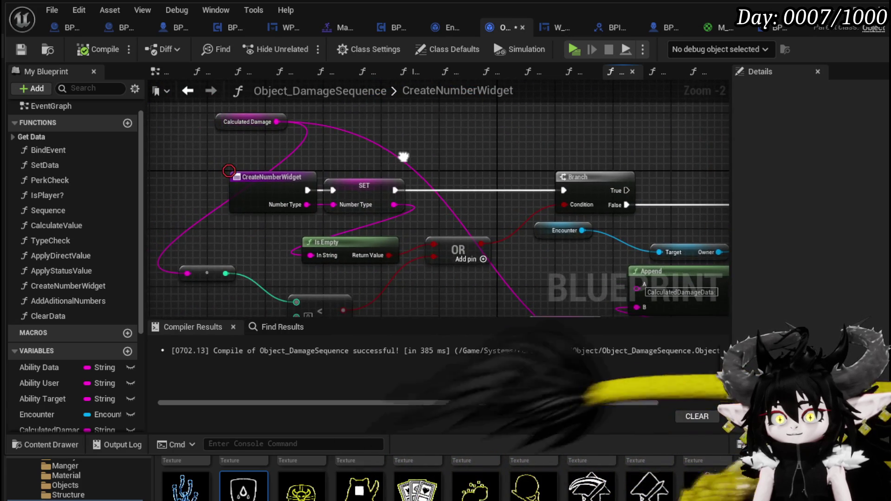
pyautogui.moveTo(473, 170); pyautogui.dragTo(359, 142)
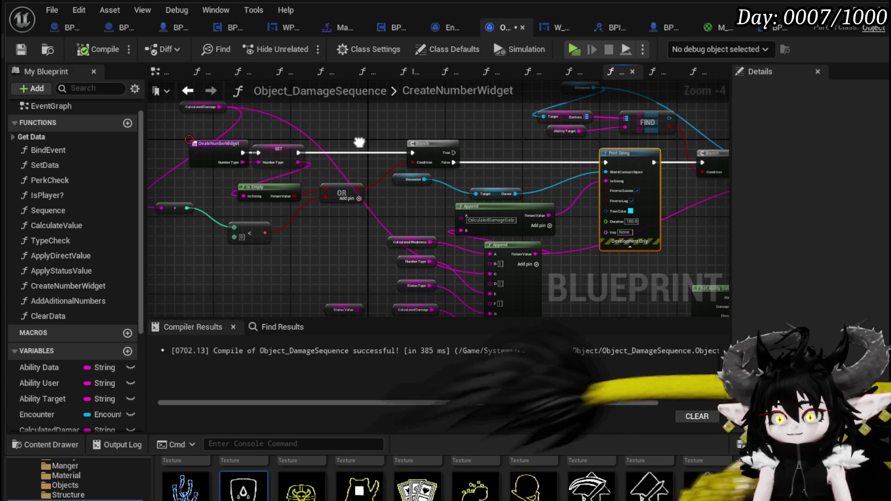
pyautogui.moveTo(359, 142); pyautogui.dragTo(270, 194)
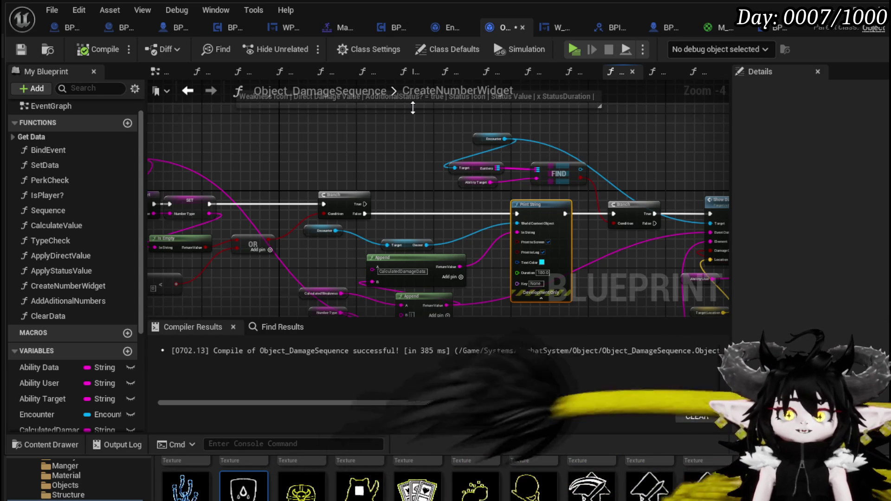
pyautogui.moveTo(325, 185); pyautogui.dragTo(583, 186)
# Save Object_DamageSequence and open its TypeCheck function graph.
pyautogui.click(21, 49)
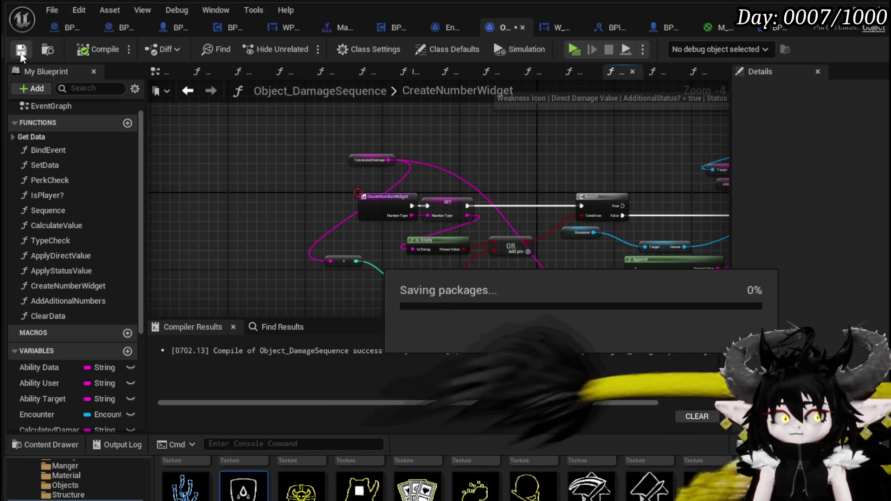
pyautogui.moveTo(385, 194); pyautogui.dragTo(243, 187)
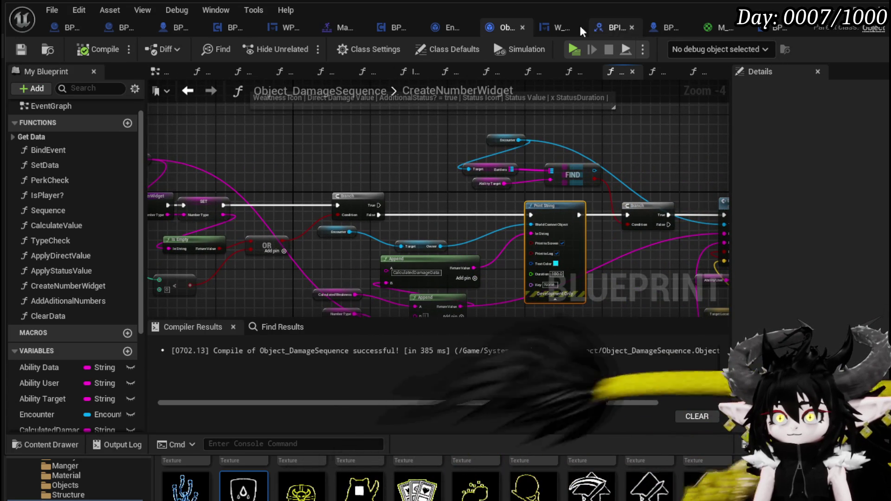
pyautogui.moveTo(278, 171); pyautogui.dragTo(346, 184)
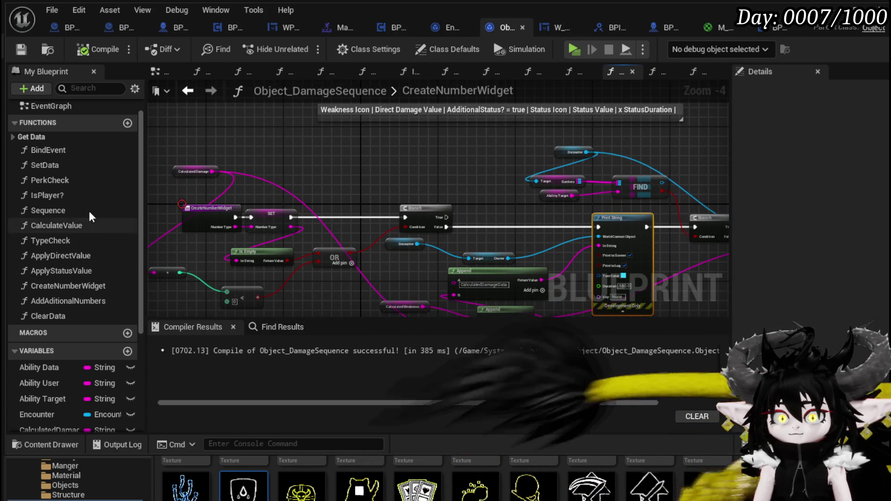
pyautogui.doubleClick(71, 246)
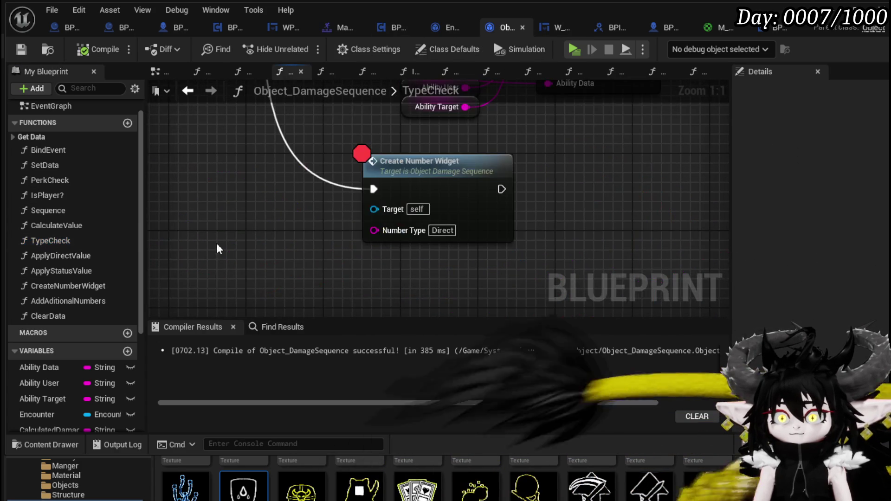
# Toggle off the breakpoint on TypeCheck's Create Number Widget node.
pyautogui.scroll(-5, 260, 224)
pyautogui.scroll(2, 320, 230)
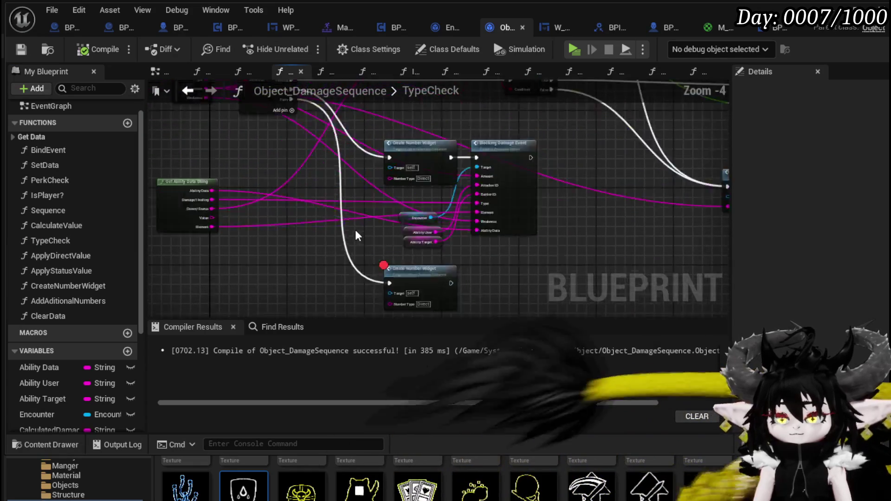
pyautogui.moveTo(582, 237)
pyautogui.mouseDown()
pyautogui.moveTo(547, 250)
pyautogui.moveTo(212, 258)
pyautogui.moveTo(481, 285)
pyautogui.mouseUp()
pyautogui.moveTo(352, 174)
pyautogui.mouseDown()
pyautogui.moveTo(433, 313)
pyautogui.moveTo(381, 238)
pyautogui.moveTo(391, 248)
pyautogui.mouseUp()
pyautogui.rightClick(392, 250)
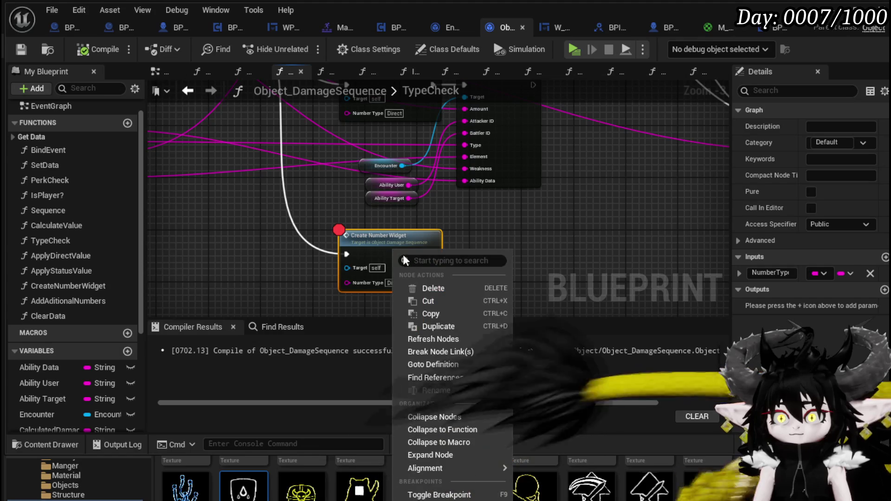
pyautogui.click(436, 489)
# Reposition the two Create Number Widget nodes into neater places in the TypeCheck graph.
pyautogui.scroll(-1, 499, 312)
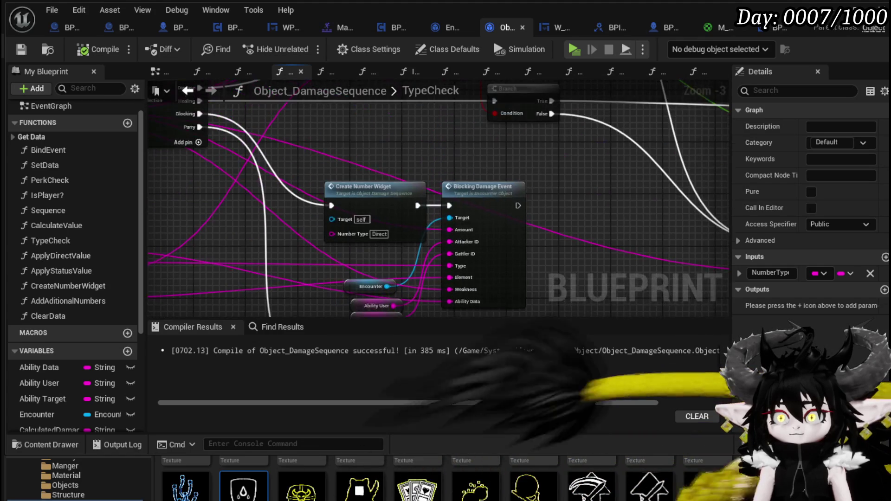
pyautogui.click(354, 119)
pyautogui.scroll(-2, 353, 118)
pyautogui.moveTo(354, 119)
pyautogui.mouseDown()
pyautogui.moveTo(419, 205)
pyautogui.moveTo(414, 223)
pyautogui.moveTo(404, 173)
pyautogui.mouseUp()
pyautogui.scroll(2, 404, 173)
pyautogui.click(430, 215)
pyautogui.moveTo(430, 216)
pyautogui.mouseDown()
pyautogui.moveTo(413, 221)
pyautogui.moveTo(474, 113)
pyautogui.mouseUp()
pyautogui.moveTo(456, 279)
pyautogui.mouseDown()
pyautogui.moveTo(356, 237)
pyautogui.moveTo(351, 204)
pyautogui.moveTo(461, 178)
pyautogui.moveTo(533, 278)
pyautogui.moveTo(445, 277)
pyautogui.mouseUp()
pyautogui.scroll(-1, 463, 262)
pyautogui.moveTo(325, 269)
pyautogui.mouseDown()
pyautogui.moveTo(295, 294)
pyautogui.moveTo(355, 267)
pyautogui.mouseUp()
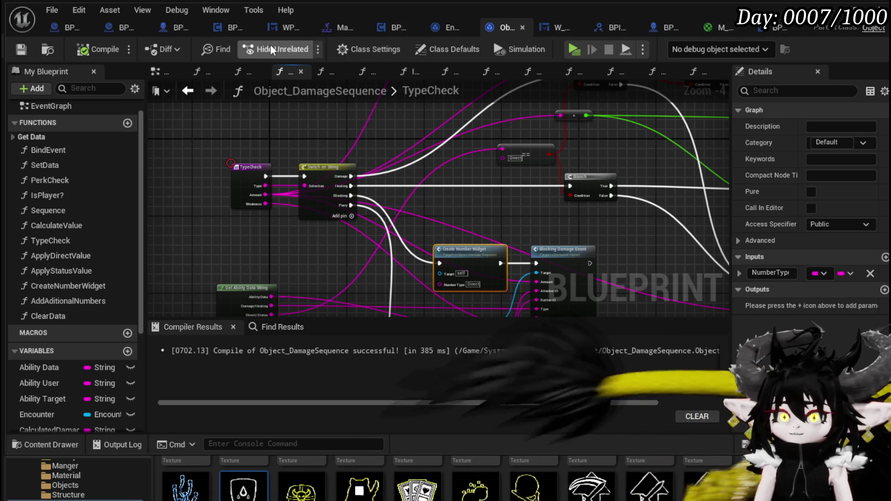
# In BP_ThirdPersonCharacter's event graph, move BPC OOC just above the End Block node.
pyautogui.click(181, 27)
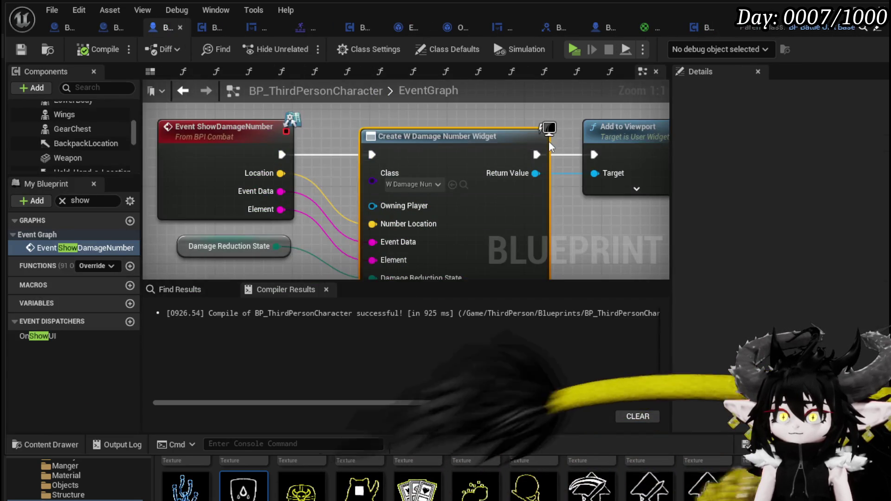
pyautogui.scroll(-12, 405, 138)
pyautogui.scroll(11, 386, 151)
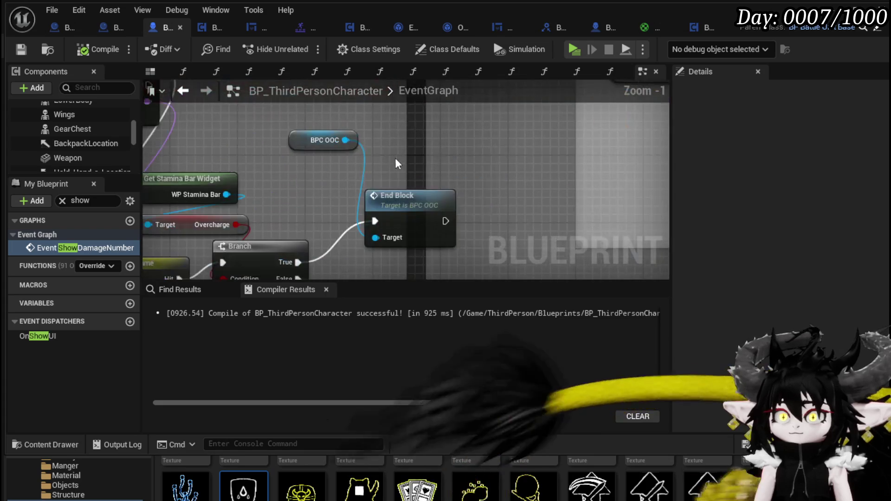
pyautogui.click(497, 162)
pyautogui.moveTo(327, 105)
pyautogui.mouseDown()
pyautogui.moveTo(328, 133)
pyautogui.moveTo(452, 149)
pyautogui.moveTo(475, 138)
pyautogui.moveTo(501, 195)
pyautogui.mouseUp()
pyautogui.moveTo(501, 195); pyautogui.dragTo(543, 178)
pyautogui.click(310, 127)
pyautogui.scroll(-3, 77, 157)
pyautogui.scroll(-5, 78, 157)
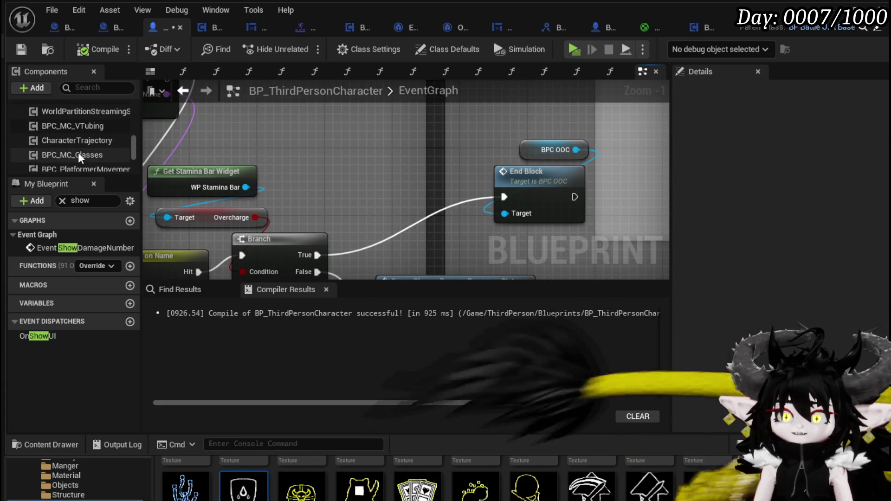
pyautogui.scroll(-1, 107, 152)
# Add Character Movement's Is Falling into a new Branch whose False output drives End Block.
pyautogui.moveTo(107, 152)
pyautogui.mouseDown()
pyautogui.moveTo(463, 129)
pyautogui.moveTo(248, 116)
pyautogui.mouseUp()
pyautogui.moveTo(320, 116); pyautogui.dragTo(343, 160)
pyautogui.write('is falling')
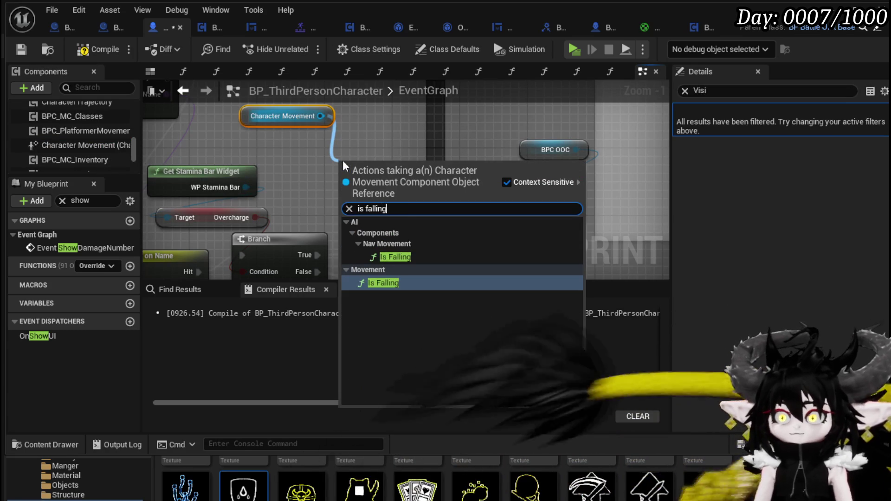
pyautogui.click(378, 283)
pyautogui.moveTo(422, 168)
pyautogui.mouseDown()
pyautogui.moveTo(346, 151)
pyautogui.moveTo(445, 186)
pyautogui.moveTo(441, 143)
pyautogui.moveTo(416, 219)
pyautogui.mouseUp()
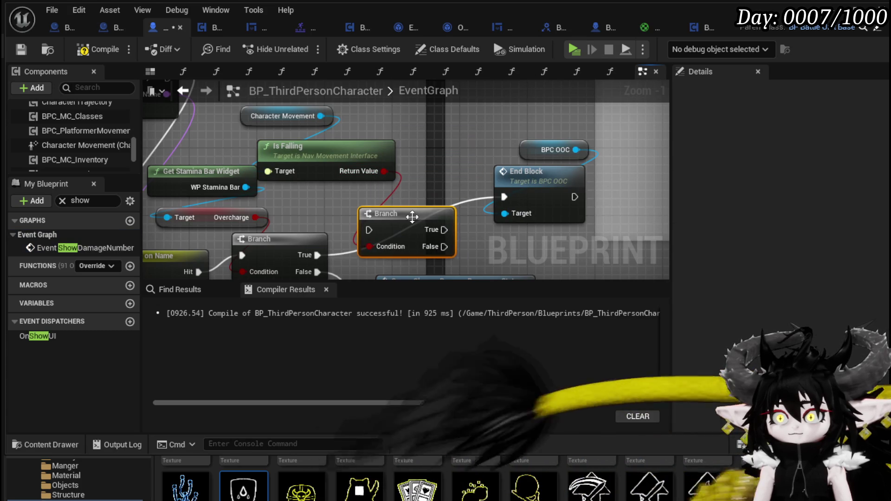
pyautogui.moveTo(317, 255); pyautogui.dragTo(369, 229)
pyautogui.moveTo(438, 238); pyautogui.dragTo(510, 198)
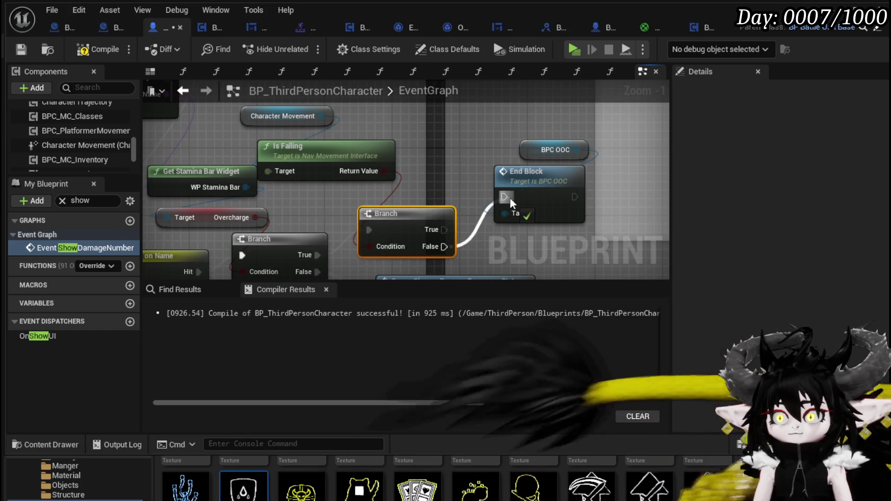
# Tidy the new Branch, BPC OOC and End Block nodes, then compile and save.
pyautogui.moveTo(513, 144)
pyautogui.mouseDown()
pyautogui.moveTo(552, 176)
pyautogui.moveTo(545, 216)
pyautogui.mouseUp()
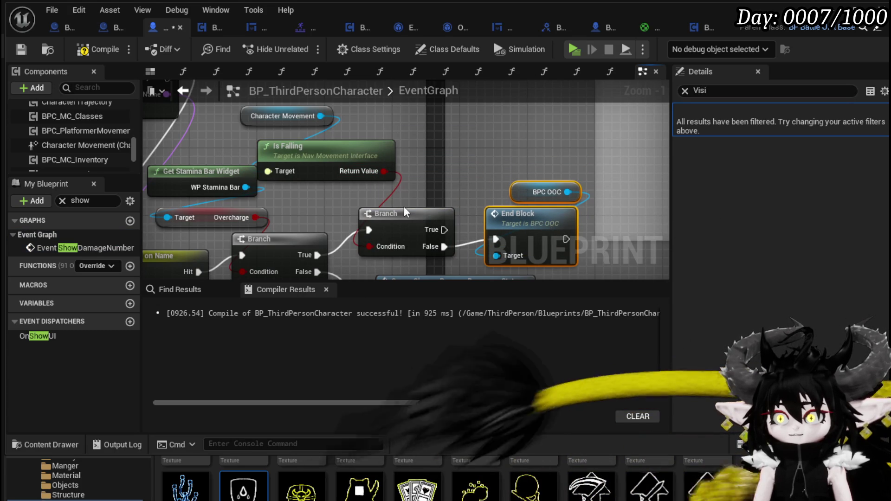
pyautogui.moveTo(400, 208); pyautogui.dragTo(409, 204)
pyautogui.click(42, 73)
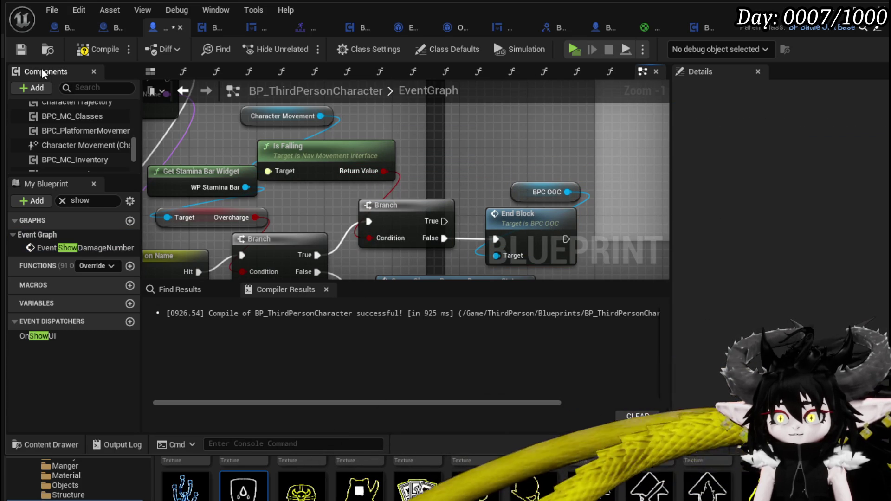
pyautogui.click(22, 50)
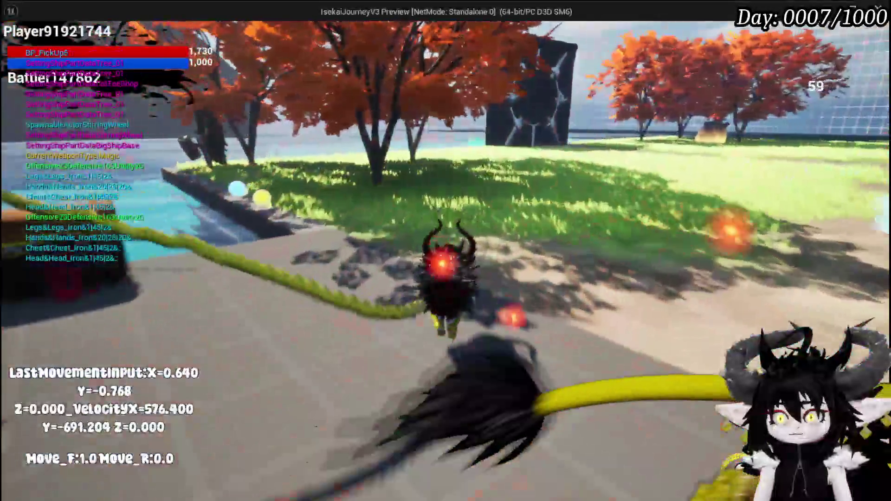
# Strafe left and right with A and D, jump three times, then stop the play-test.
pyautogui.press('a')
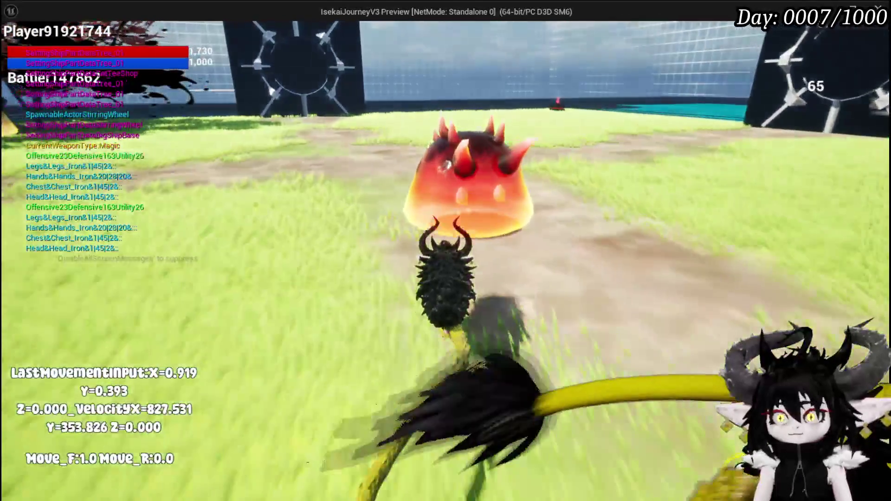
pyautogui.press('space')
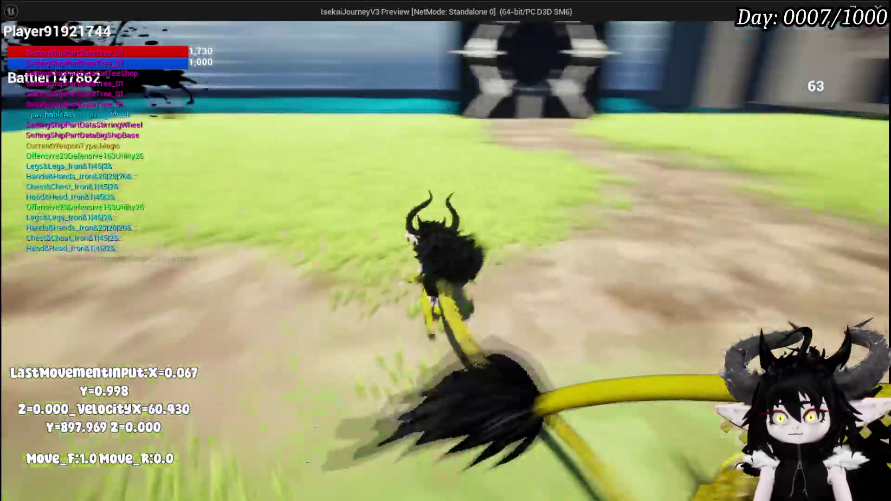
pyautogui.press('d')
pyautogui.press('space')
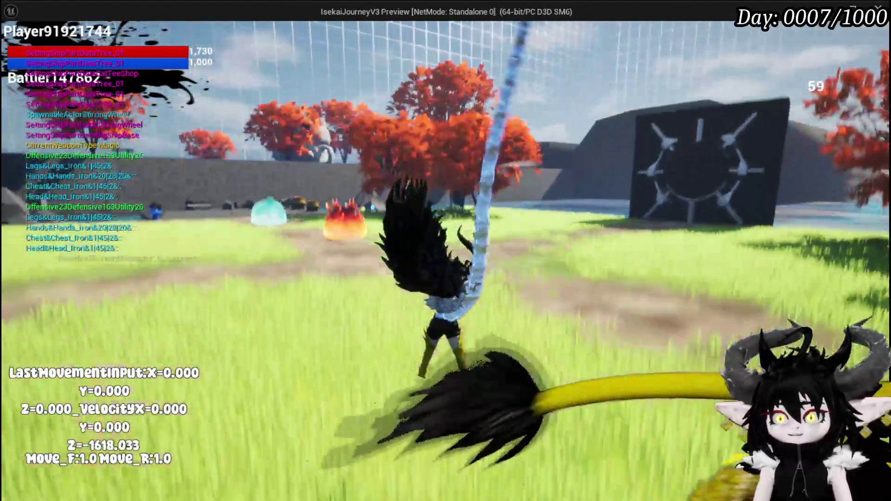
pyautogui.press('space')
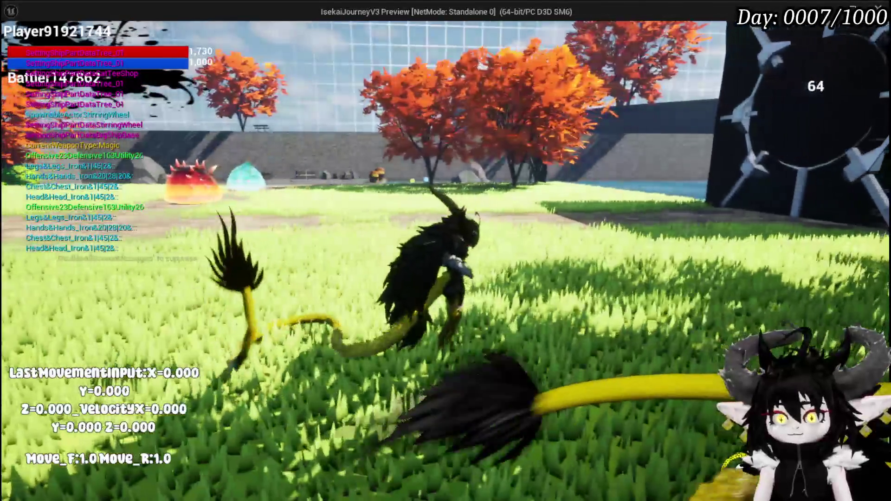
pyautogui.press('Escape')
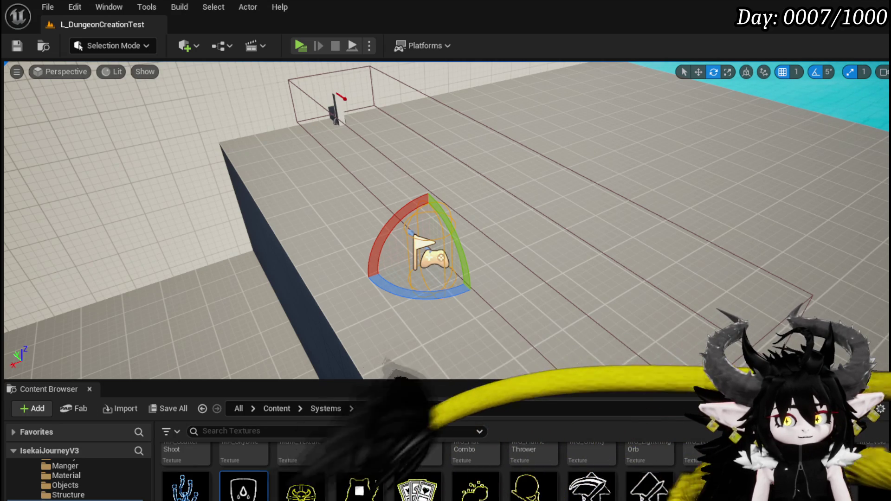
# Look around the viewport, then save the L_DungeonCreationTest level from the toolbar.
pyautogui.moveTo(285, 178)
pyautogui.mouseDown()
pyautogui.moveTo(232, 178)
pyautogui.moveTo(285, 177)
pyautogui.mouseUp()
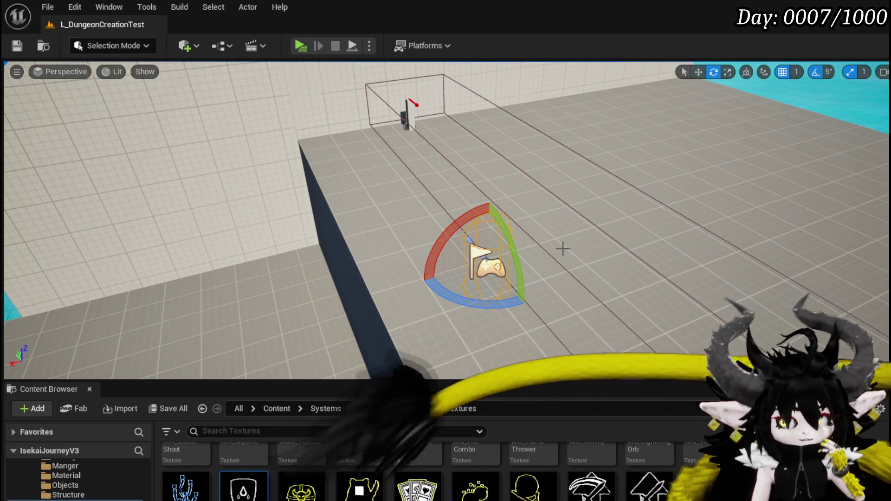
pyautogui.click(17, 45)
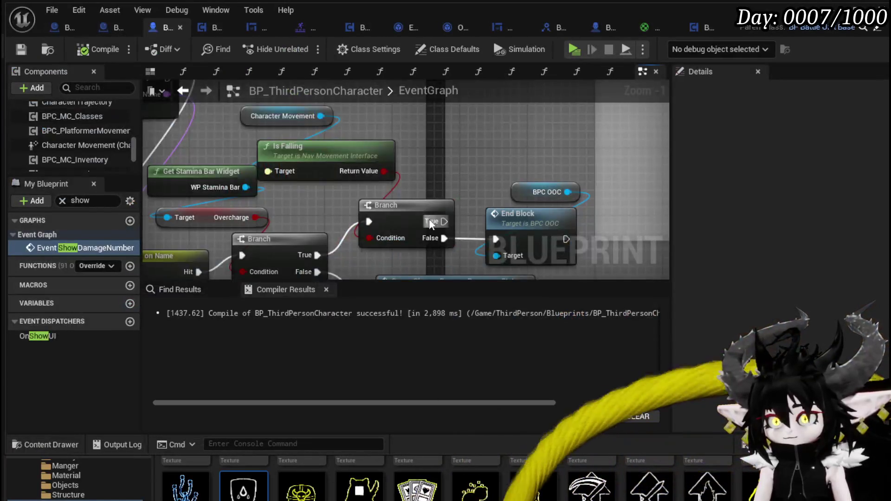
pyautogui.moveTo(431, 225)
pyautogui.mouseDown()
pyautogui.moveTo(433, 213)
pyautogui.moveTo(446, 241)
pyautogui.mouseUp()
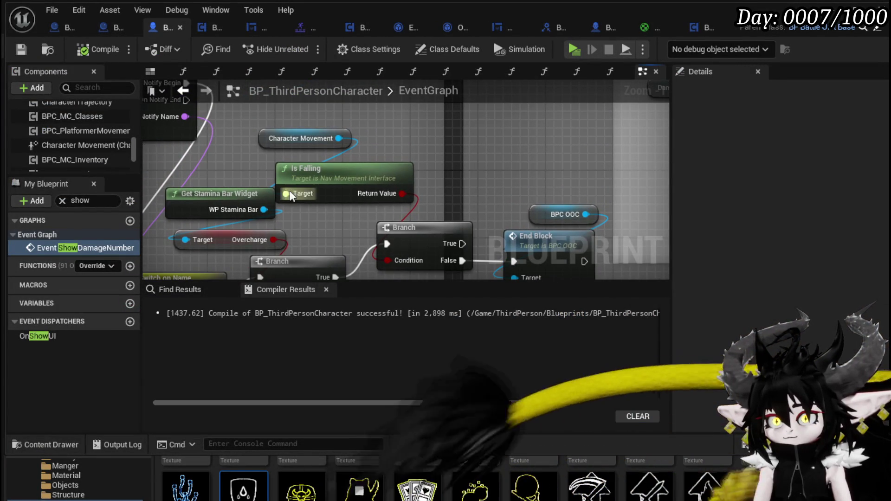
# Delete the Is Falling node, cancel the 'is fall' action search, and undo to restore it.
pyautogui.click(399, 171)
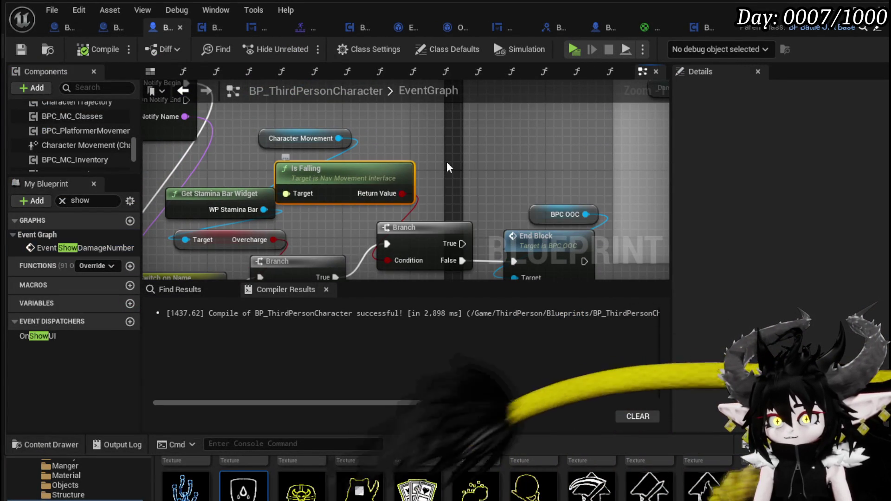
pyautogui.press('Delete')
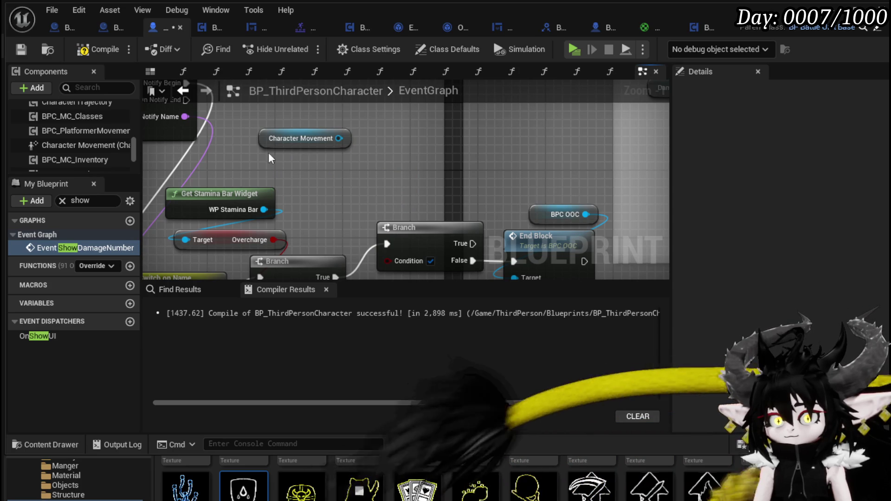
pyautogui.click(278, 139)
pyautogui.click(224, 142)
pyautogui.rightClick(309, 149)
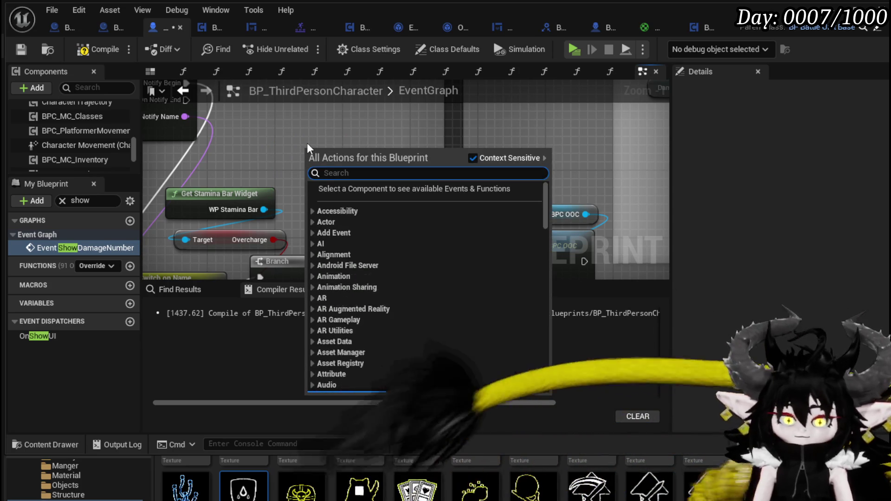
pyautogui.write('is fall')
pyautogui.press('Escape')
pyautogui.hotkey('ctrl', 'z')
# Wire Is Falling's Return Value into the Branch Condition and move Character Movement above it.
pyautogui.moveTo(444, 177)
pyautogui.mouseDown()
pyautogui.moveTo(404, 284)
pyautogui.moveTo(414, 187)
pyautogui.moveTo(395, 155)
pyautogui.mouseUp()
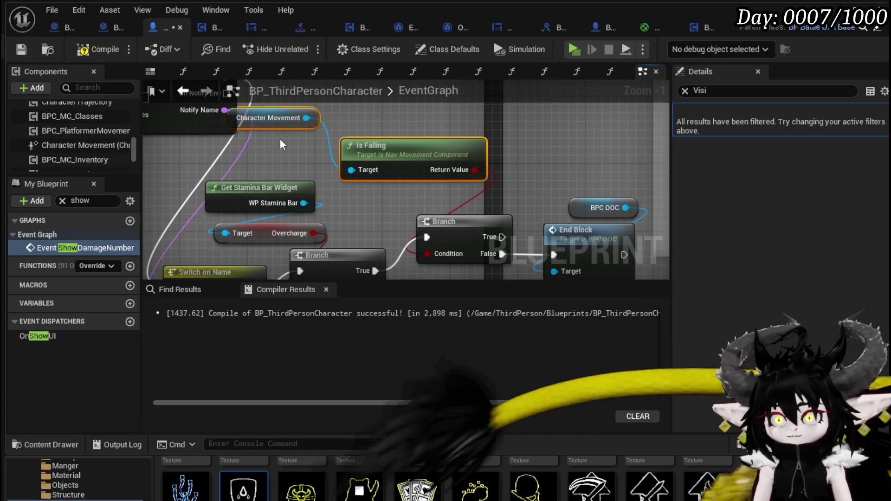
pyautogui.click(282, 145)
pyautogui.moveTo(274, 118); pyautogui.dragTo(387, 123)
pyautogui.click(284, 142)
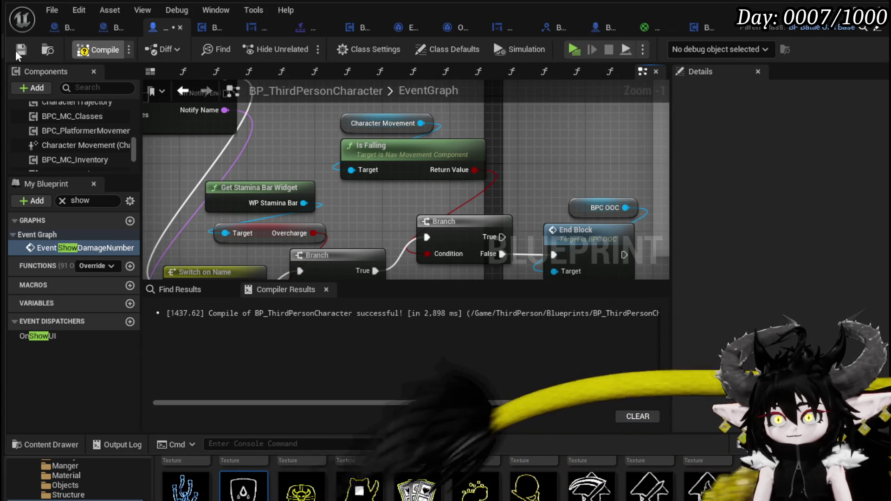
# Compile and save BP_ThirdPersonCharacter, then start a play-test in a new window.
pyautogui.click(18, 52)
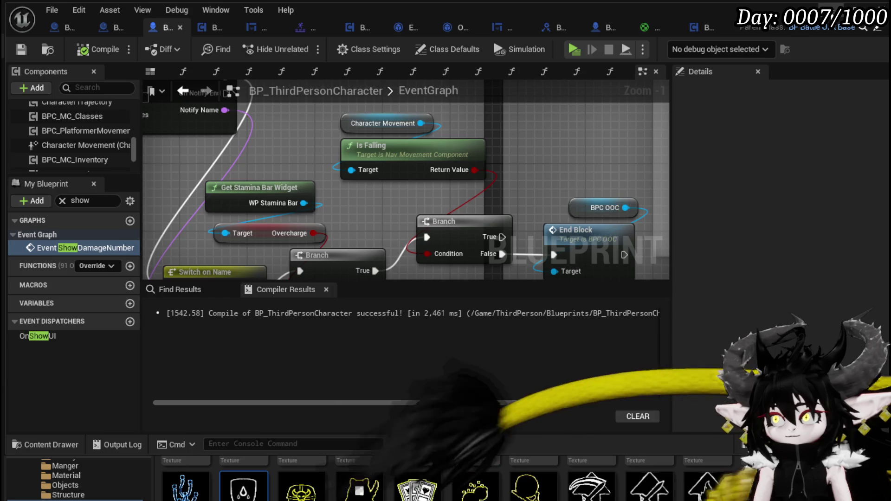
pyautogui.hotkey('alt', 'Tab')
pyautogui.click(298, 46)
# Run the character forward in the play-test, end it, and save the level.
pyautogui.press('w')
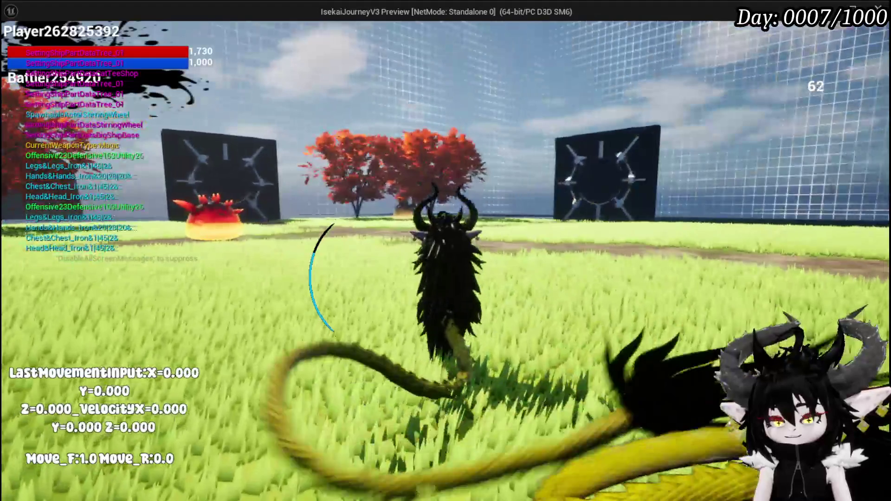
pyautogui.press('Escape')
pyautogui.click(20, 49)
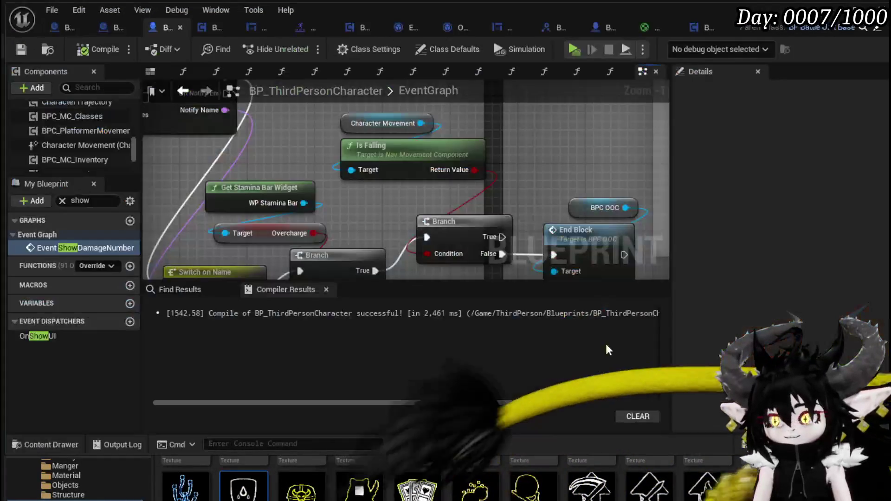
# Pan the graph and recompile and save BP_ThirdPersonCharacter.
pyautogui.scroll(-1, 376, 185)
pyautogui.moveTo(378, 187)
pyautogui.mouseDown()
pyautogui.moveTo(356, 152)
pyautogui.moveTo(351, 192)
pyautogui.mouseUp()
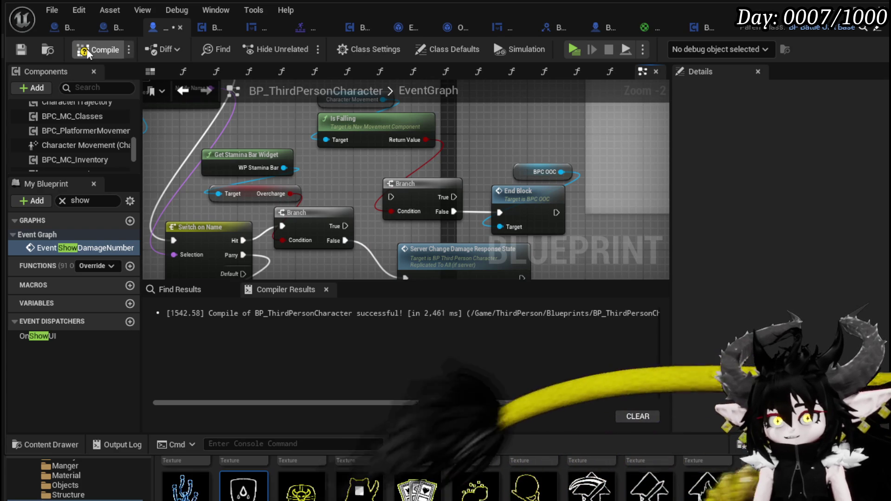
pyautogui.click(20, 51)
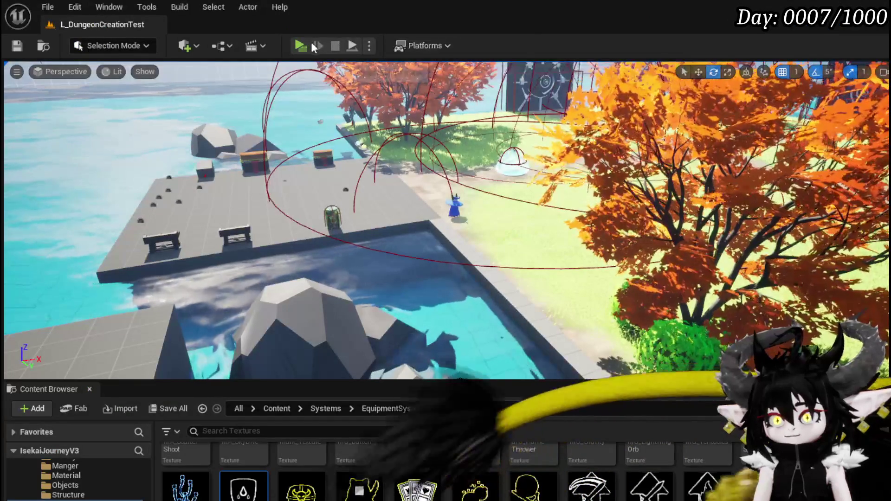
# Play-test again, running the character forward, then end it with Esc.
pyautogui.click(305, 49)
pyautogui.press('w')
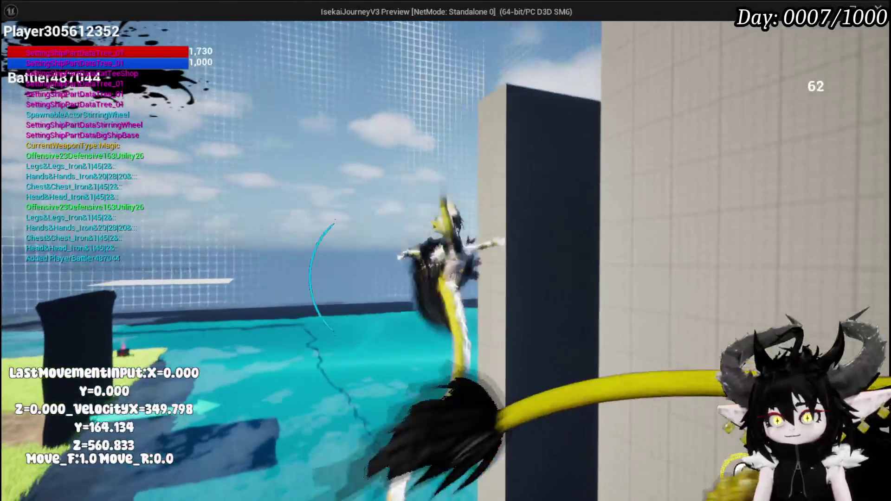
pyautogui.press('w')
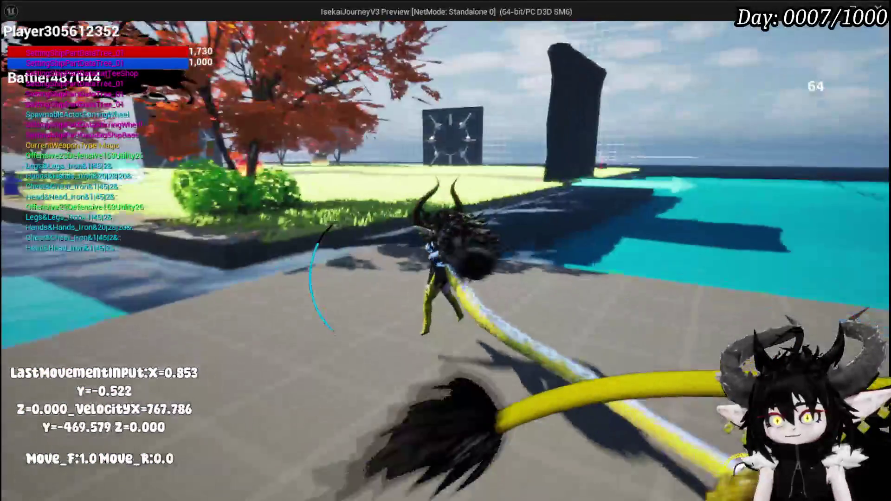
pyautogui.press('Escape')
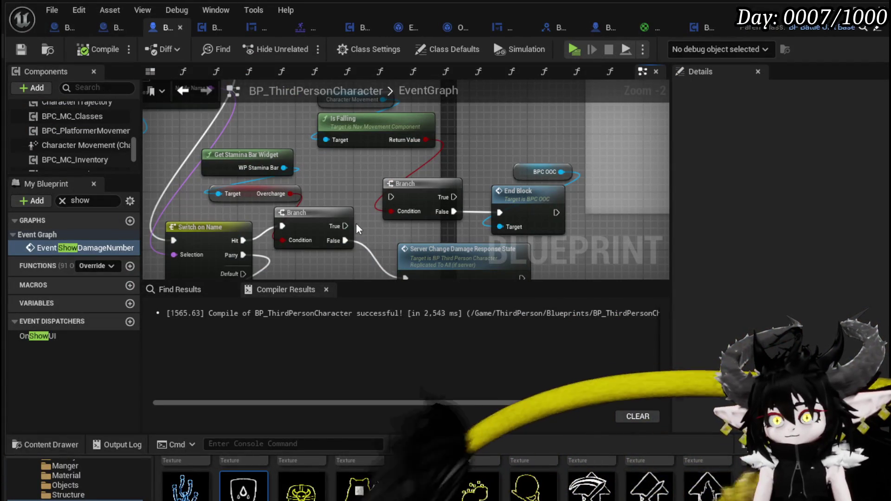
# Wire the lower Branch's True to End Block, delete the old falling-check nodes, and move the damage-response node right.
pyautogui.moveTo(344, 226); pyautogui.dragTo(500, 212)
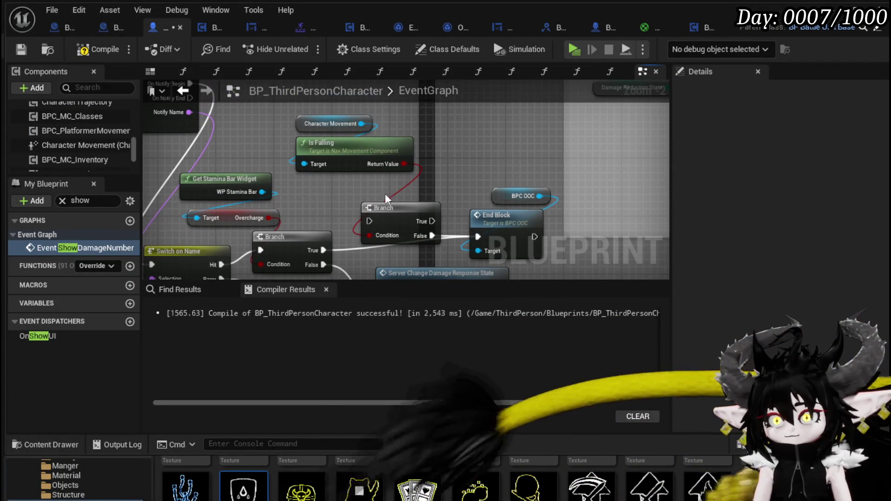
pyautogui.press('Delete')
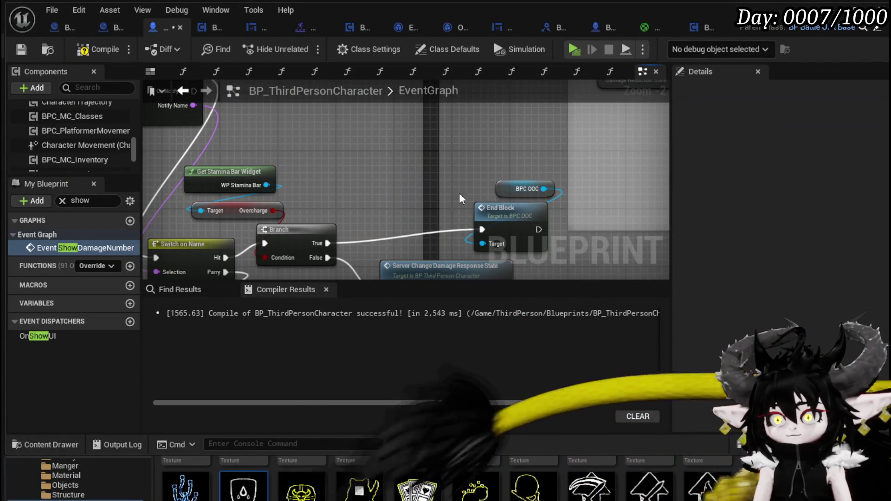
pyautogui.moveTo(522, 213)
pyautogui.mouseDown()
pyautogui.moveTo(384, 177)
pyautogui.moveTo(501, 140)
pyautogui.moveTo(498, 127)
pyautogui.mouseUp()
pyautogui.click(374, 218)
pyautogui.moveTo(375, 217)
pyautogui.mouseDown()
pyautogui.moveTo(314, 180)
pyautogui.moveTo(359, 181)
pyautogui.moveTo(371, 194)
pyautogui.moveTo(362, 174)
pyautogui.moveTo(379, 183)
pyautogui.mouseUp()
pyautogui.moveTo(418, 211)
pyautogui.mouseDown()
pyautogui.moveTo(556, 209)
pyautogui.moveTo(627, 189)
pyautogui.mouseUp()
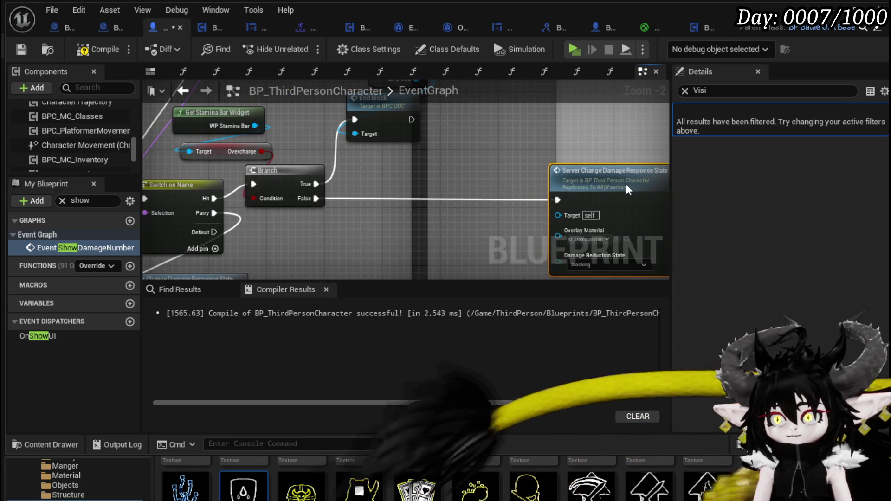
# Insert a new Branch before Server Change Damage Response State, with its True output going to End Block.
pyautogui.moveTo(316, 198)
pyautogui.mouseDown()
pyautogui.moveTo(320, 206)
pyautogui.moveTo(378, 194)
pyautogui.mouseUp()
pyautogui.moveTo(472, 188)
pyautogui.mouseDown()
pyautogui.moveTo(373, 179)
pyautogui.moveTo(451, 190)
pyautogui.mouseUp()
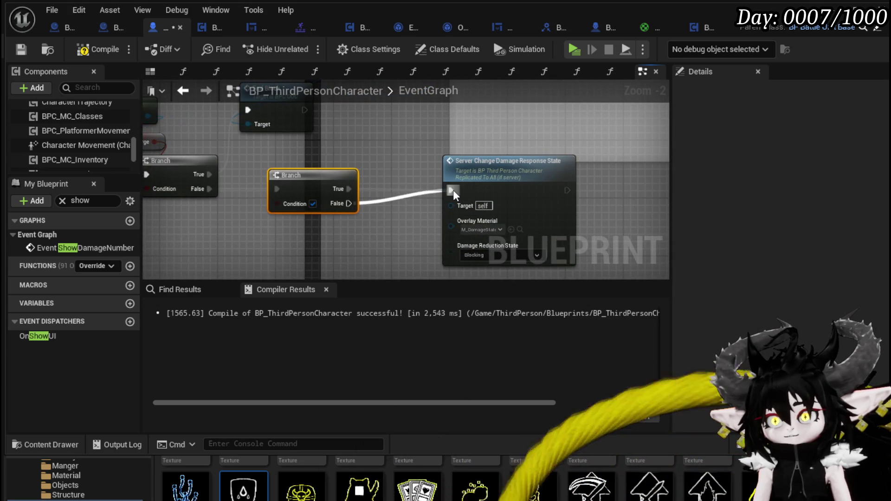
pyautogui.keyDown('alt'); pyautogui.click(353, 189); pyautogui.keyUp('alt')
pyautogui.moveTo(509, 169); pyautogui.dragTo(508, 198)
pyautogui.moveTo(345, 188); pyautogui.dragTo(248, 110)
pyautogui.moveTo(273, 116)
pyautogui.mouseDown()
pyautogui.moveTo(408, 128)
pyautogui.moveTo(421, 139)
pyautogui.moveTo(272, 155)
pyautogui.moveTo(393, 121)
pyautogui.mouseUp()
pyautogui.moveTo(218, 241)
pyautogui.mouseDown()
pyautogui.moveTo(343, 195)
pyautogui.moveTo(350, 253)
pyautogui.moveTo(359, 240)
pyautogui.mouseUp()
# Add an Is Falling node feeding the new Branch's Condition, then compile and save.
pyautogui.rightClick(358, 240)
pyautogui.write('is f')
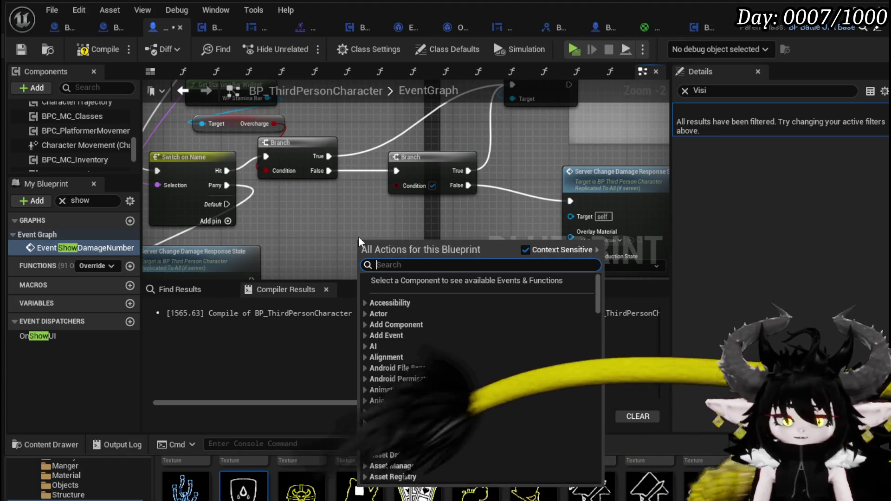
pyautogui.write('alling')
pyautogui.press('Return')
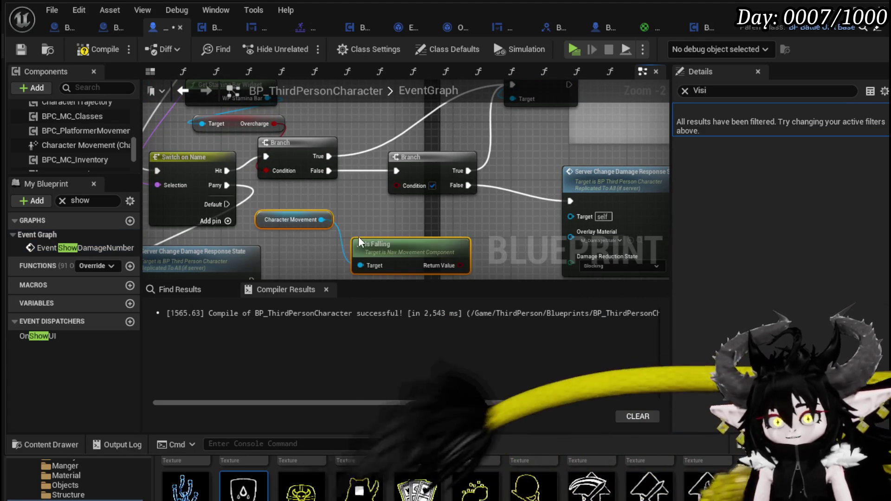
pyautogui.moveTo(458, 268)
pyautogui.mouseDown()
pyautogui.moveTo(408, 214)
pyautogui.moveTo(397, 185)
pyautogui.mouseUp()
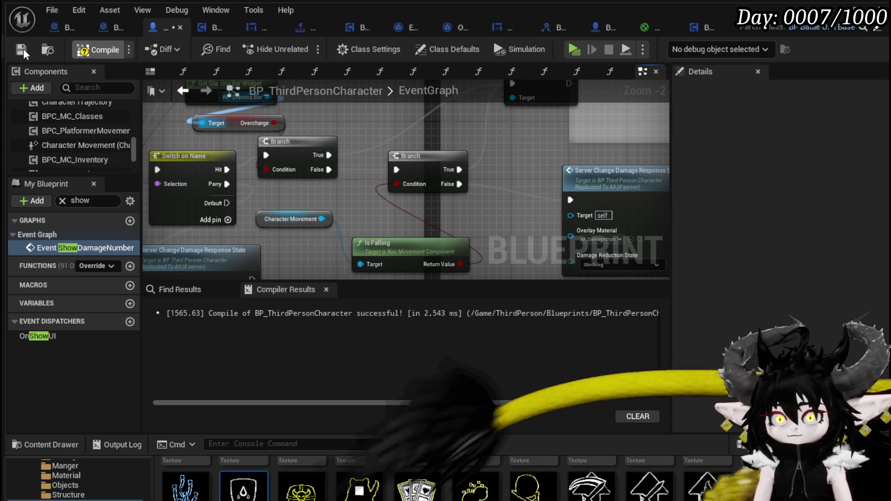
pyautogui.click(21, 50)
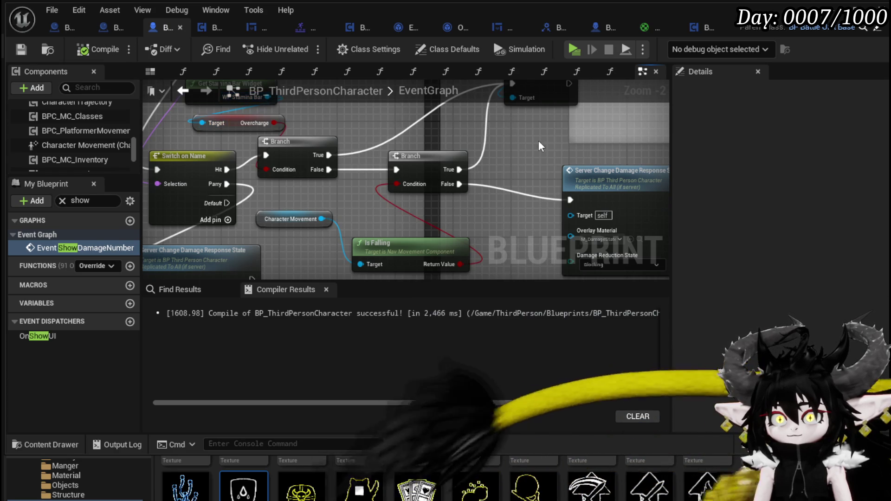
pyautogui.hotkey('alt', 'Tab')
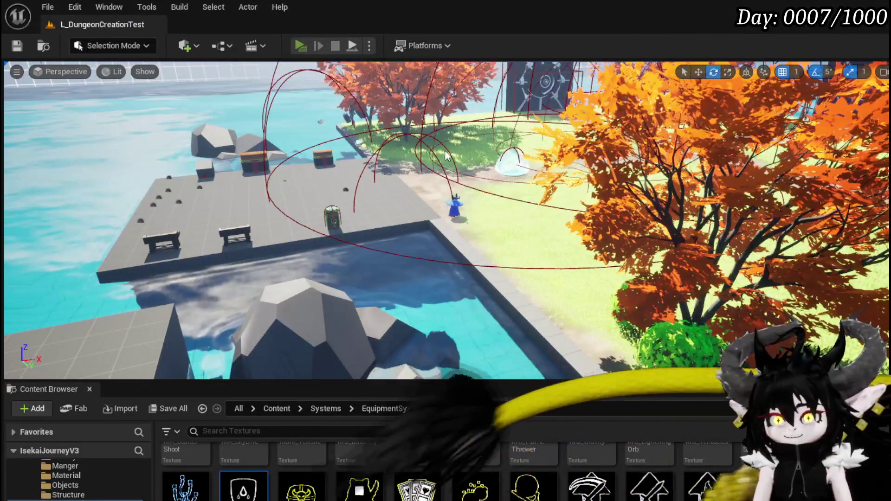
pyautogui.hotkey('alt', 'p')
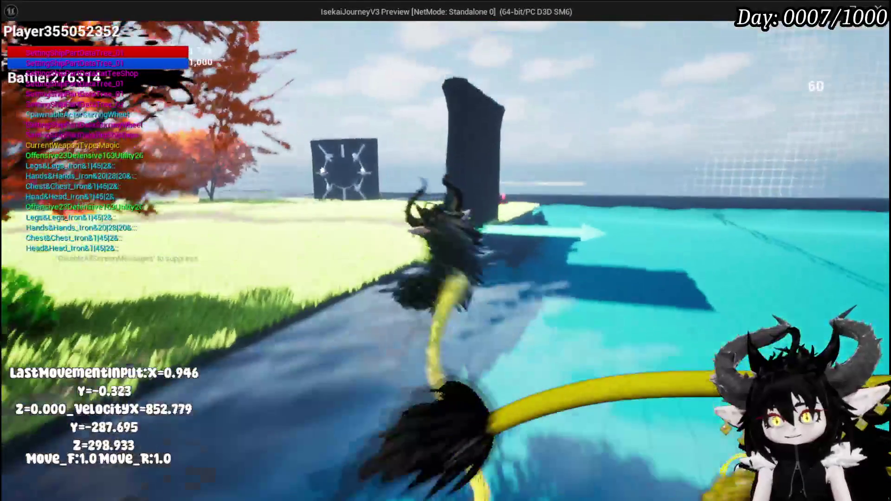
pyautogui.press('w')
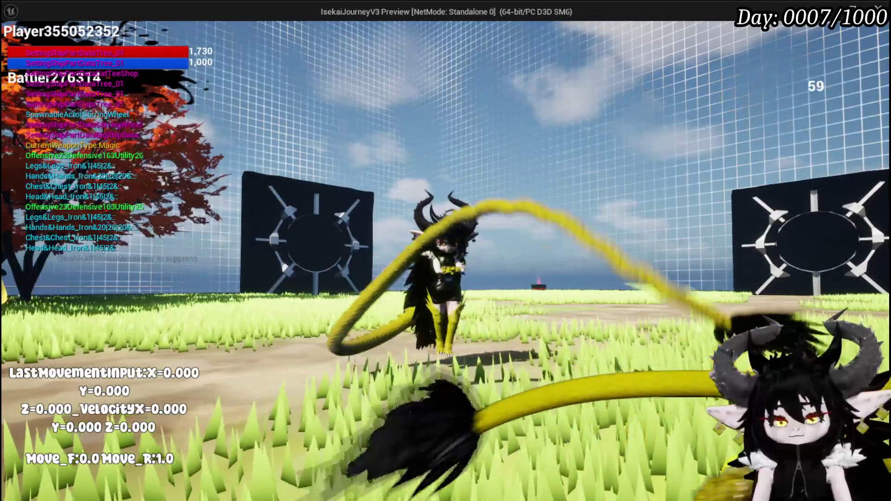
pyautogui.press('Escape')
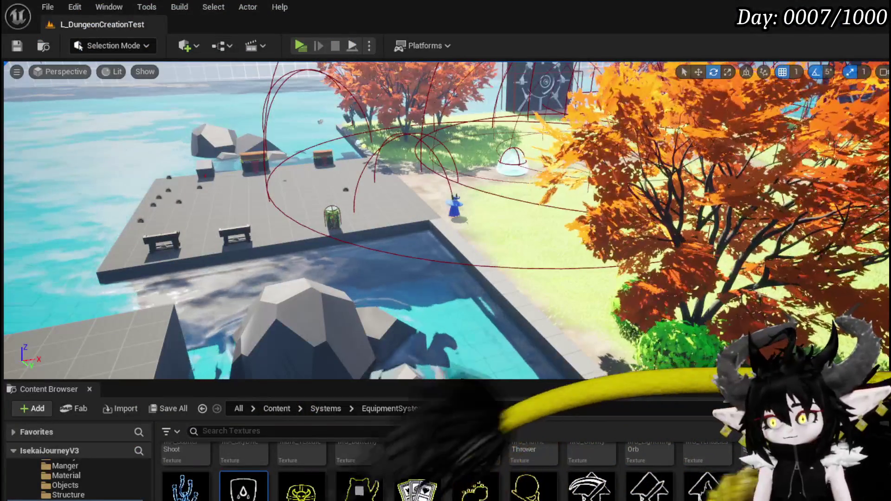
# Place SET In Animation between the Branch's False output and Server Change Damage Response State, then save.
pyautogui.scroll(-2, 482, 186)
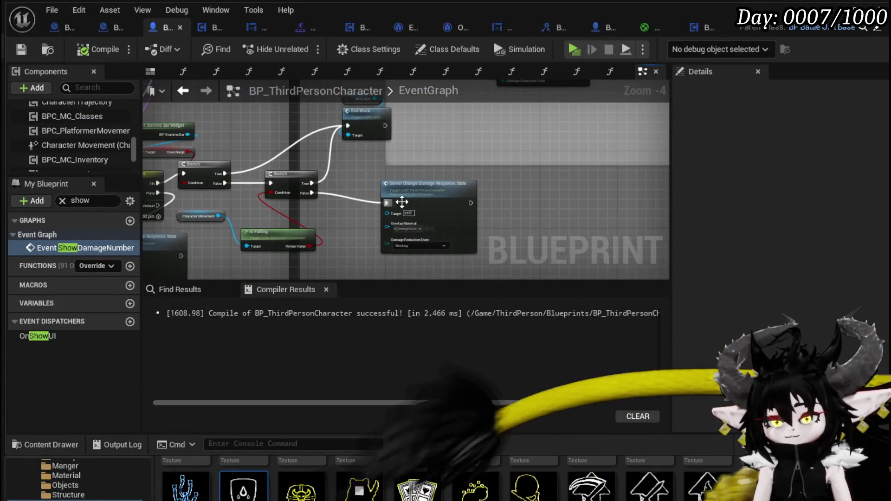
pyautogui.moveTo(536, 195); pyautogui.dragTo(405, 226)
pyautogui.scroll(-2, 337, 190)
pyautogui.scroll(3, 336, 190)
pyautogui.moveTo(358, 246)
pyautogui.mouseDown()
pyautogui.moveTo(229, 159)
pyautogui.moveTo(229, 191)
pyautogui.moveTo(233, 177)
pyautogui.mouseUp()
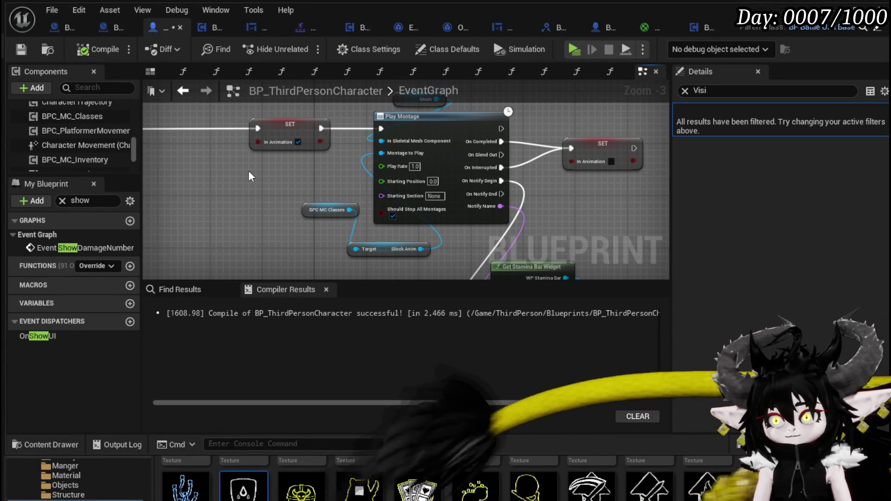
pyautogui.moveTo(159, 133)
pyautogui.mouseDown()
pyautogui.moveTo(256, 146)
pyautogui.moveTo(478, 141)
pyautogui.mouseUp()
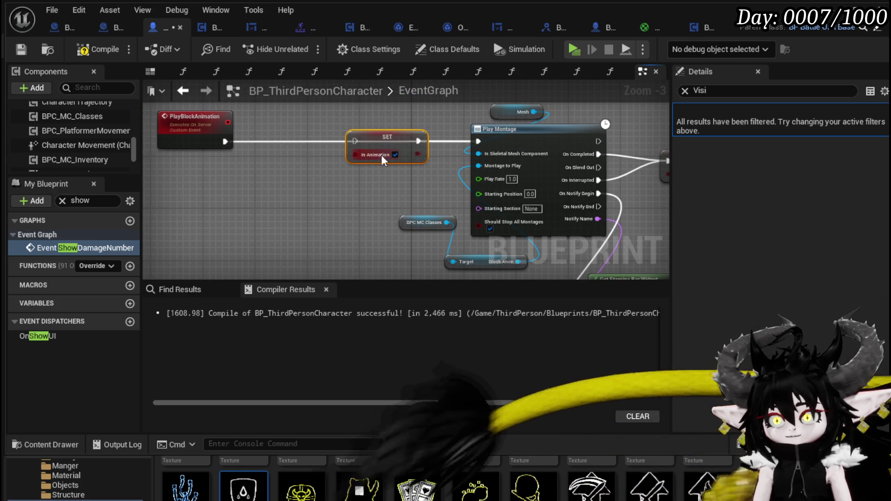
pyautogui.moveTo(381, 145)
pyautogui.mouseDown()
pyautogui.moveTo(623, 234)
pyautogui.moveTo(346, 204)
pyautogui.moveTo(348, 192)
pyautogui.mouseUp()
pyautogui.moveTo(407, 162); pyautogui.dragTo(473, 161)
pyautogui.moveTo(313, 261)
pyautogui.mouseDown()
pyautogui.moveTo(376, 167)
pyautogui.moveTo(376, 188)
pyautogui.mouseUp()
pyautogui.moveTo(282, 135); pyautogui.dragTo(345, 180)
pyautogui.moveTo(407, 179); pyautogui.dragTo(434, 180)
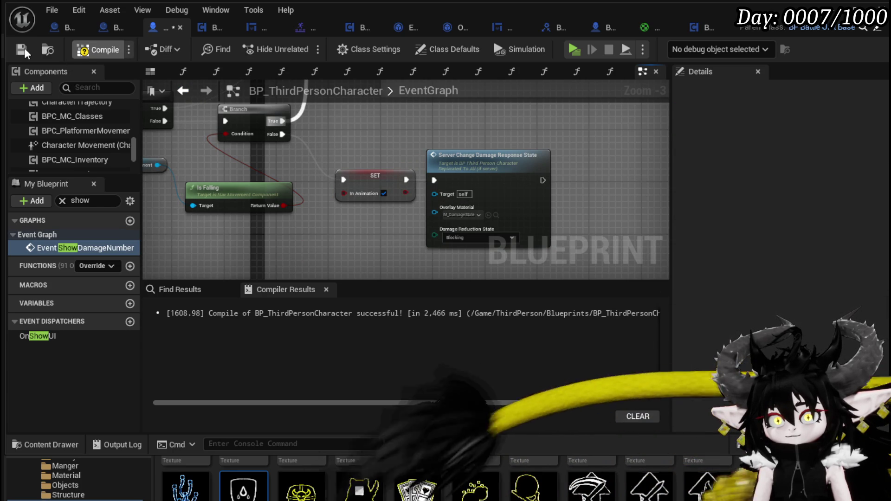
pyautogui.click(26, 52)
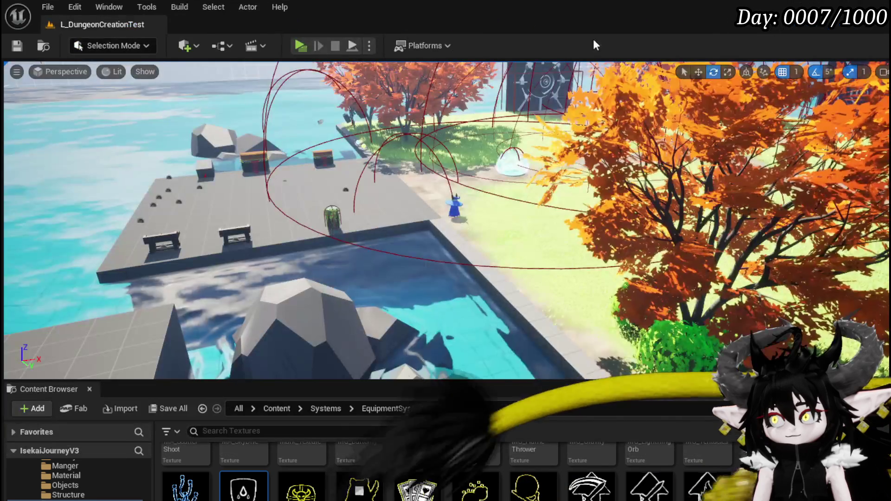
pyautogui.click(301, 44)
pyautogui.press('w')
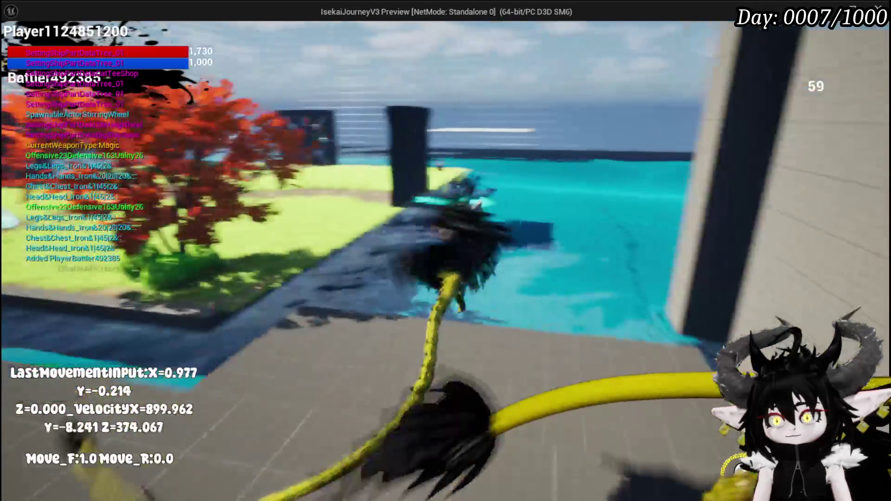
pyautogui.press('d')
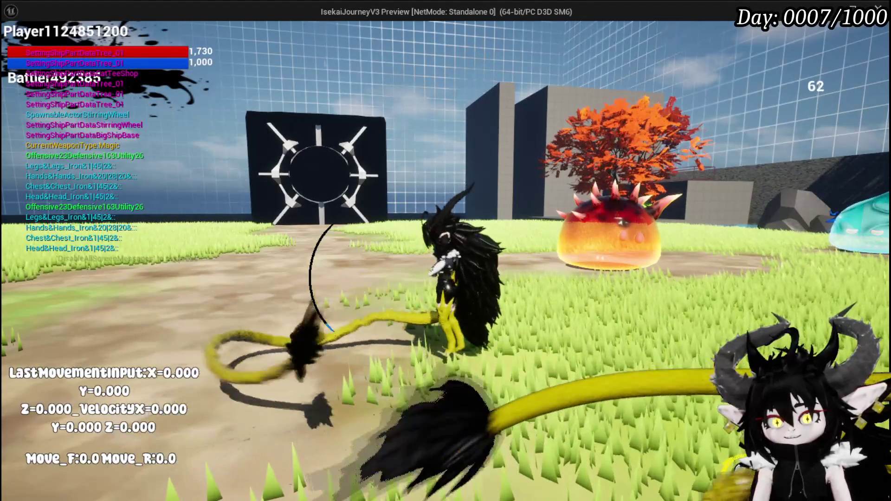
pyautogui.press('Escape')
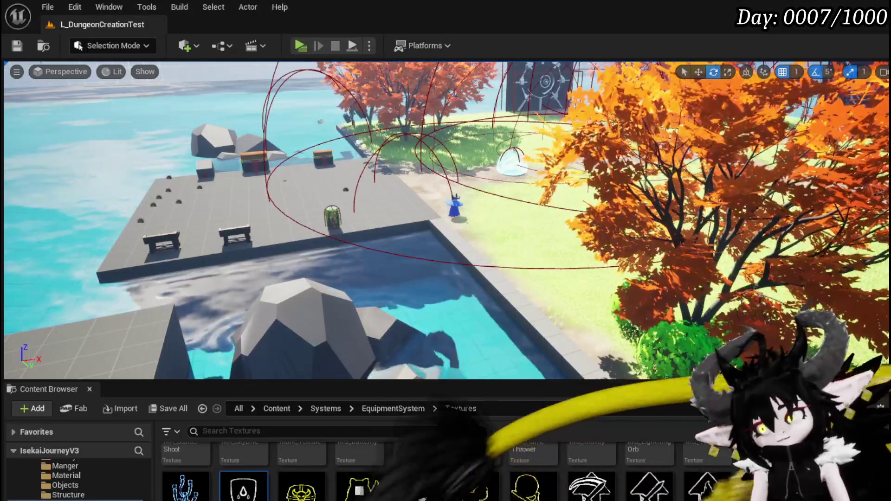
# Return to BP_ThirdPersonCharacter's event graph and save it.
pyautogui.hotkey('alt', 'Tab')
pyautogui.scroll(-2, 452, 272)
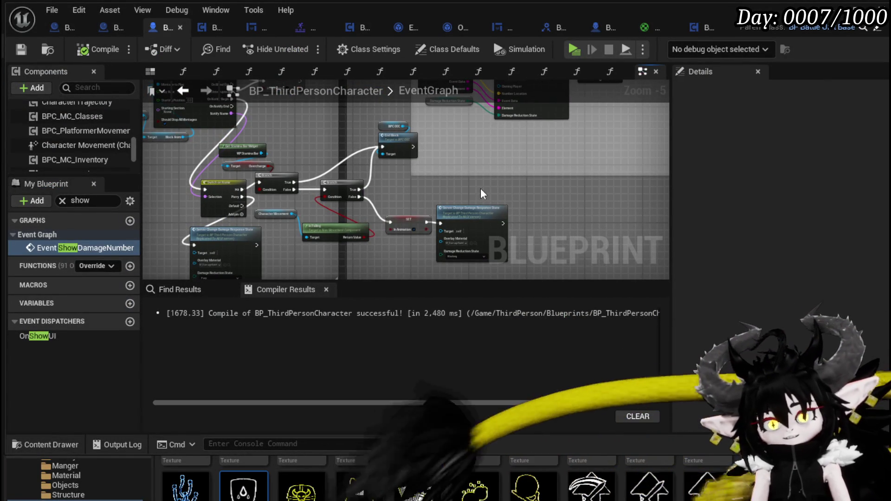
pyautogui.scroll(2, 438, 189)
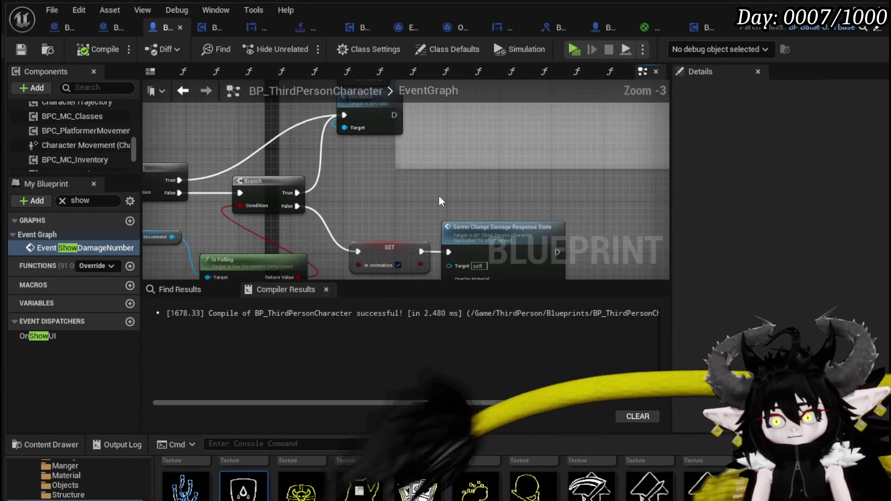
pyautogui.hotkey('ctrl', 's')
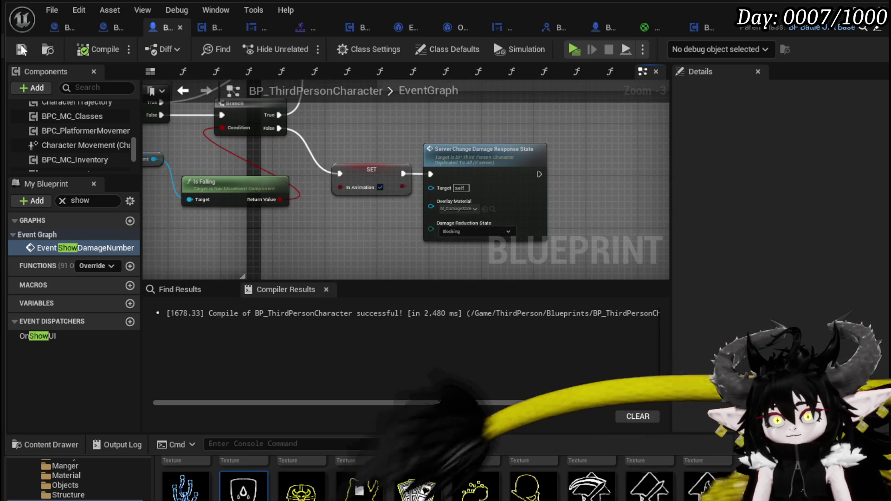
# Shift the SET and Server Change Damage Response State nodes together and save again.
pyautogui.scroll(2, 373, 140)
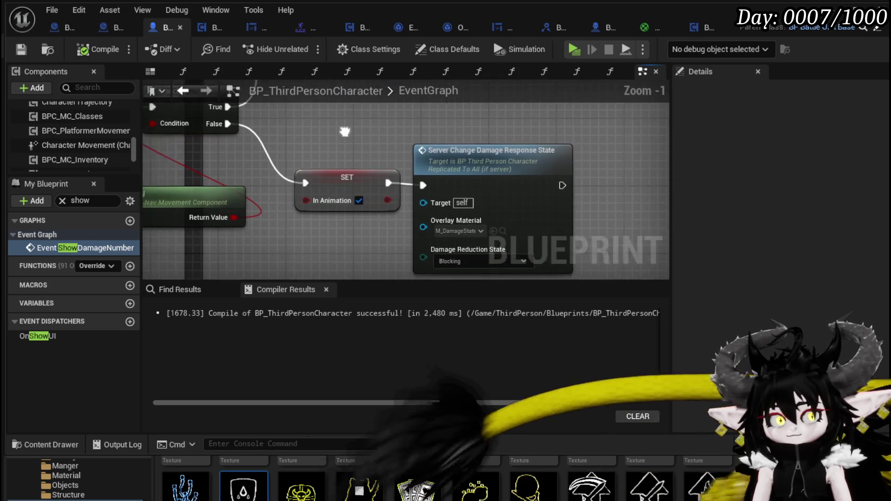
pyautogui.moveTo(297, 126); pyautogui.dragTo(417, 196)
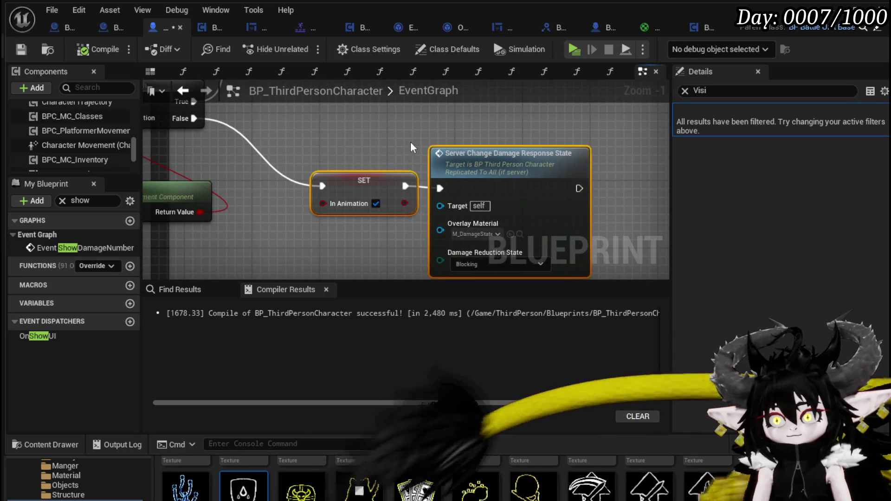
pyautogui.click(358, 135)
pyautogui.hotkey('ctrl', 's')
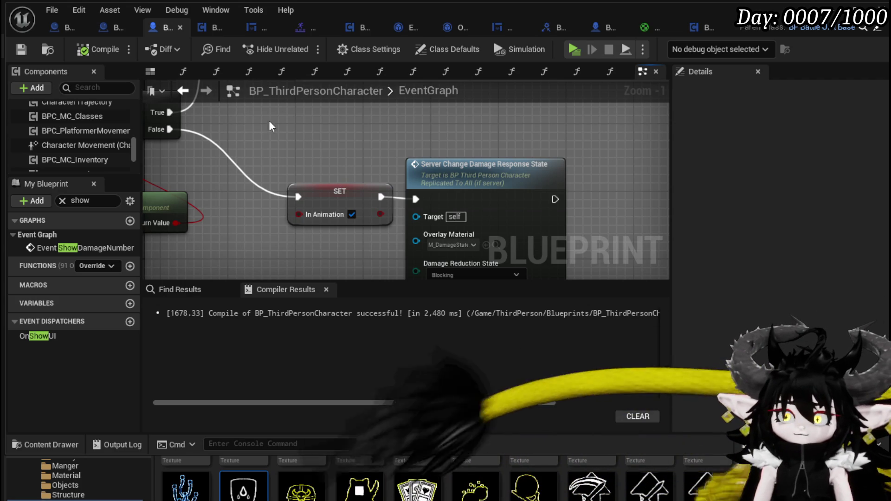
pyautogui.hotkey('ctrl', 's')
# Check the SET In Animation node, then open the WP_MovementDebugging widget blueprint.
pyautogui.moveTo(360, 163); pyautogui.dragTo(377, 132)
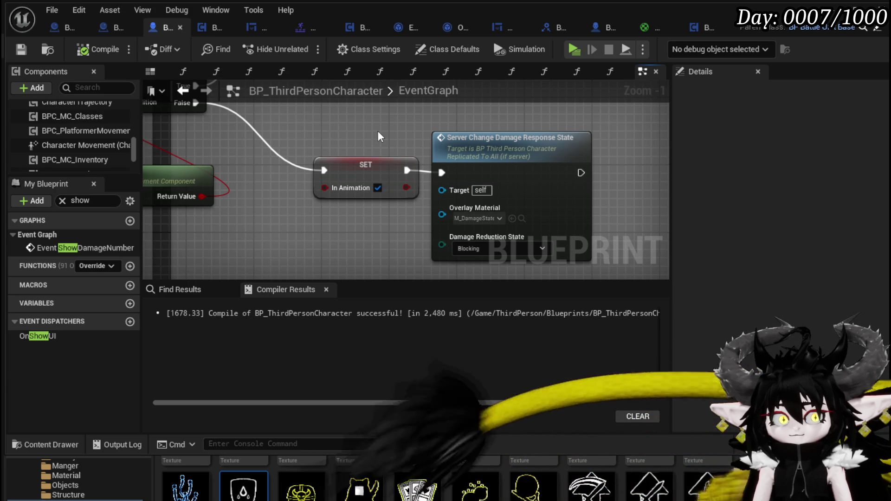
pyautogui.click(359, 165)
pyautogui.click(358, 241)
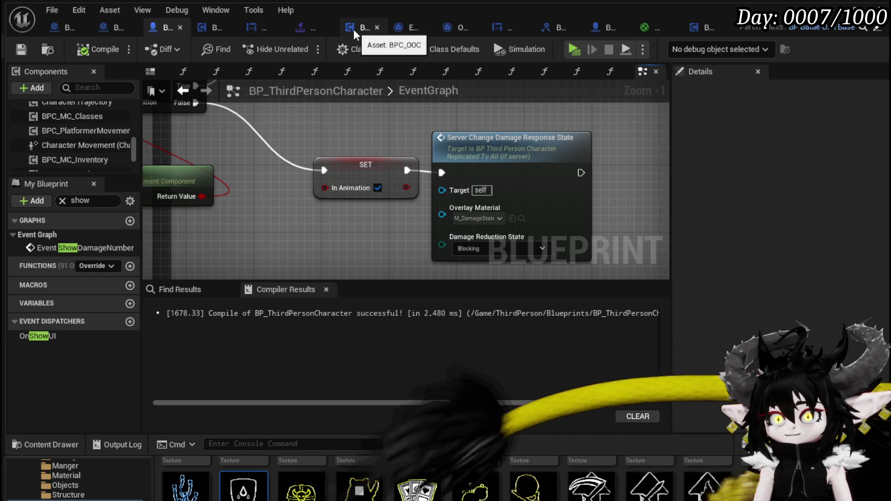
pyautogui.click(261, 28)
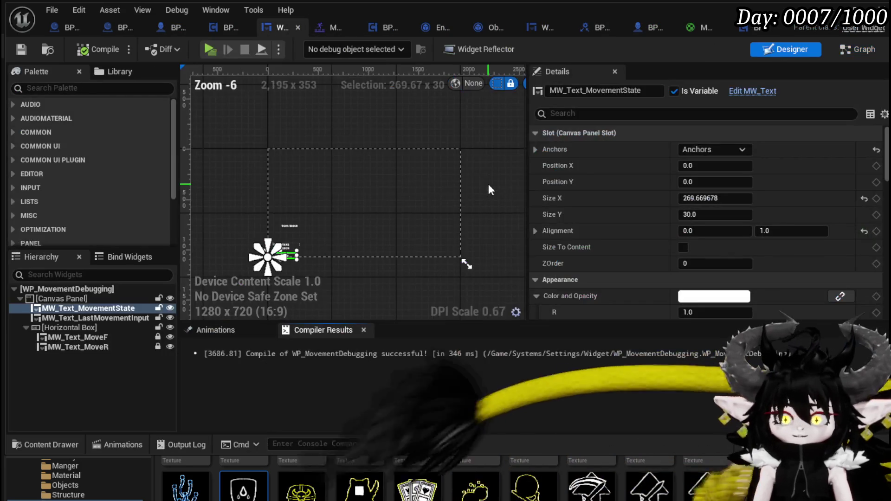
# Duplicate the MW_Text_MovementState text line and place the copy below the original.
pyautogui.scroll(3, 299, 227)
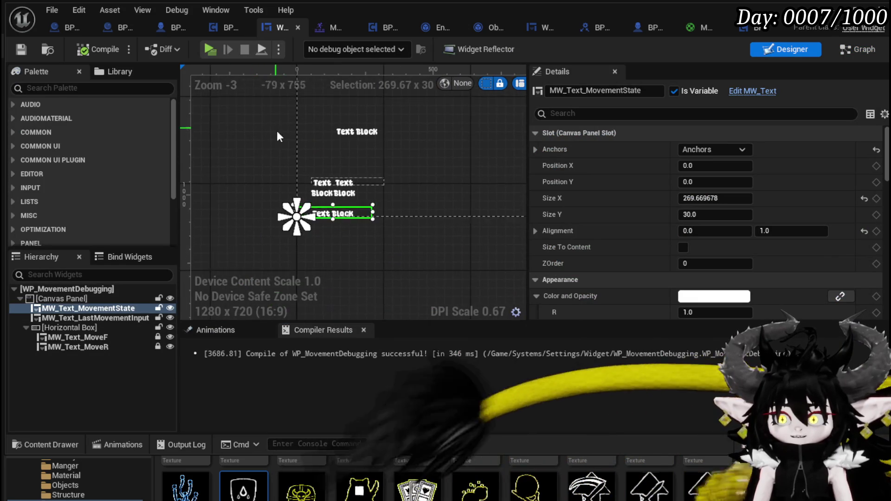
pyautogui.scroll(4, 321, 204)
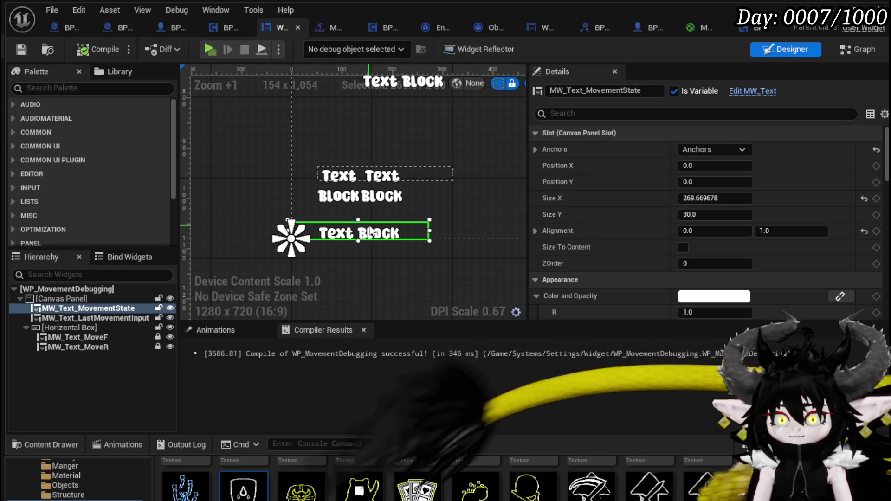
pyautogui.hotkey('ctrl', 'd')
pyautogui.moveTo(370, 235)
pyautogui.mouseDown()
pyautogui.moveTo(375, 262)
pyautogui.moveTo(364, 216)
pyautogui.mouseUp()
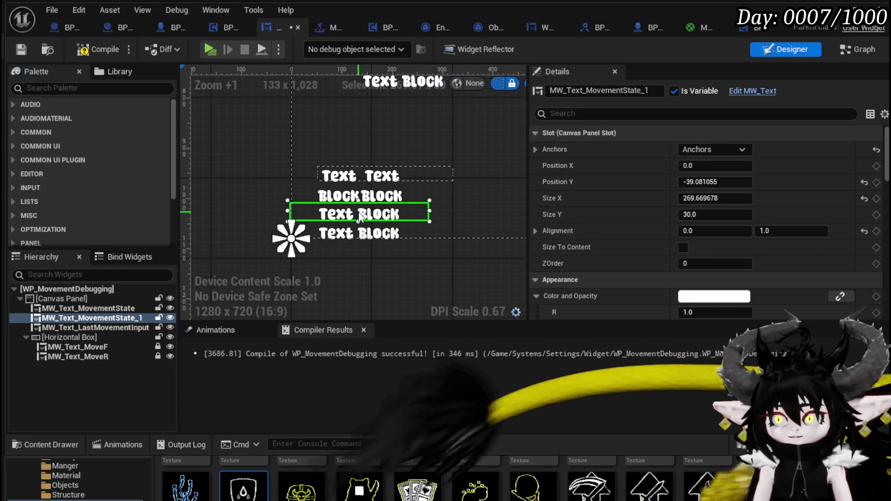
# Rename the copy from MovementState_1 to MW_Text_InAnimation, then compile and save the widget.
pyautogui.click(588, 88)
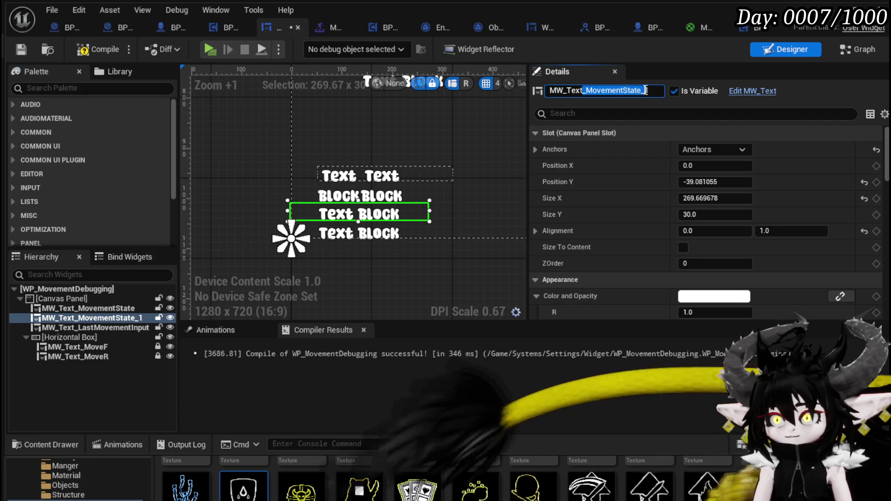
pyautogui.click(588, 90)
pyautogui.moveTo(587, 90); pyautogui.dragTo(652, 90)
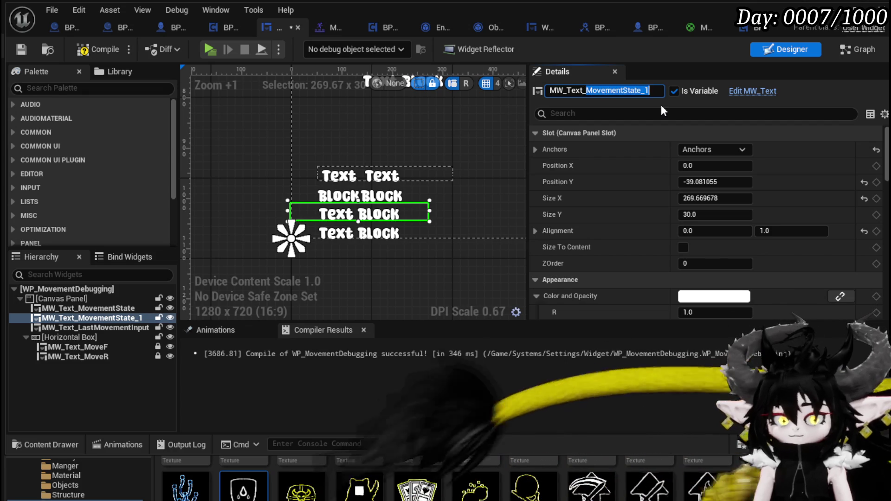
pyautogui.press('BackSpace')
pyautogui.write('nAnimation')
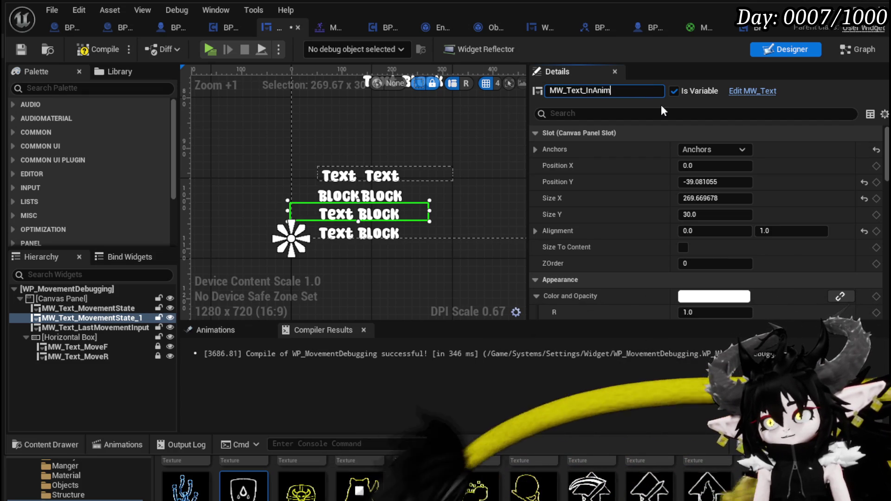
pyautogui.press('Return')
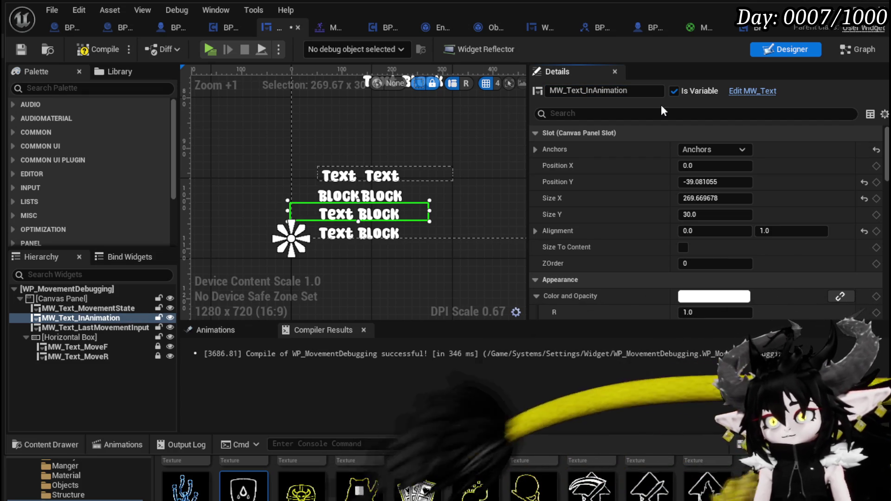
pyautogui.click(84, 49)
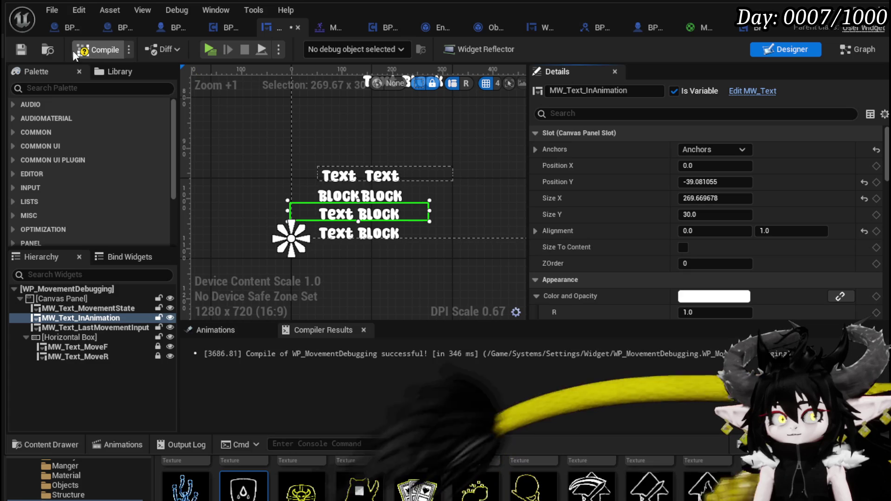
pyautogui.click(28, 51)
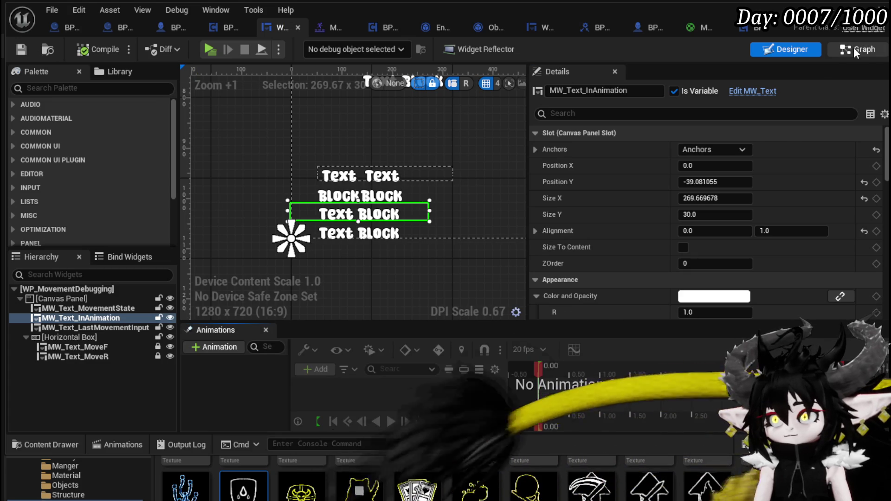
# Add a MW_Text_InAnimation getter and a Set Text node targeting it.
pyautogui.scroll(-3, 539, 210)
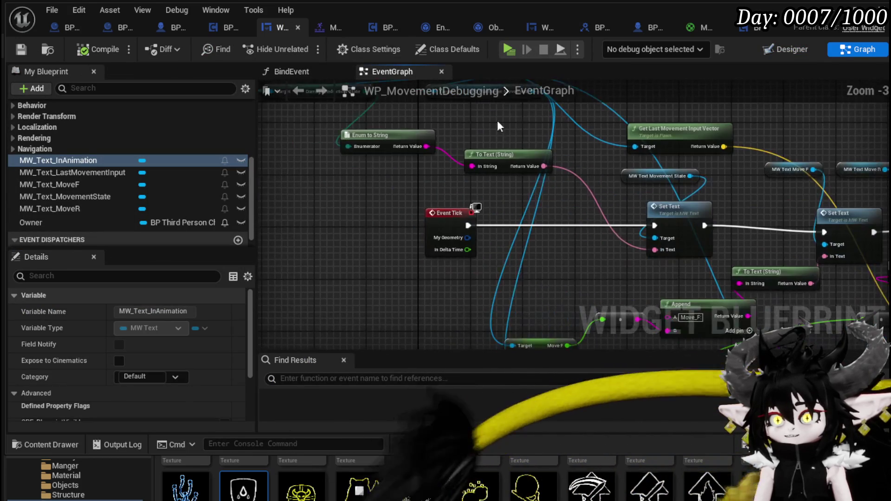
pyautogui.scroll(2, 577, 210)
pyautogui.scroll(-2, 577, 211)
pyautogui.scroll(2, 533, 207)
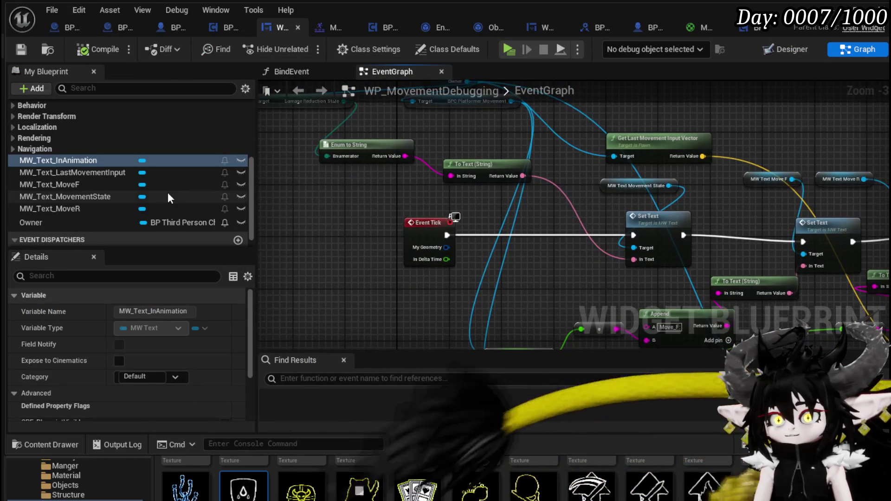
pyautogui.moveTo(84, 160); pyautogui.dragTo(271, 216)
pyautogui.click(302, 220)
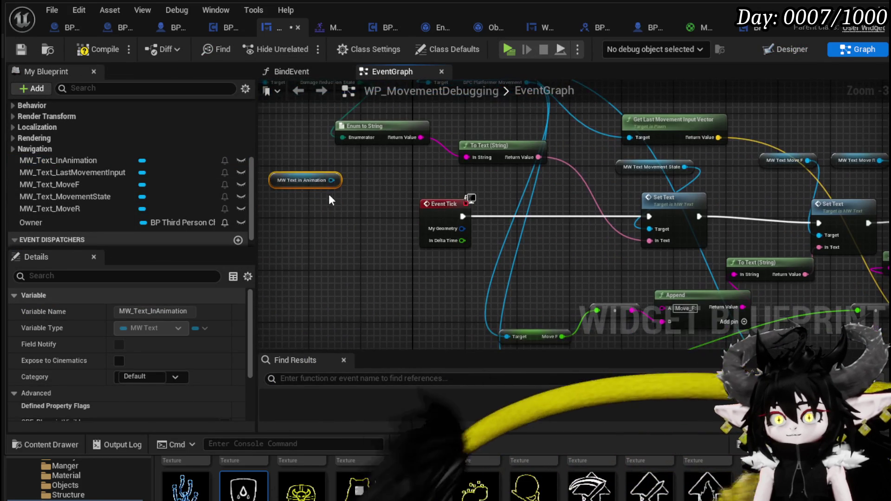
pyautogui.moveTo(332, 180); pyautogui.dragTo(315, 243)
pyautogui.write('Set Text')
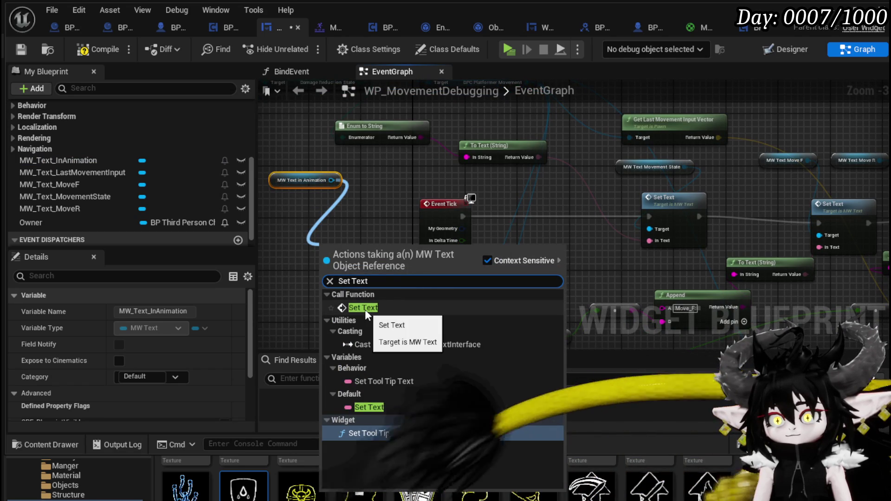
pyautogui.click(365, 310)
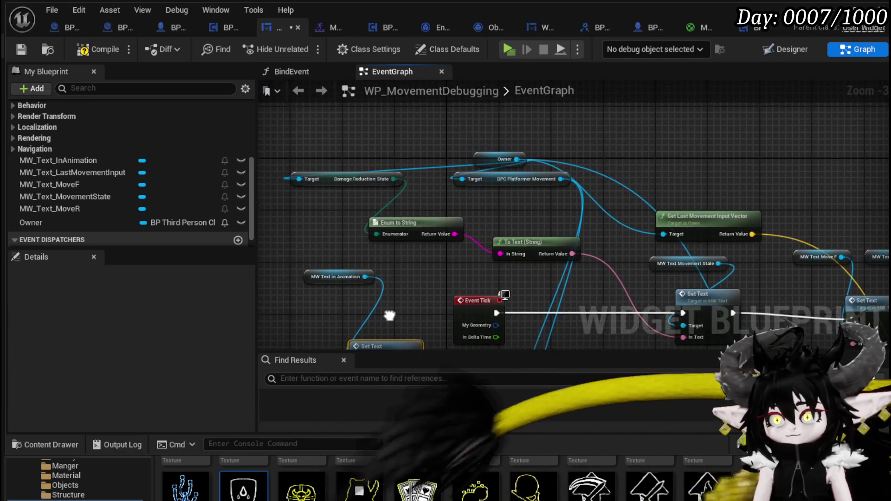
# Add a Get In Animation node from Owner and move it toward the graph centre.
pyautogui.moveTo(506, 160)
pyautogui.mouseDown()
pyautogui.moveTo(383, 126)
pyautogui.moveTo(394, 134)
pyautogui.moveTo(485, 126)
pyautogui.moveTo(481, 132)
pyautogui.mouseUp()
pyautogui.write('in ani')
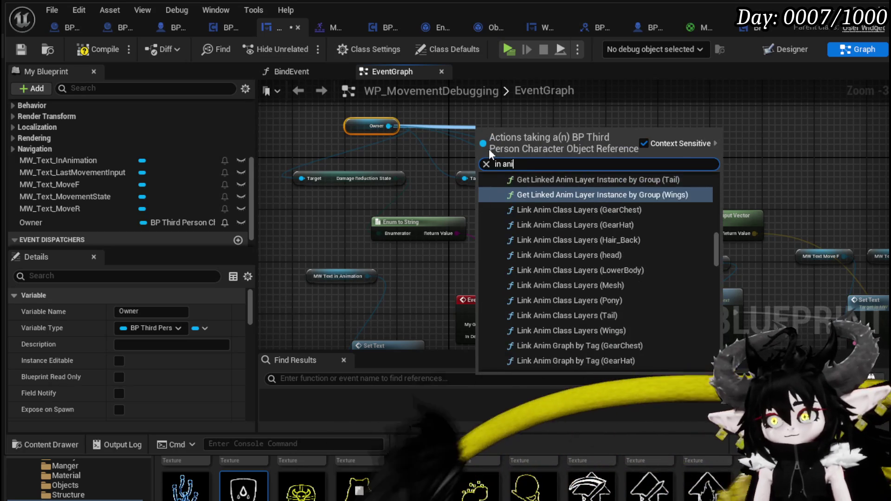
pyautogui.write('mation')
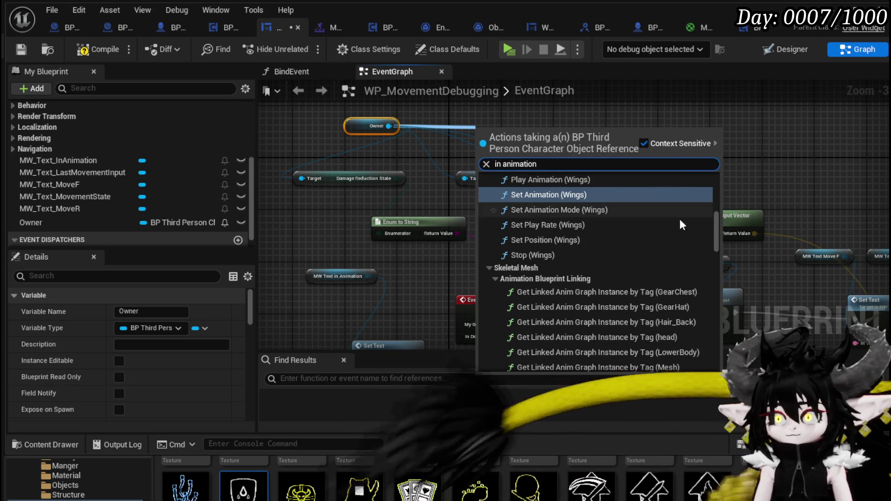
pyautogui.moveTo(715, 225)
pyautogui.mouseDown()
pyautogui.moveTo(722, 331)
pyautogui.moveTo(643, 346)
pyautogui.mouseUp()
pyautogui.click(566, 345)
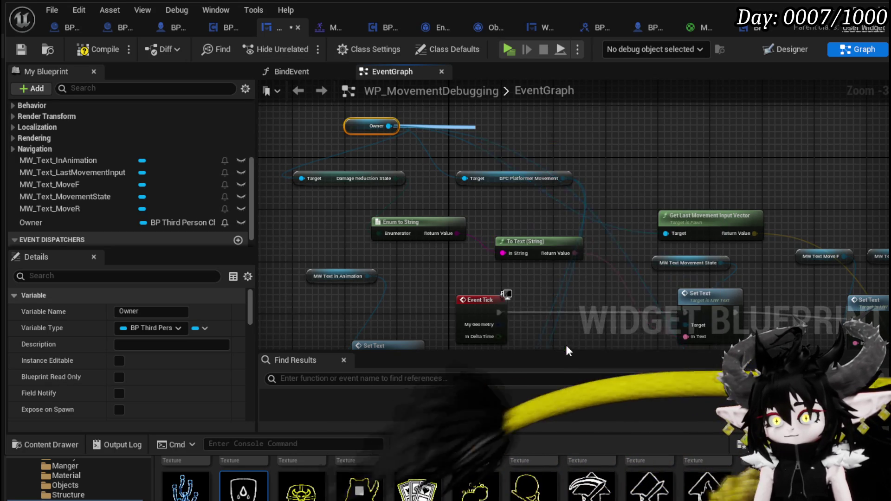
pyautogui.scroll(4, 319, 308)
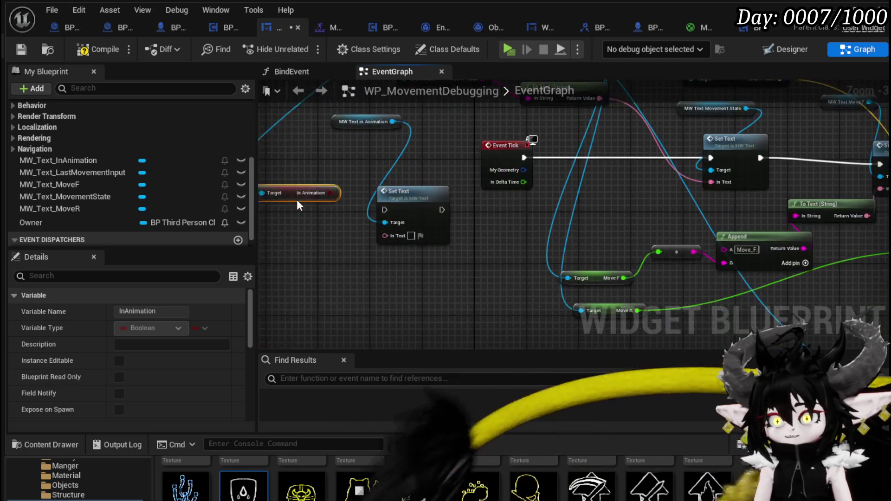
pyautogui.moveTo(305, 219)
pyautogui.mouseDown()
pyautogui.moveTo(282, 219)
pyautogui.moveTo(398, 244)
pyautogui.moveTo(466, 242)
pyautogui.moveTo(419, 264)
pyautogui.mouseUp()
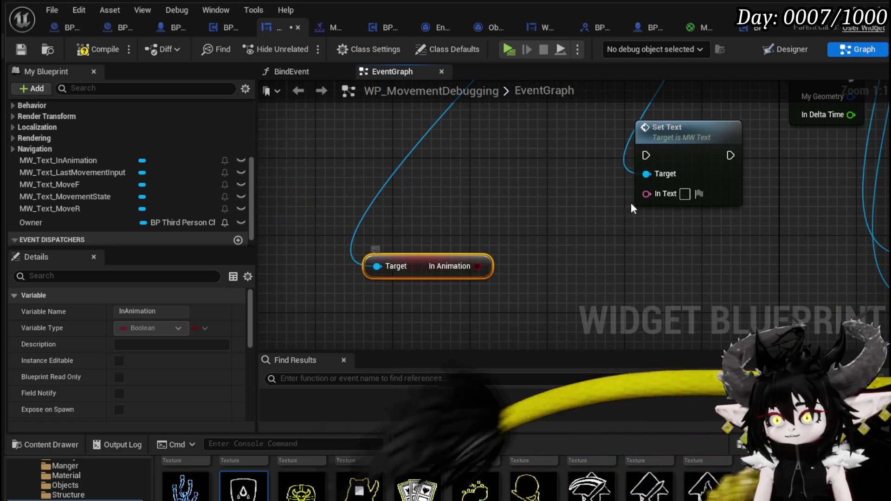
pyautogui.rightClick(523, 192)
# Add an Append node taking In Animation in B and wire its result into Set Text's In Text.
pyautogui.write('append string')
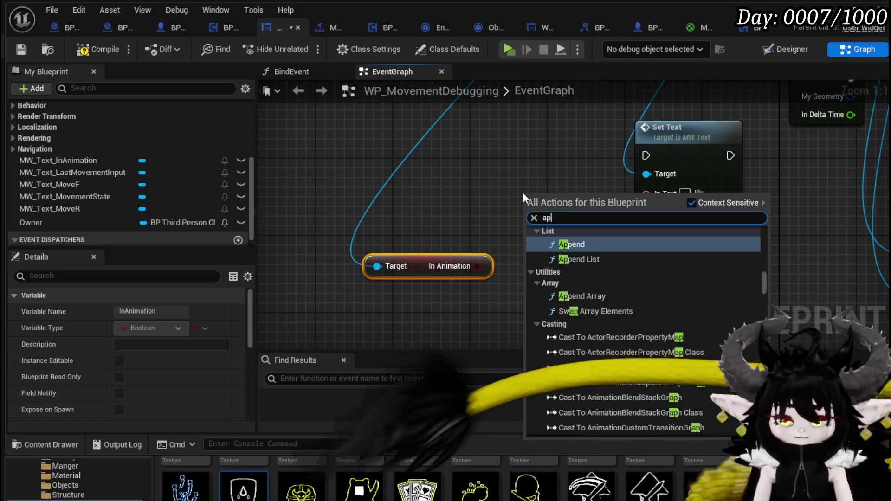
pyautogui.press('Return')
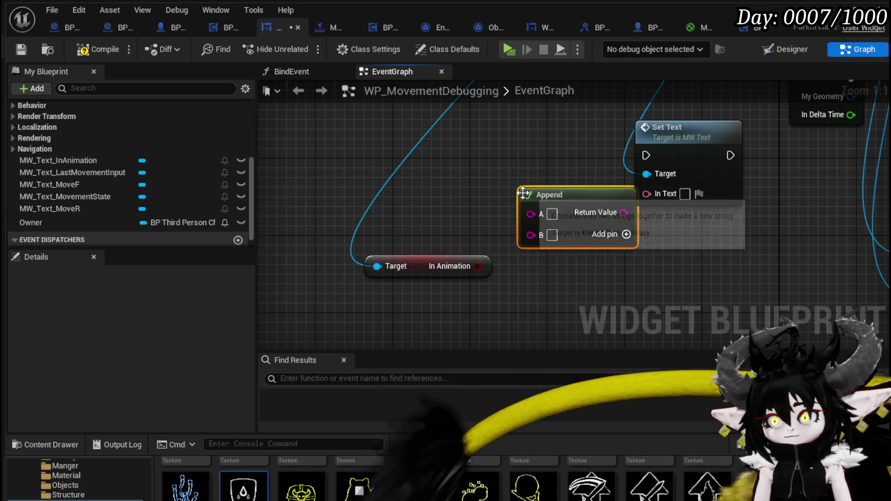
pyautogui.moveTo(477, 266)
pyautogui.mouseDown()
pyautogui.moveTo(552, 238)
pyautogui.moveTo(531, 234)
pyautogui.mouseUp()
pyautogui.moveTo(457, 226)
pyautogui.mouseDown()
pyautogui.moveTo(461, 238)
pyautogui.moveTo(451, 238)
pyautogui.mouseUp()
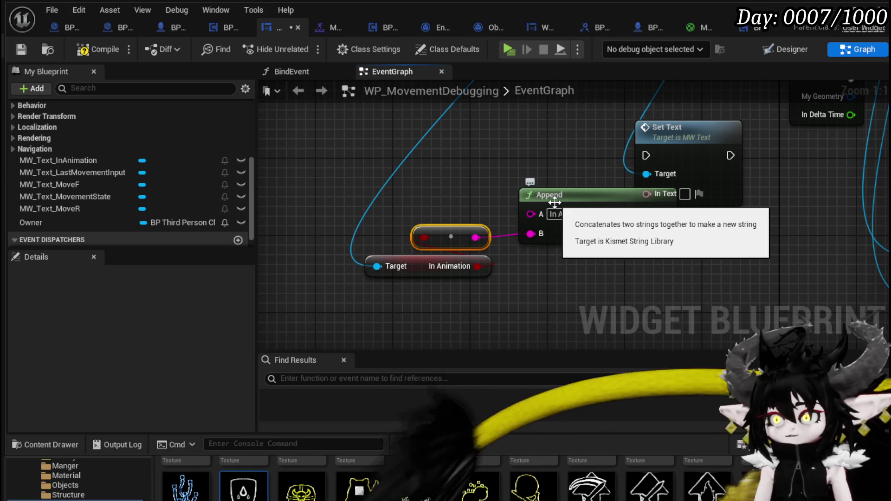
pyautogui.moveTo(597, 199); pyautogui.dragTo(539, 170)
pyautogui.moveTo(606, 183); pyautogui.dragTo(646, 194)
# Chain the In Animation Set Text right after Event Tick, tidy To Text, and save the widget.
pyautogui.scroll(-2, 646, 194)
pyautogui.moveTo(512, 204)
pyautogui.mouseDown()
pyautogui.moveTo(794, 140)
pyautogui.moveTo(745, 147)
pyautogui.mouseUp()
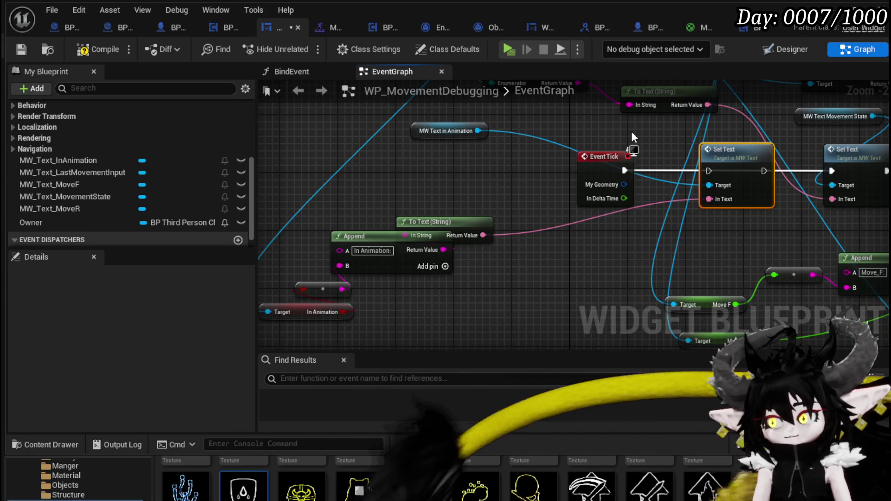
pyautogui.moveTo(631, 132); pyautogui.dragTo(354, 209)
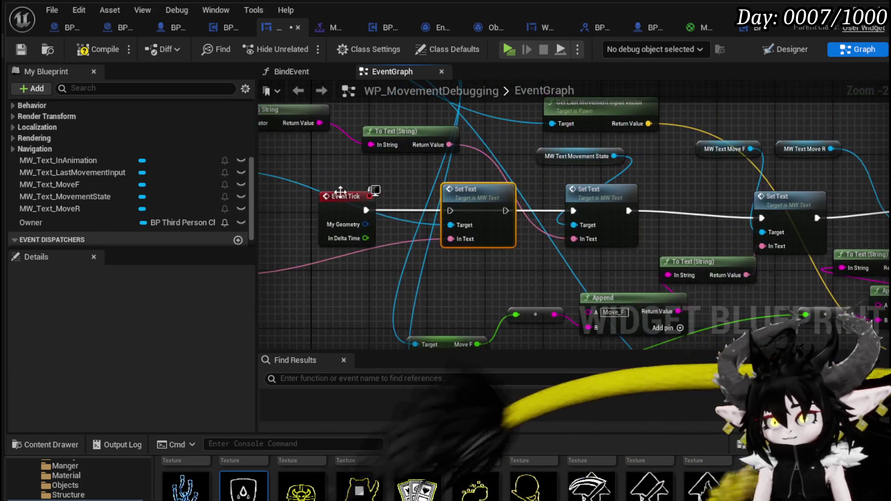
pyautogui.moveTo(505, 211)
pyautogui.mouseDown()
pyautogui.moveTo(521, 235)
pyautogui.moveTo(580, 216)
pyautogui.moveTo(732, 112)
pyautogui.mouseUp()
pyautogui.click(583, 171)
pyautogui.moveTo(583, 171)
pyautogui.mouseDown()
pyautogui.moveTo(619, 198)
pyautogui.moveTo(557, 246)
pyautogui.moveTo(642, 247)
pyautogui.mouseUp()
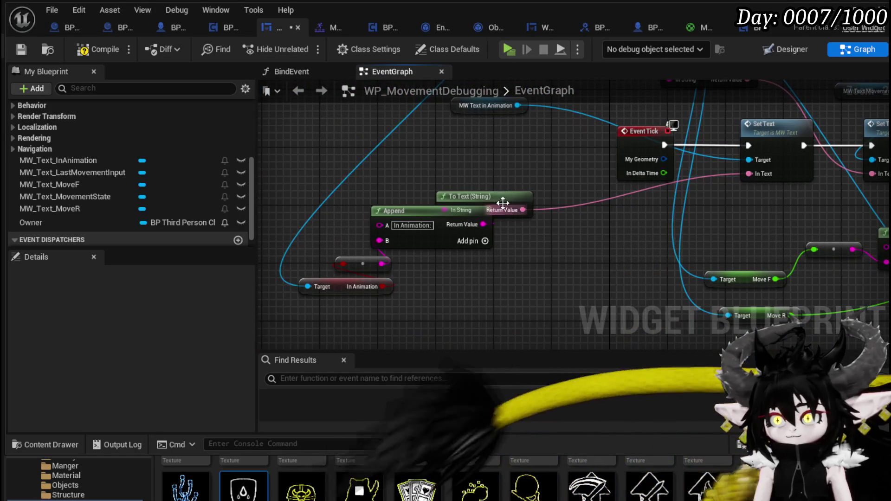
pyautogui.moveTo(489, 202); pyautogui.dragTo(613, 210)
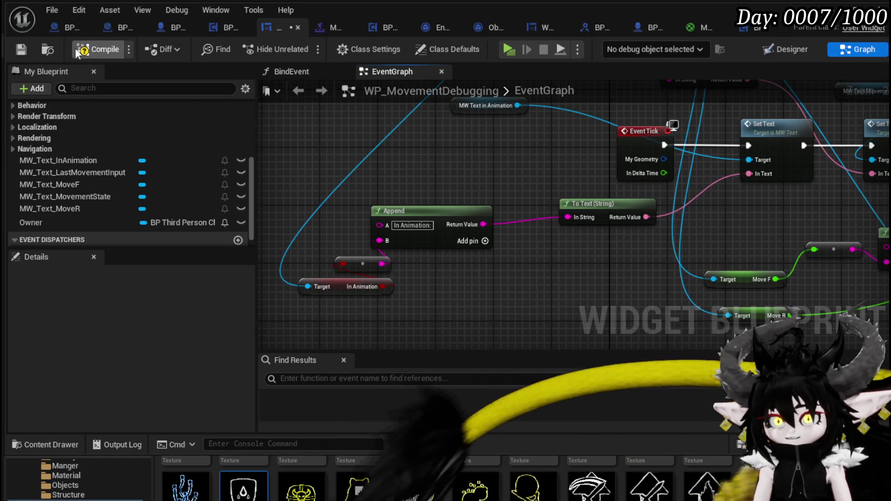
pyautogui.click(21, 49)
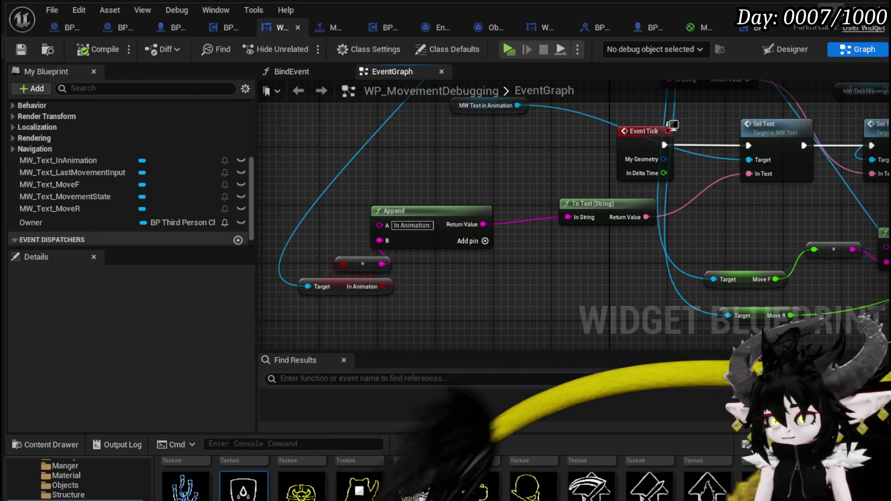
# Play-test, running and jumping to see 'In Animation:true', then return to the widget Designer.
pyautogui.hotkey('alt', 'Tab')
pyautogui.click(300, 46)
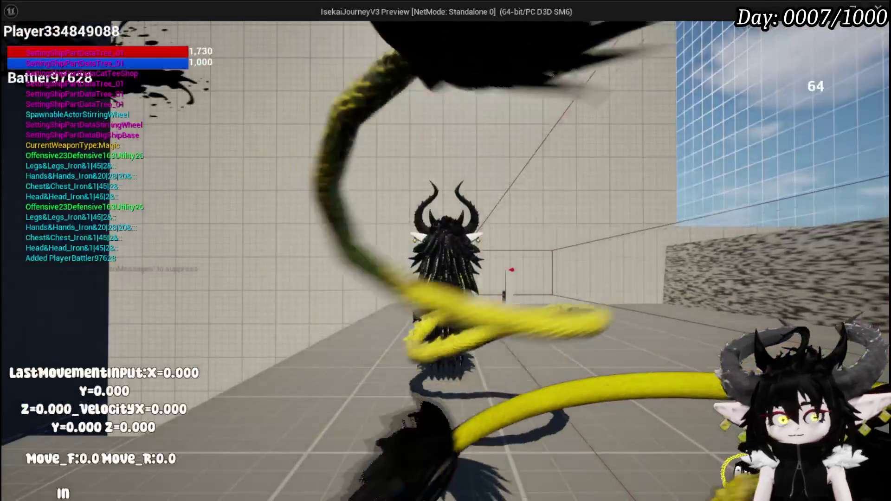
pyautogui.press('w')
pyautogui.press('space')
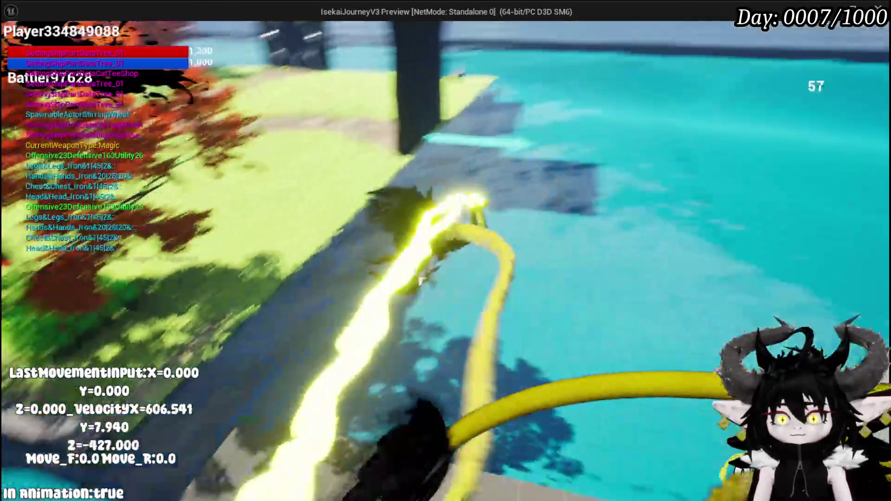
pyautogui.press('w')
pyautogui.press('space')
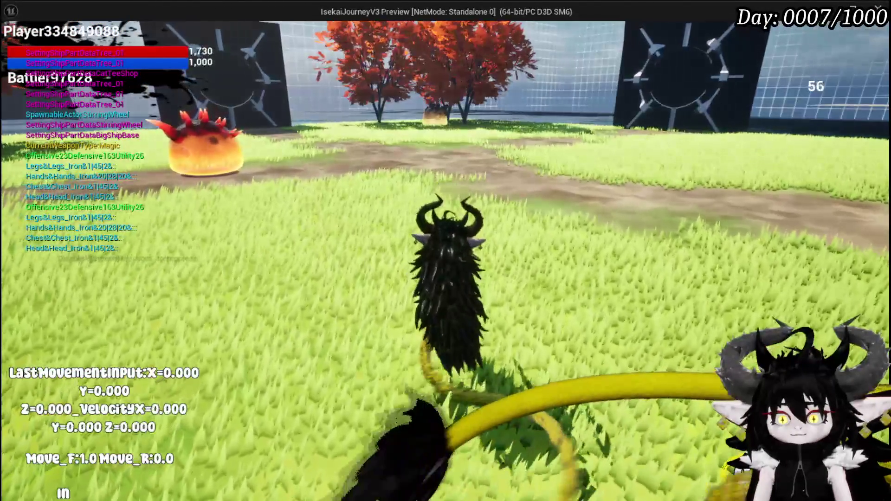
pyautogui.hotkey('alt', 'Tab')
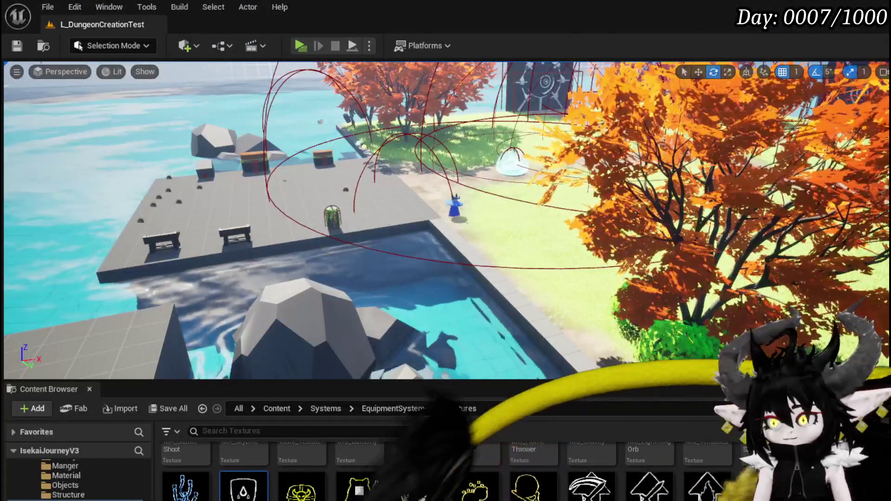
pyautogui.hotkey('alt', 'Tab')
pyautogui.click(288, 72)
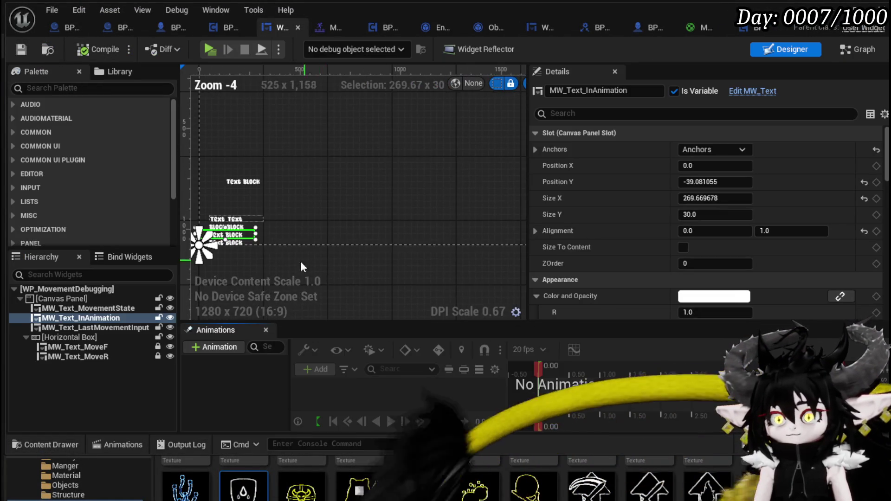
# Widen the MW_Text_InAnimation text line to about 440.
pyautogui.scroll(6, 307, 242)
pyautogui.moveTo(318, 225); pyautogui.dragTo(413, 219)
pyautogui.scroll(-2, 358, 192)
pyautogui.moveTo(358, 192)
pyautogui.mouseDown()
pyautogui.moveTo(434, 196)
pyautogui.moveTo(429, 204)
pyautogui.mouseUp()
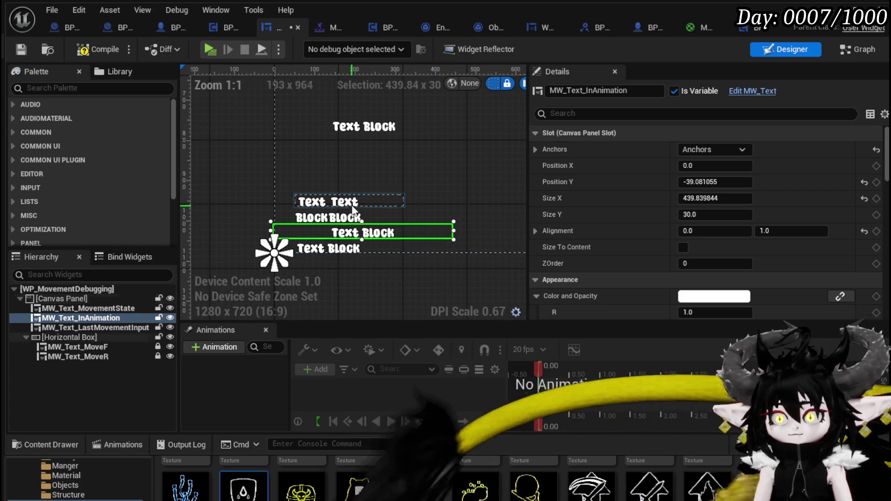
# Replace MW_Text_MovementState with a switcher container by mistake, then undo it.
pyautogui.click(62, 307)
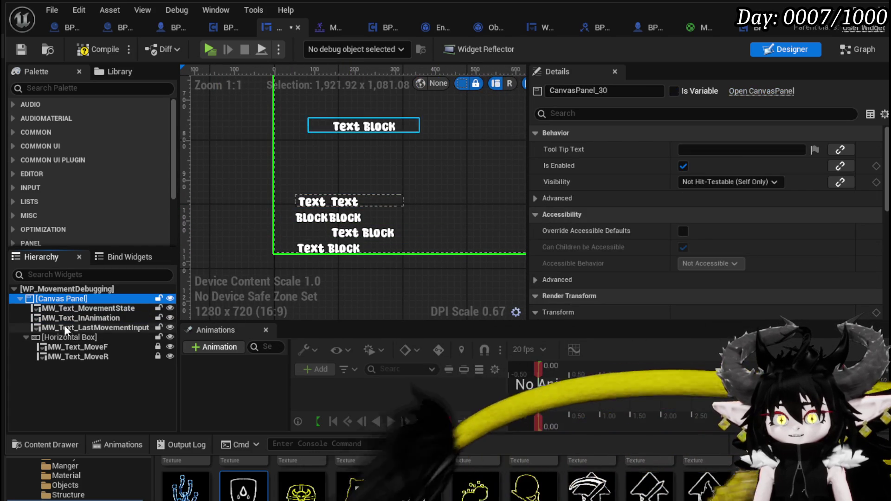
pyautogui.click(62, 309)
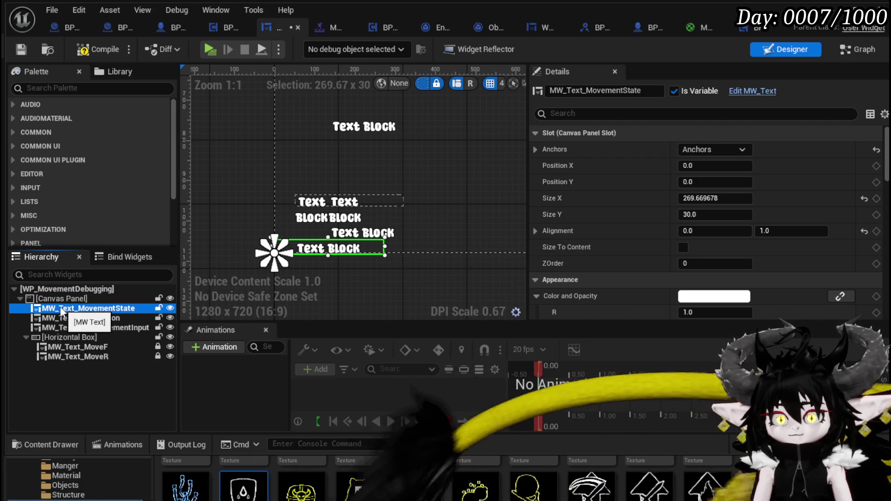
pyautogui.rightClick(62, 310)
pyautogui.moveTo(94, 464)
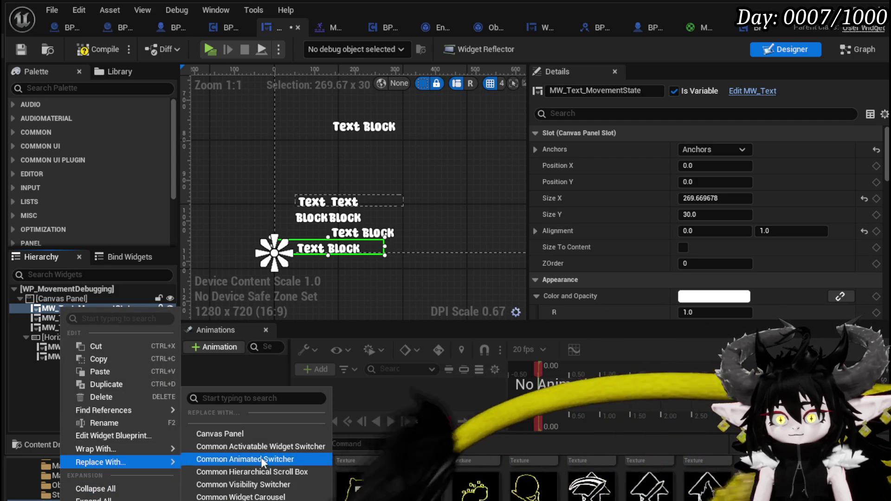
pyautogui.click(220, 434)
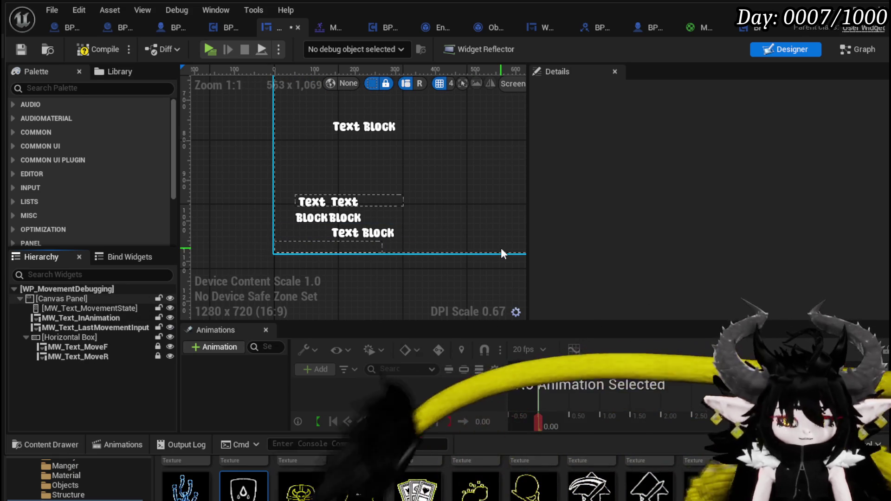
pyautogui.hotkey('ctrl', 'z')
# Reselect MW_Text_MovementState and bring up its Wrap With container list.
pyautogui.click(79, 309)
pyautogui.rightClick(78, 306)
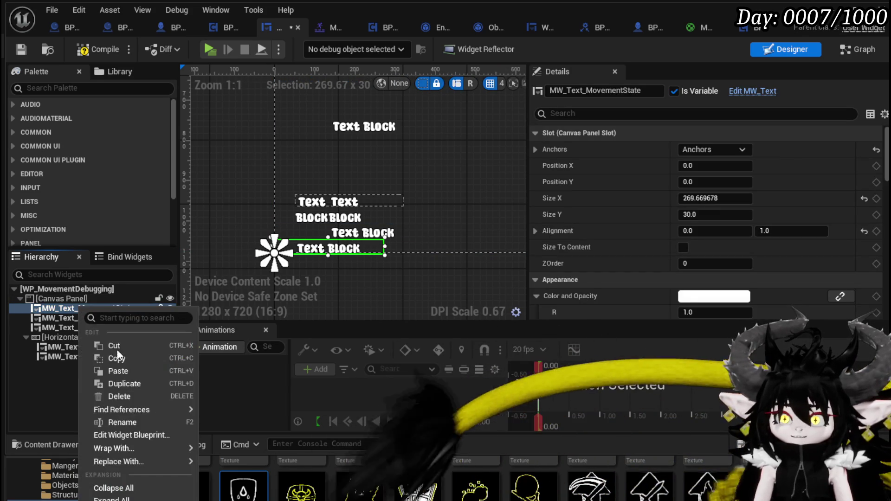
pyautogui.moveTo(153, 461)
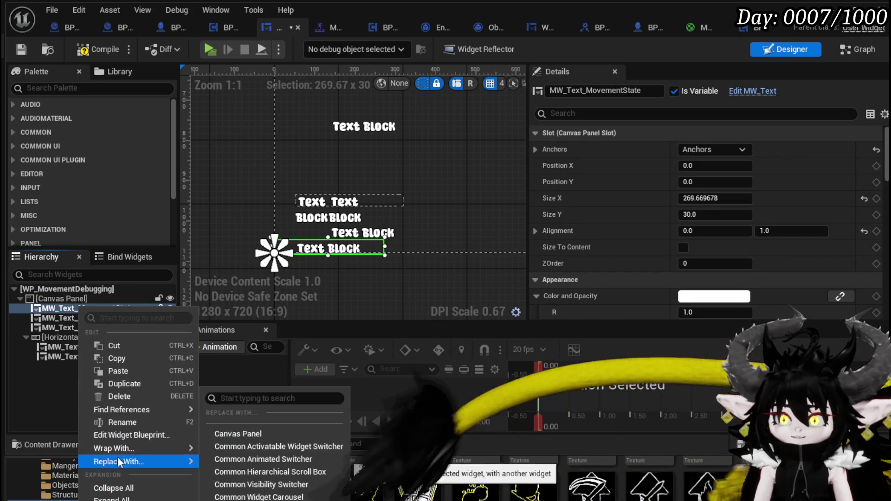
pyautogui.moveTo(123, 451)
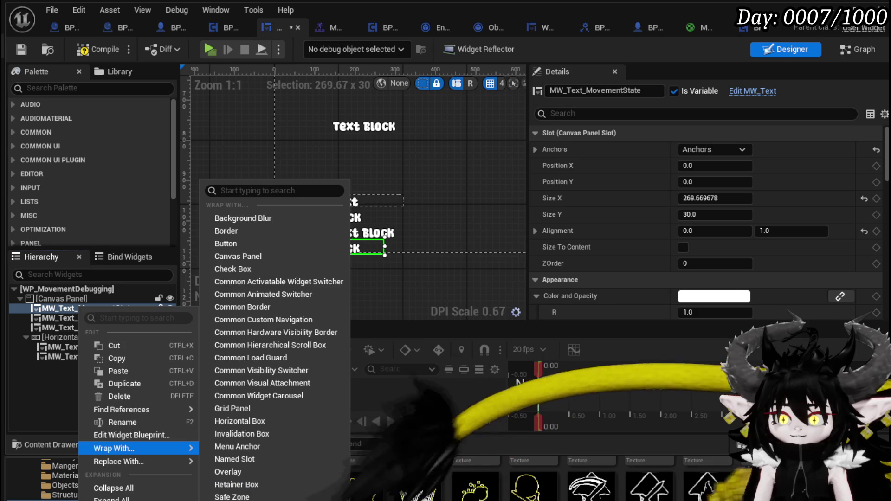
# Wrap the movement state text in a Vertical Box and move the other text lines and Horizontal Box into it.
pyautogui.write('vertical')
pyautogui.press('Return')
pyautogui.moveTo(60, 328)
pyautogui.mouseDown()
pyautogui.moveTo(59, 299)
pyautogui.moveTo(58, 308)
pyautogui.mouseUp()
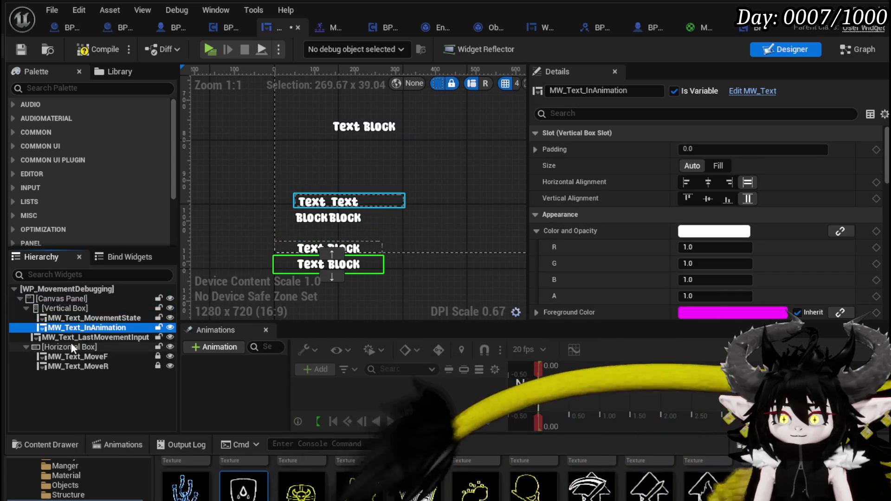
pyautogui.moveTo(60, 341); pyautogui.dragTo(60, 310)
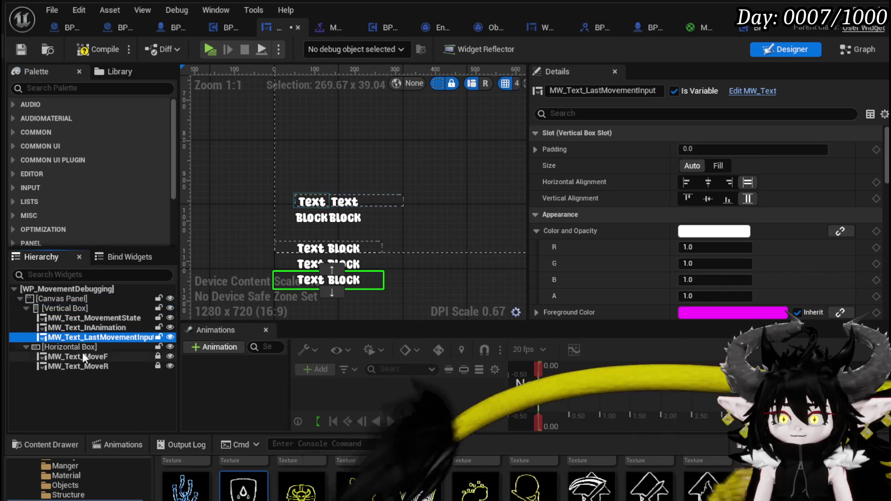
pyautogui.moveTo(51, 346); pyautogui.dragTo(58, 306)
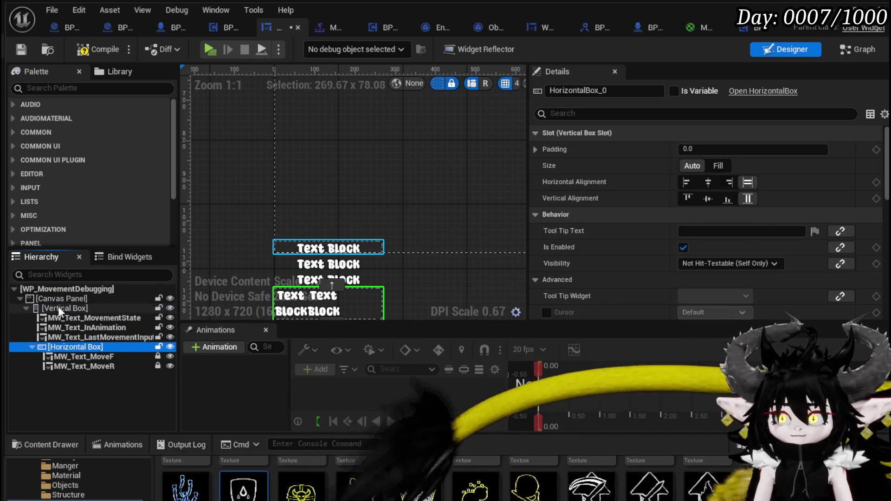
# Set the Vertical Box's vertical alignment to 1.0.
pyautogui.click(291, 235)
pyautogui.click(301, 248)
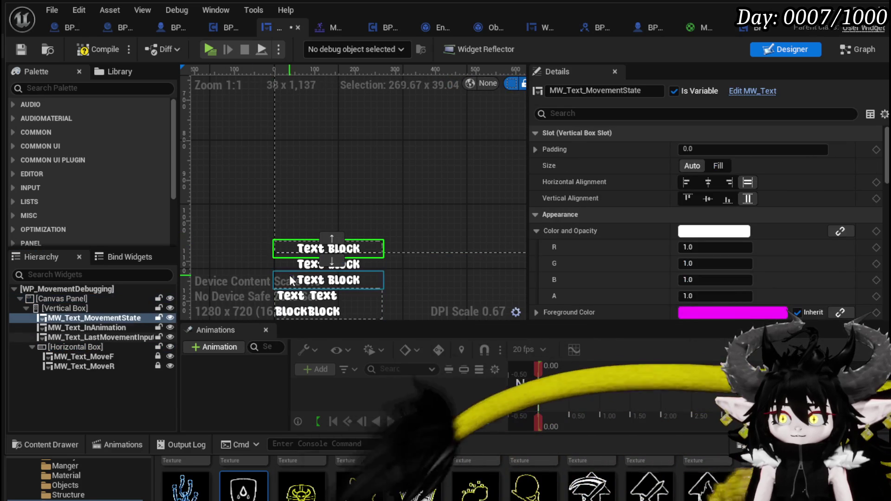
pyautogui.click(65, 308)
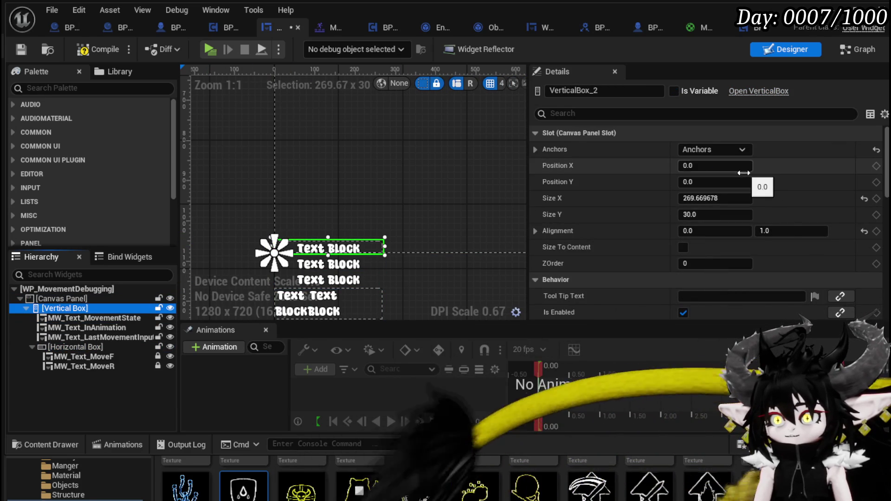
pyautogui.click(789, 231)
pyautogui.write('0')
pyautogui.press('Return')
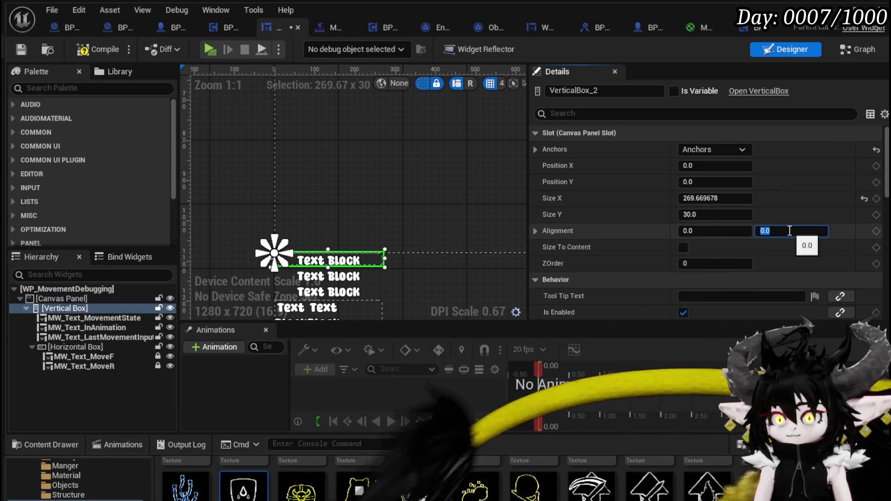
pyautogui.write('1')
pyautogui.press('Return')
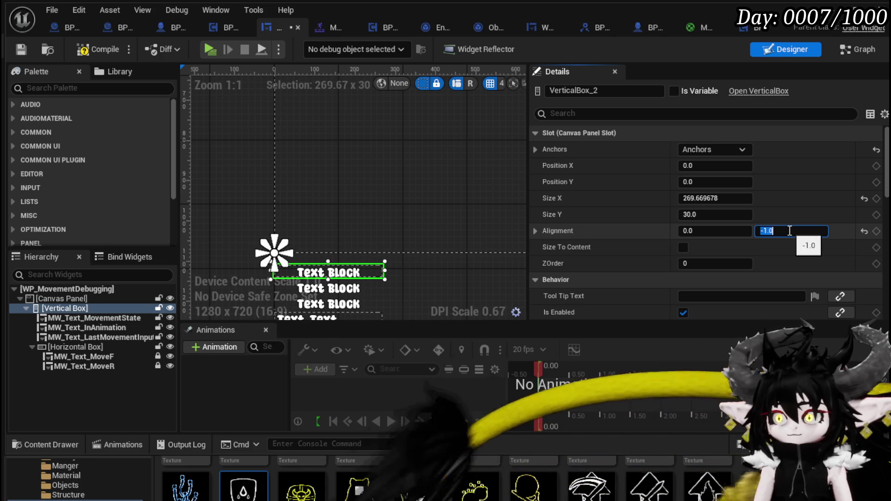
pyautogui.press('Return')
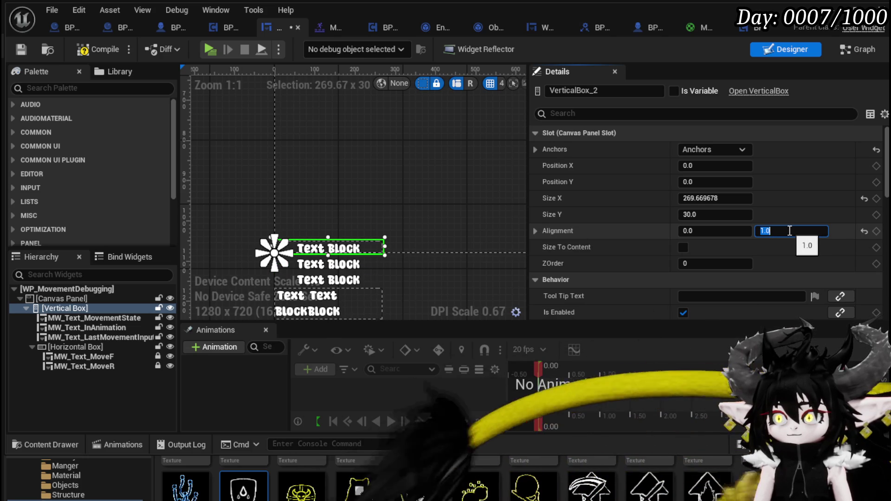
# Resize the Vertical Box to about 483 × 239 so all lines fit.
pyautogui.moveTo(328, 238)
pyautogui.mouseDown()
pyautogui.moveTo(336, 118)
pyautogui.moveTo(336, 153)
pyautogui.mouseUp()
pyautogui.moveTo(389, 204); pyautogui.dragTo(478, 209)
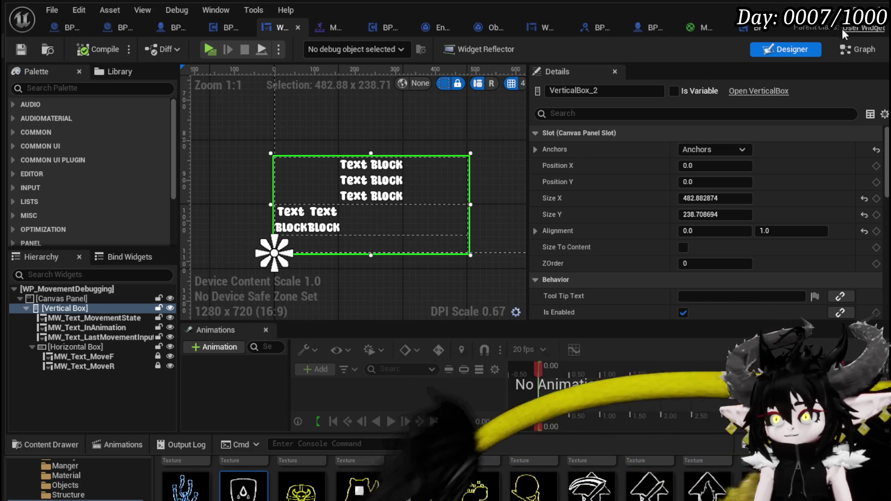
pyautogui.click(881, 6)
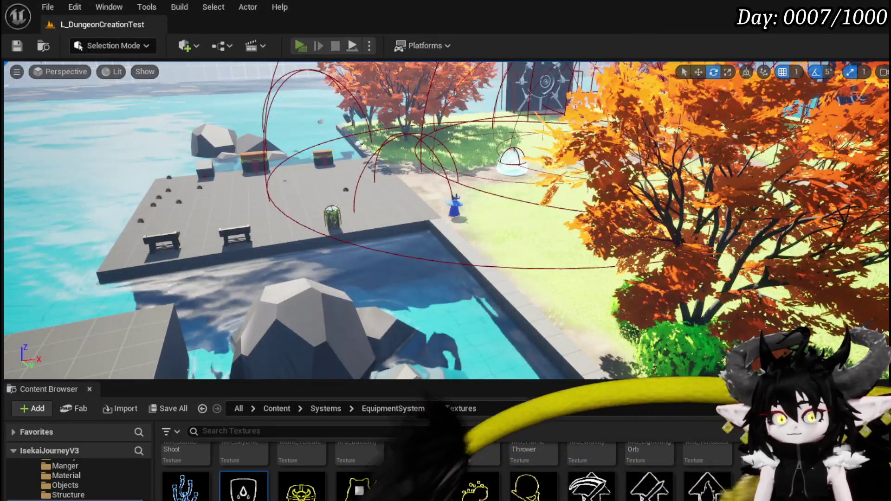
# Play-test the level, running, dashing and blocking while watching the In Animation readout toggle.
pyautogui.hotkey('alt', 'p')
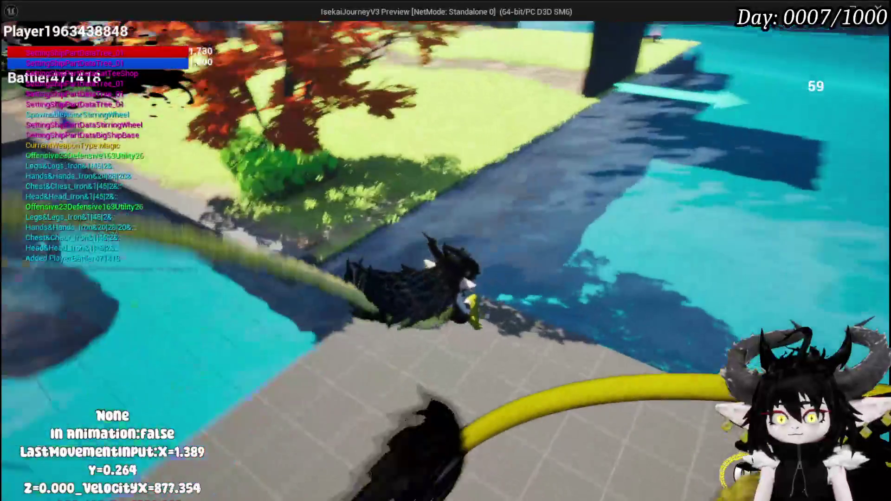
pyautogui.press('w')
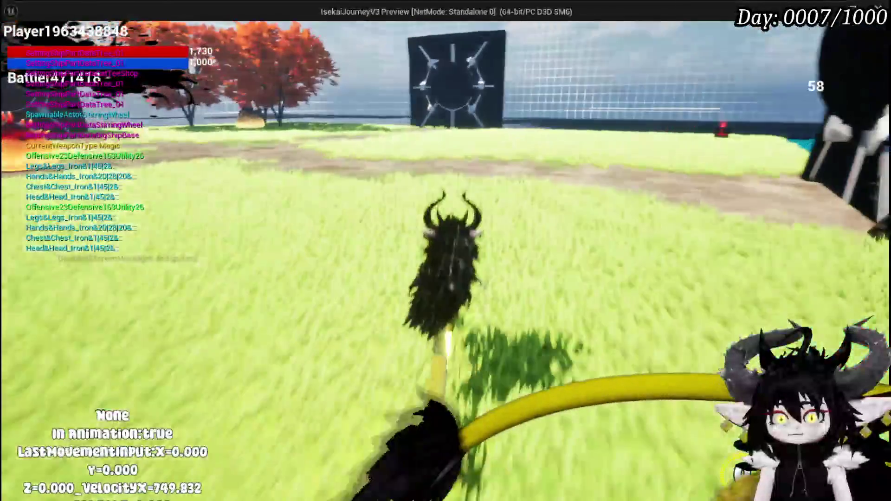
pyautogui.press('w')
pyautogui.press('w')
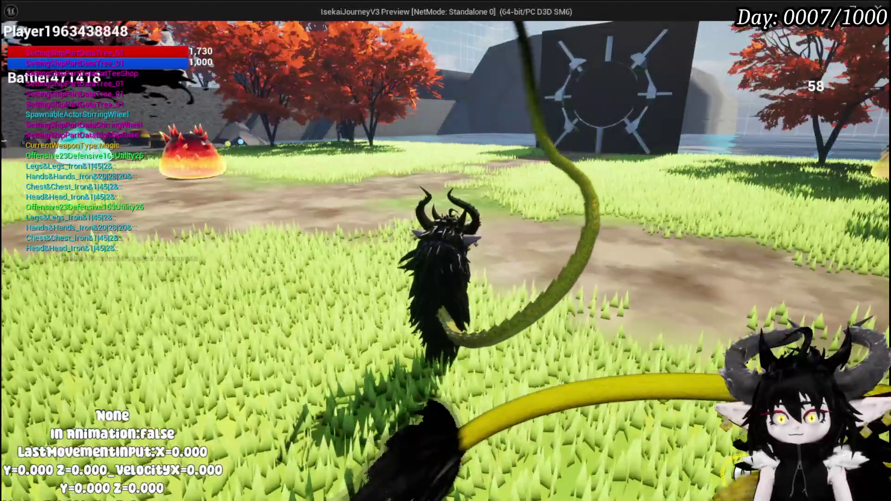
pyautogui.press('shift')
pyautogui.press('q')
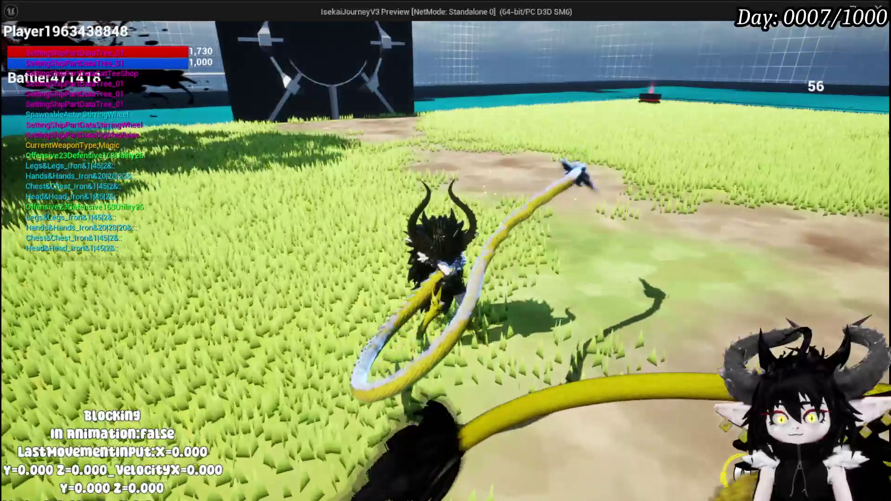
pyautogui.press('w')
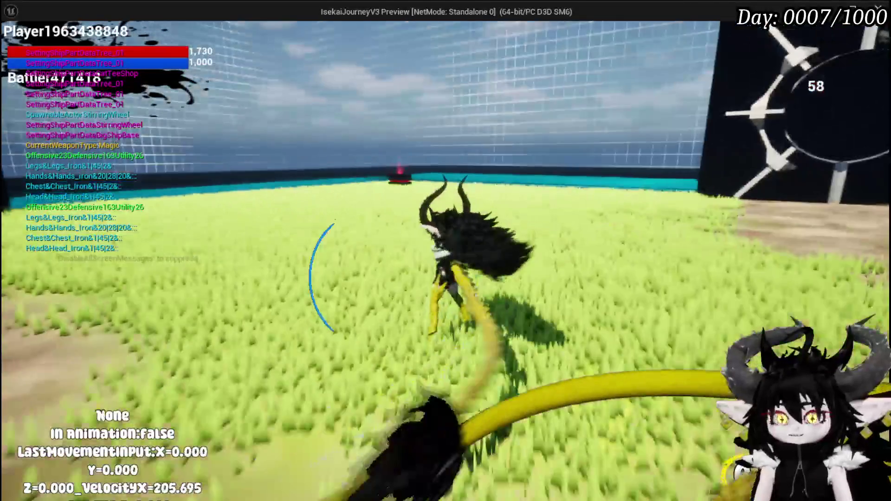
pyautogui.press('shift')
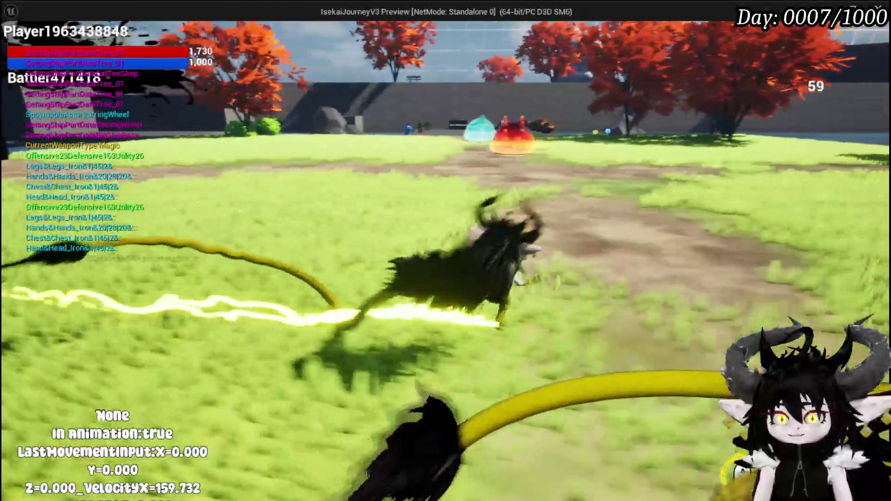
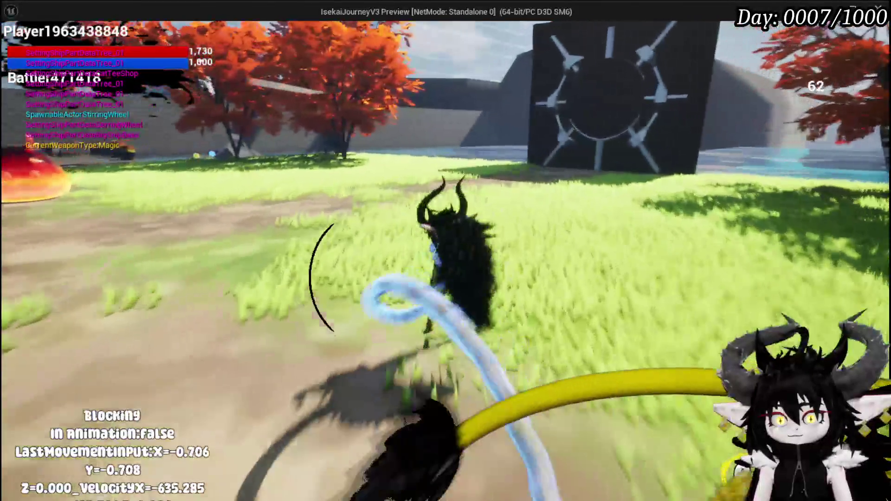
# Stop the play session, save the level, and switch to the WP_MovementDebugging widget blueprint.
pyautogui.press('Escape')
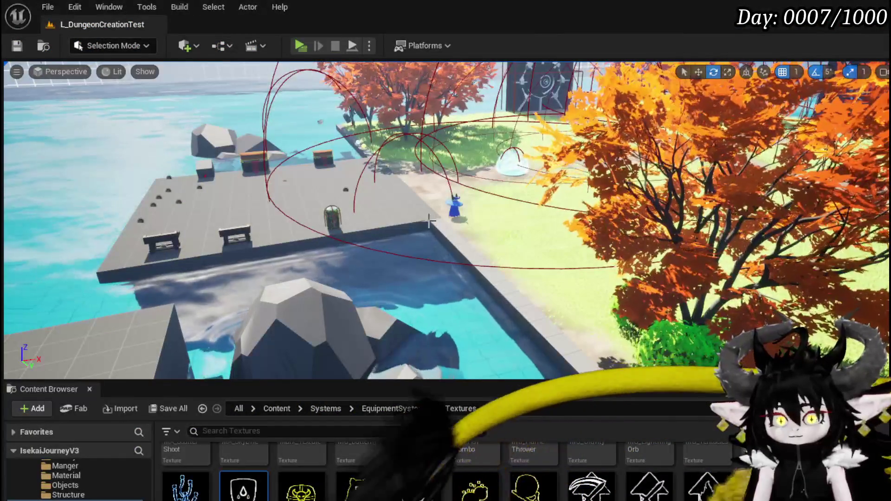
pyautogui.click(17, 45)
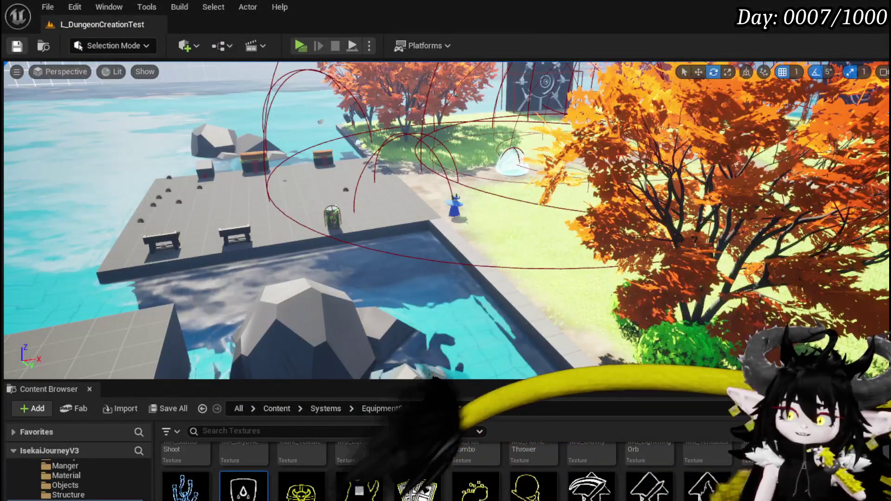
pyautogui.hotkey('alt', 'Tab')
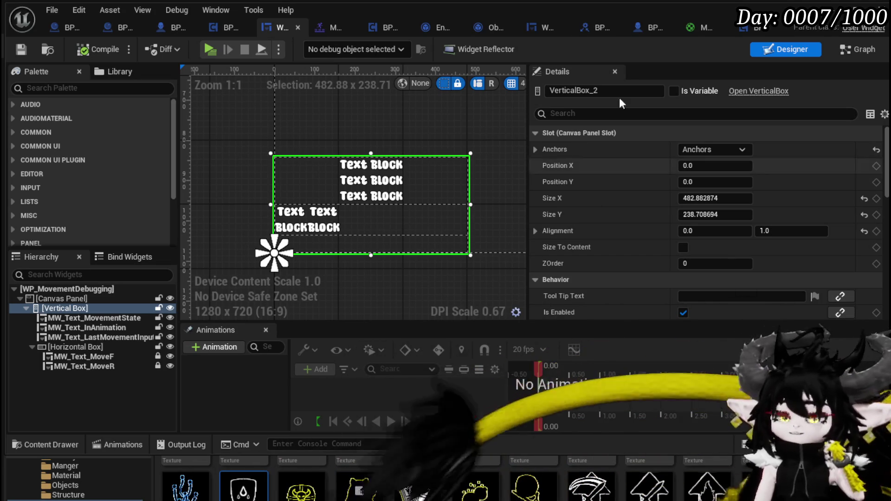
# In BPC_Perks' OnTakeDamagePerks graph, bring the Branch and damage nodes into view.
pyautogui.click(745, 28)
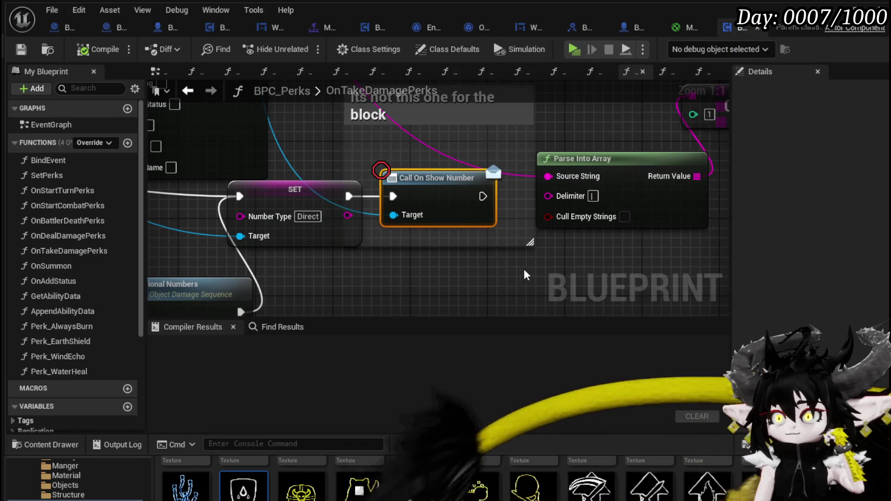
pyautogui.moveTo(406, 243)
pyautogui.mouseDown()
pyautogui.moveTo(431, 308)
pyautogui.moveTo(512, 339)
pyautogui.moveTo(533, 334)
pyautogui.moveTo(407, 219)
pyautogui.mouseUp()
pyautogui.scroll(-2, 348, 205)
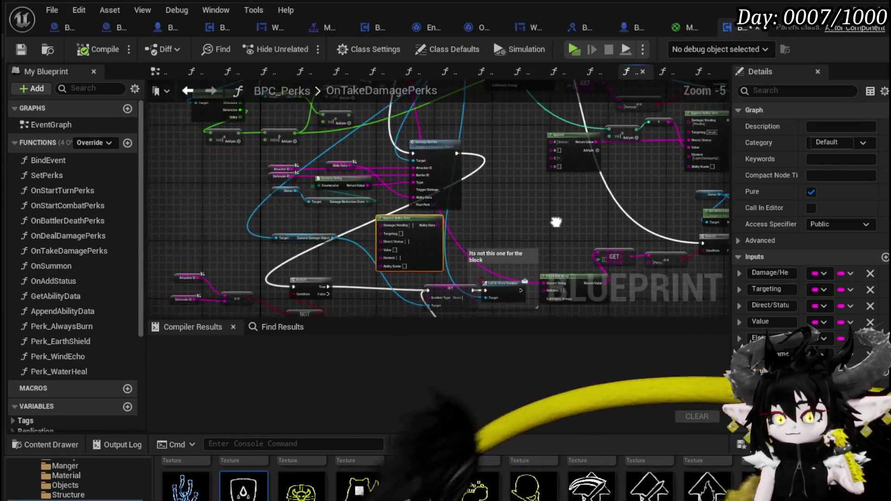
pyautogui.scroll(2, 314, 218)
pyautogui.click(287, 221)
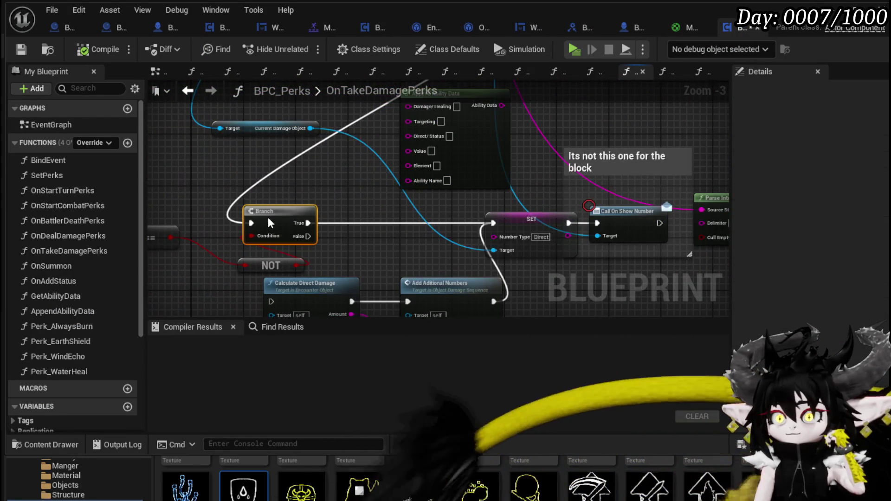
pyautogui.moveTo(288, 220); pyautogui.dragTo(257, 128)
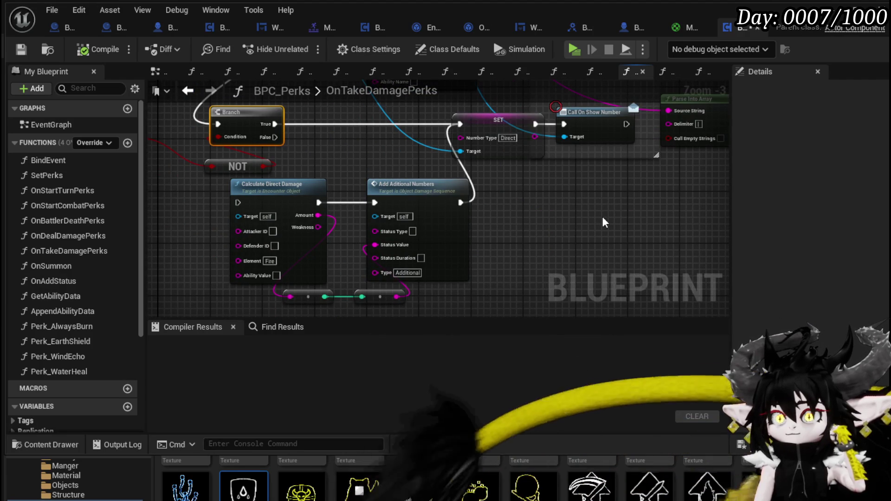
pyautogui.scroll(-2, 493, 229)
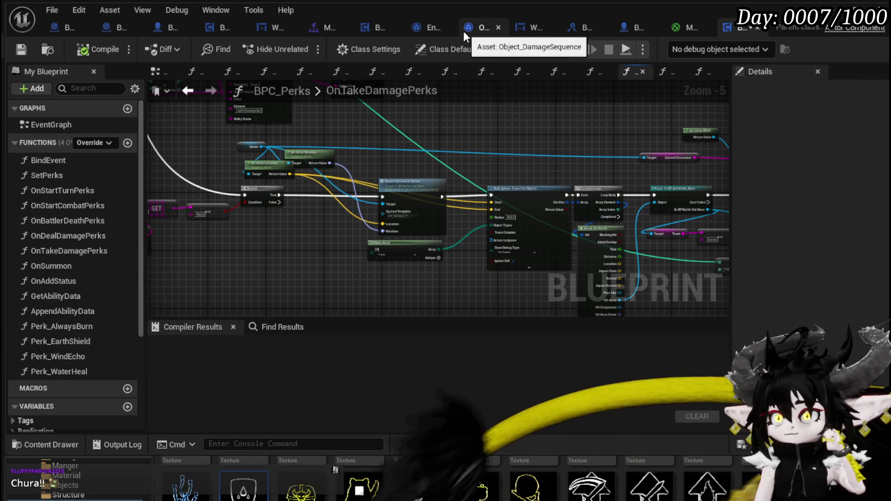
pyautogui.click(168, 28)
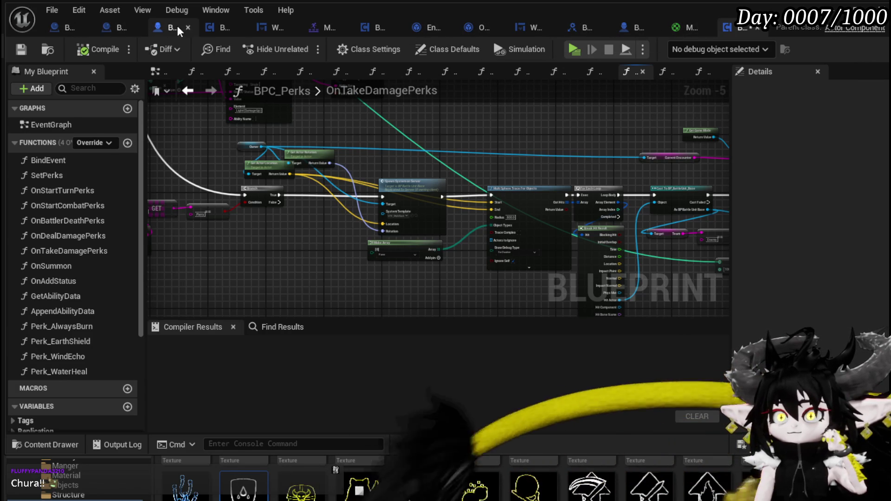
# Add a breakpoint on the SET InAnimation node and save BP_ThirdPersonCharacter.
pyautogui.click(358, 173)
pyautogui.rightClick(358, 173)
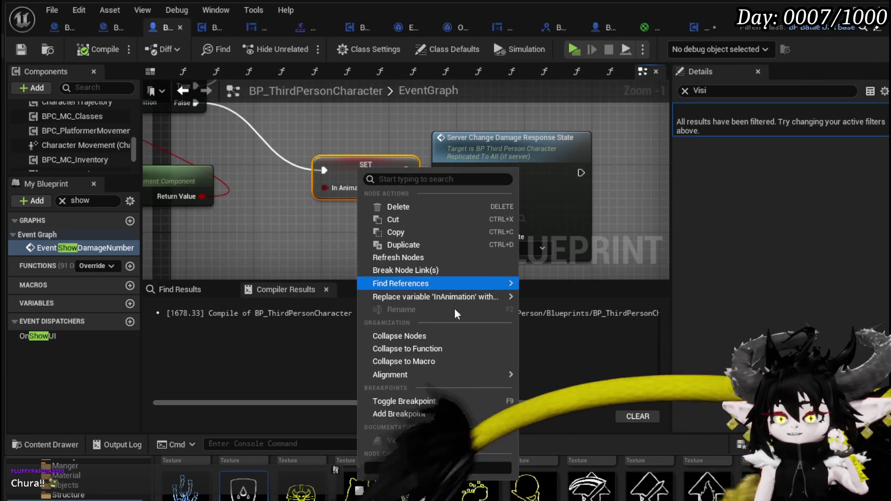
pyautogui.moveTo(453, 297)
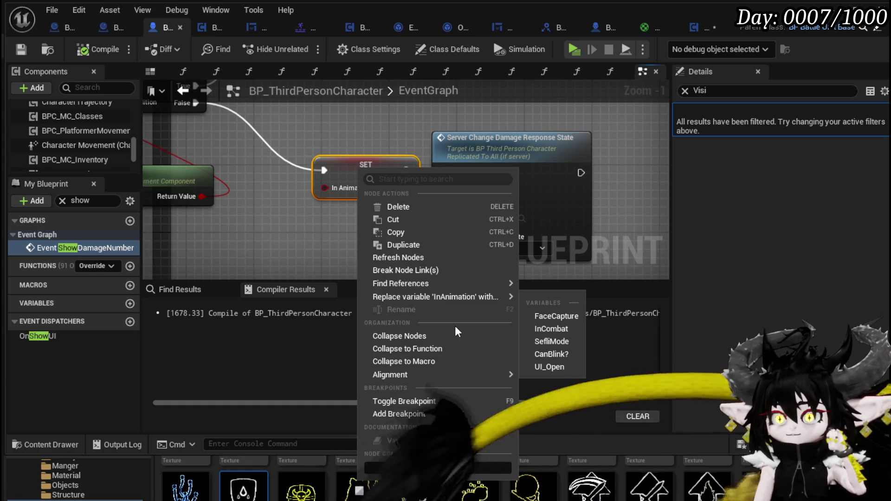
pyautogui.click(403, 413)
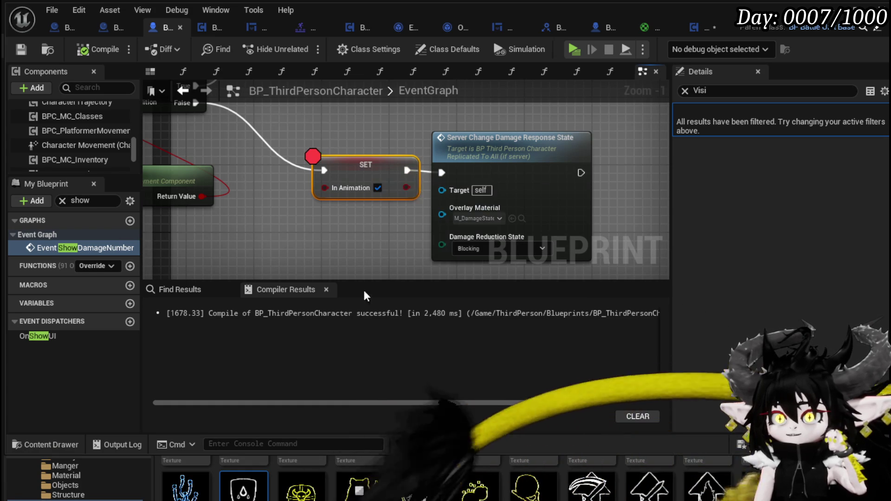
pyautogui.click(20, 49)
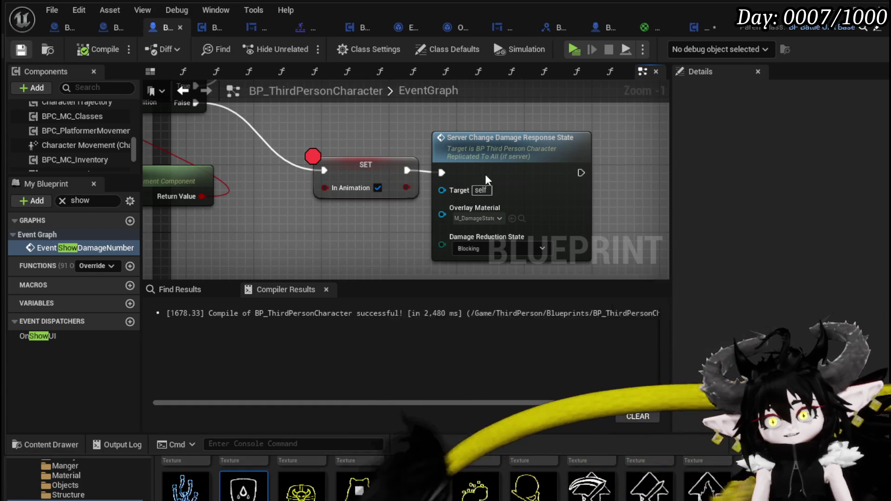
# Nudge the Server Change Damage Response State node down, then start a play test from BPC_Perks.
pyautogui.scroll(-3, 485, 160)
pyautogui.click(483, 170)
pyautogui.moveTo(484, 169); pyautogui.dragTo(484, 174)
pyautogui.click(390, 149)
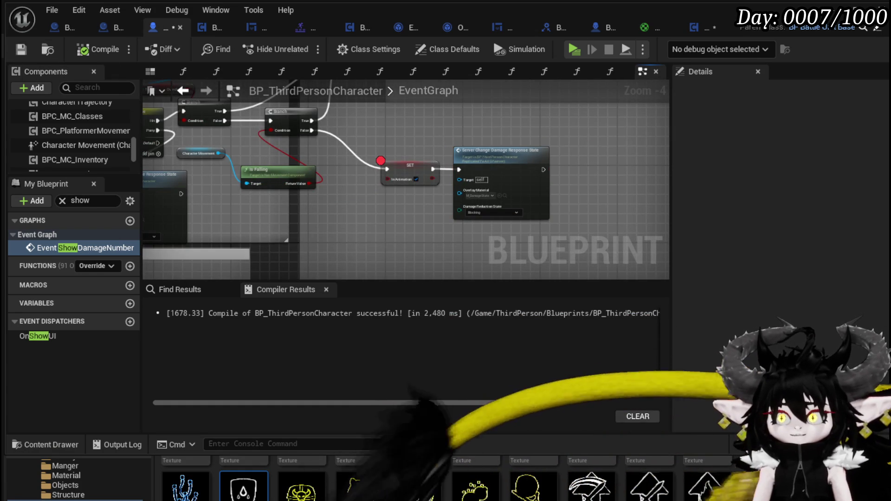
pyautogui.click(701, 28)
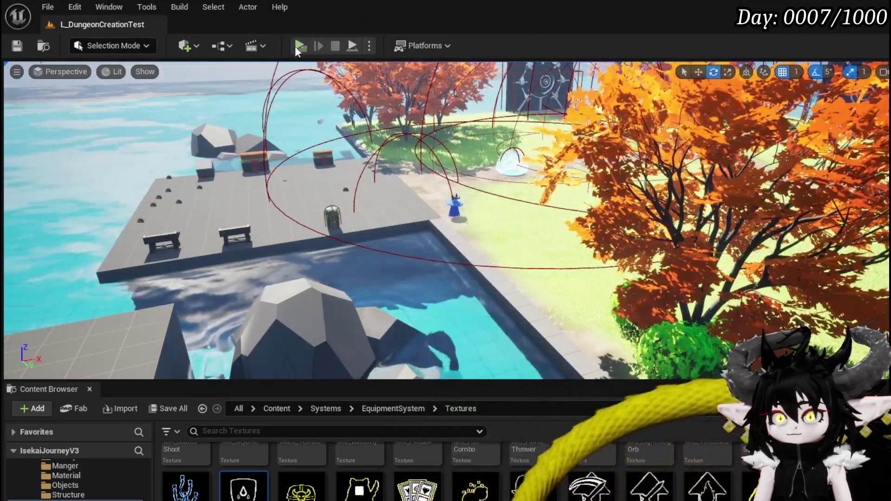
pyautogui.click(294, 46)
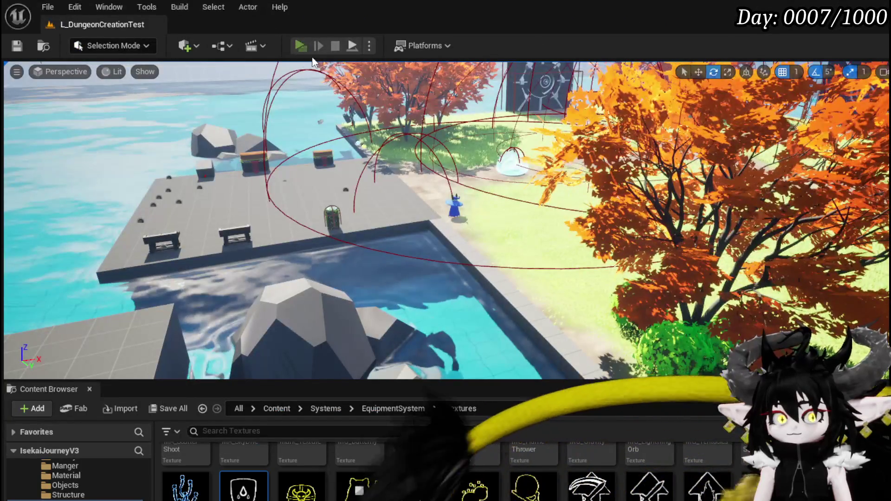
# Run and parry in the play test to hit the InAnimation breakpoint, then resume twice.
pyautogui.press('w')
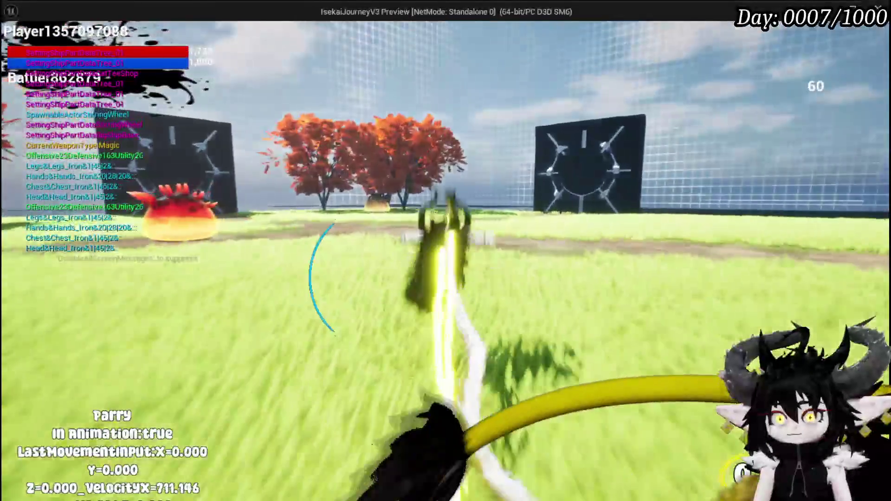
pyautogui.hotkey('alt', 'Tab')
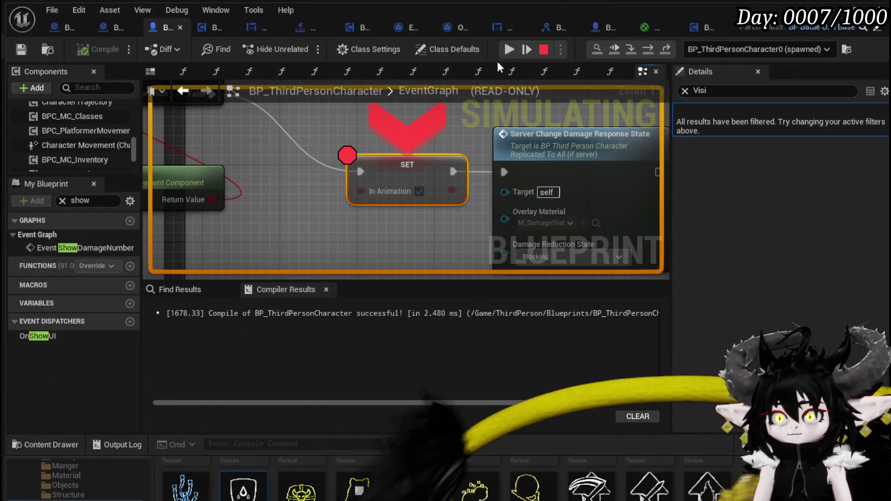
pyautogui.click(509, 49)
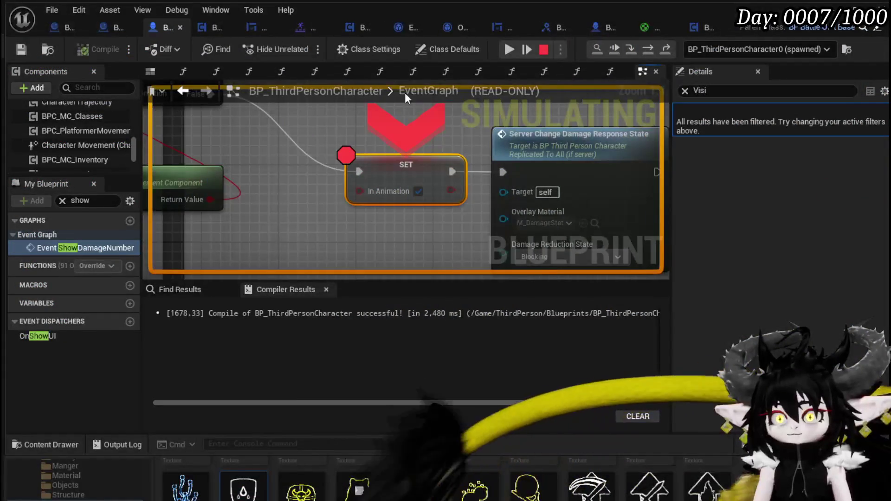
pyautogui.click(509, 49)
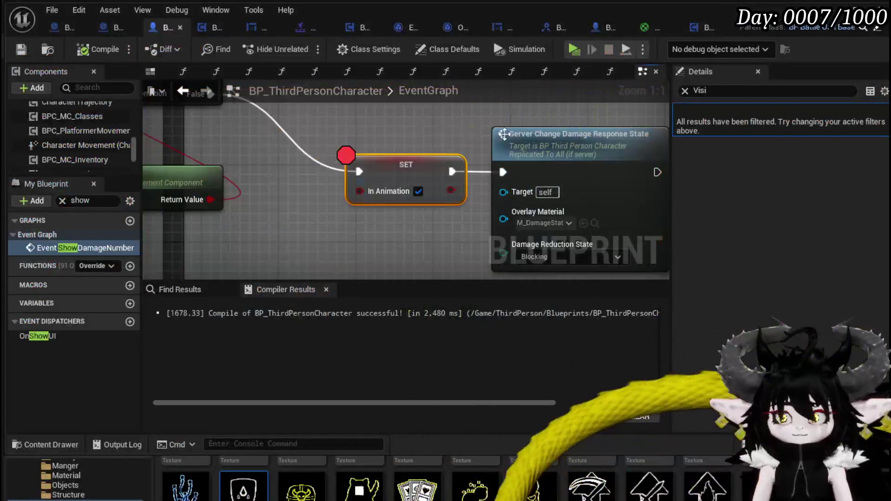
pyautogui.rightClick(416, 161)
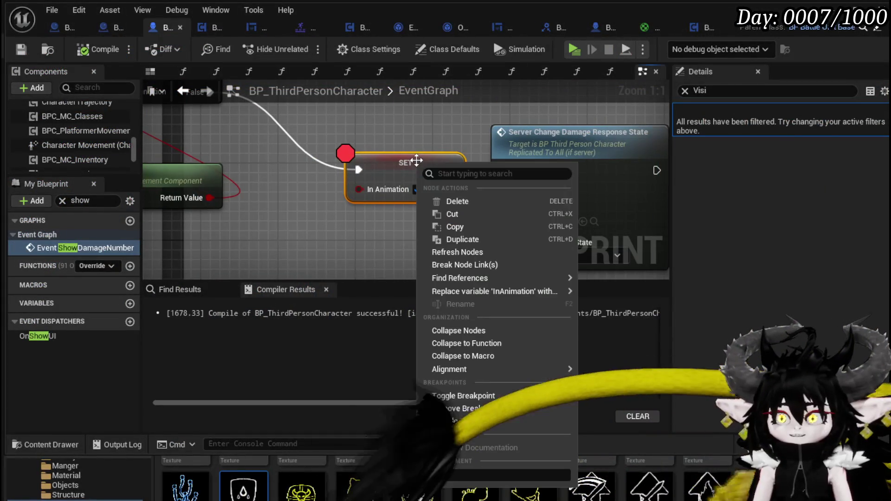
# Remove the breakpoint from the SET InAnimation node and zoom out the event graph.
pyautogui.click(479, 410)
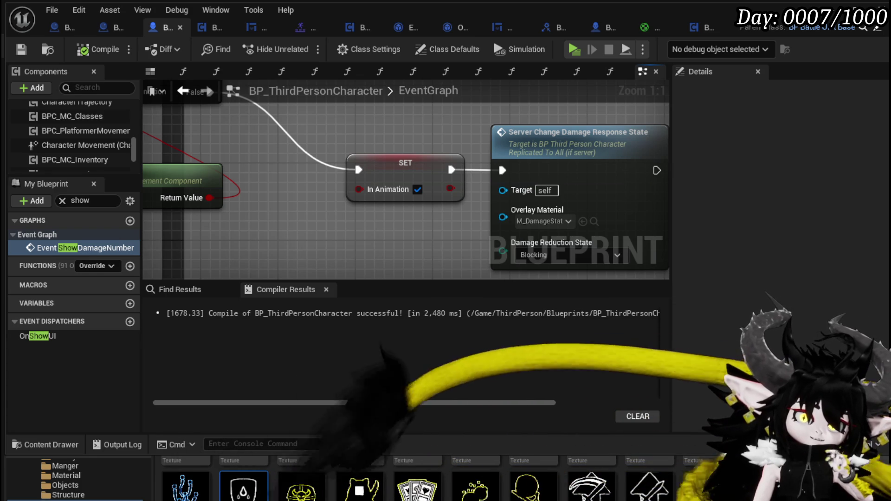
pyautogui.scroll(-4, 393, 136)
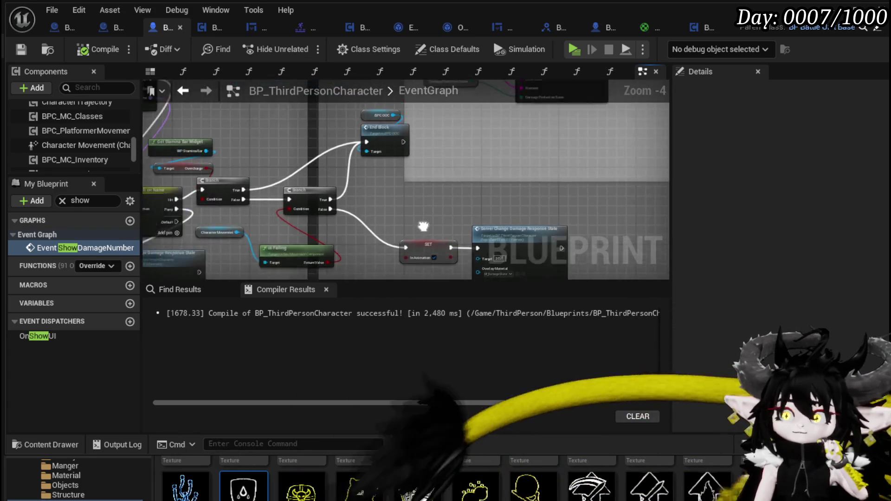
# Line up the Is Falling, Character Movement, Server Change Damage Response State and Switch on Name nodes.
pyautogui.moveTo(350, 208)
pyautogui.mouseDown()
pyautogui.moveTo(266, 154)
pyautogui.moveTo(503, 167)
pyautogui.moveTo(421, 167)
pyautogui.moveTo(441, 141)
pyautogui.mouseUp()
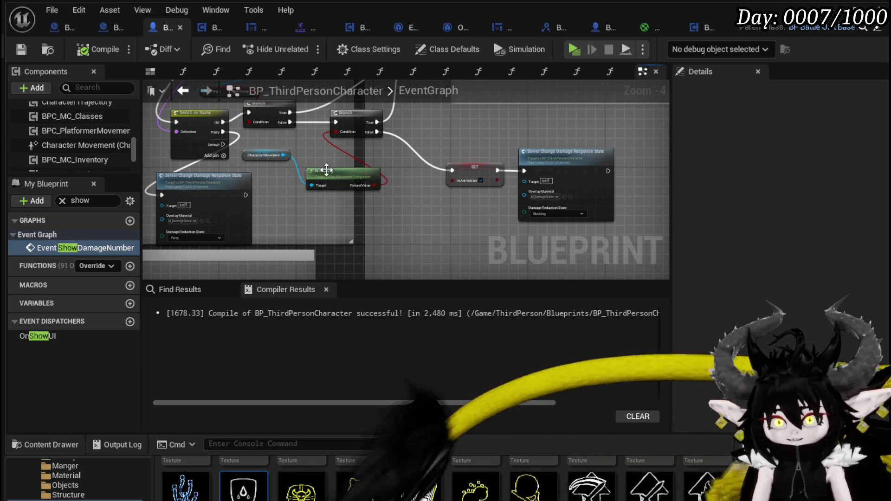
pyautogui.moveTo(410, 212); pyautogui.dragTo(444, 206)
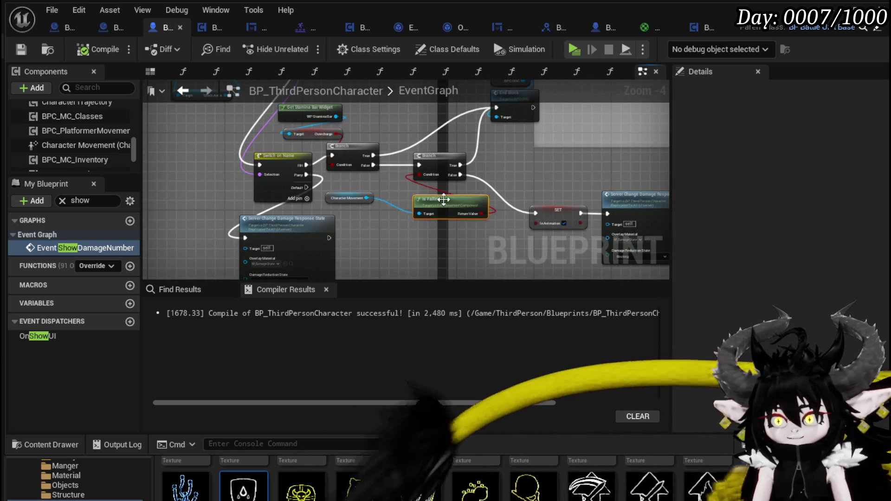
pyautogui.moveTo(349, 198); pyautogui.dragTo(432, 230)
pyautogui.moveTo(378, 235); pyautogui.dragTo(373, 184)
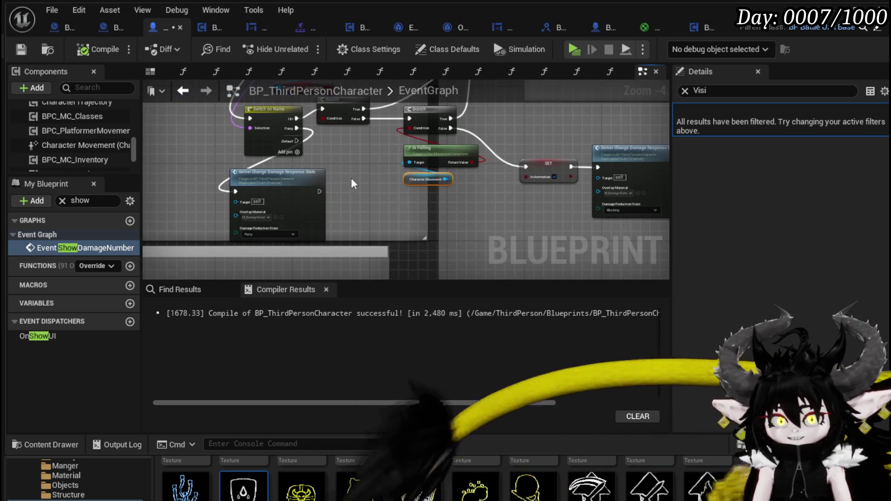
pyautogui.moveTo(295, 184); pyautogui.dragTo(356, 184)
pyautogui.moveTo(336, 155); pyautogui.dragTo(391, 258)
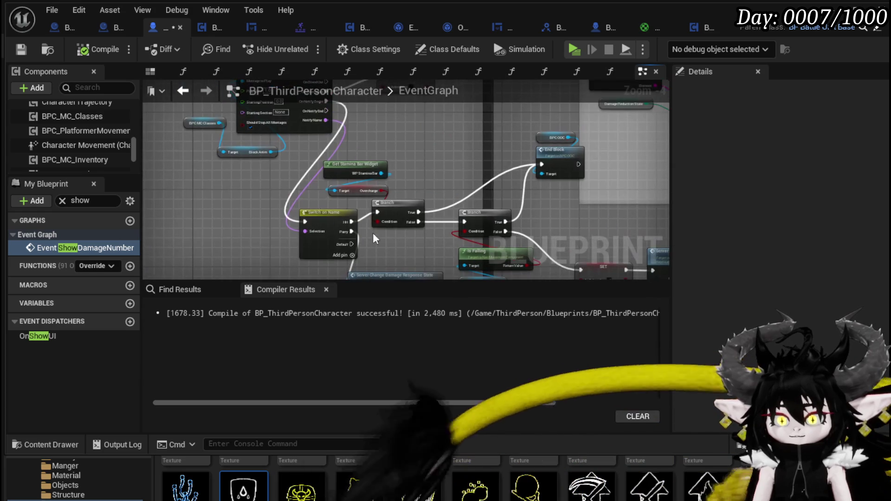
pyautogui.moveTo(315, 215); pyautogui.dragTo(290, 206)
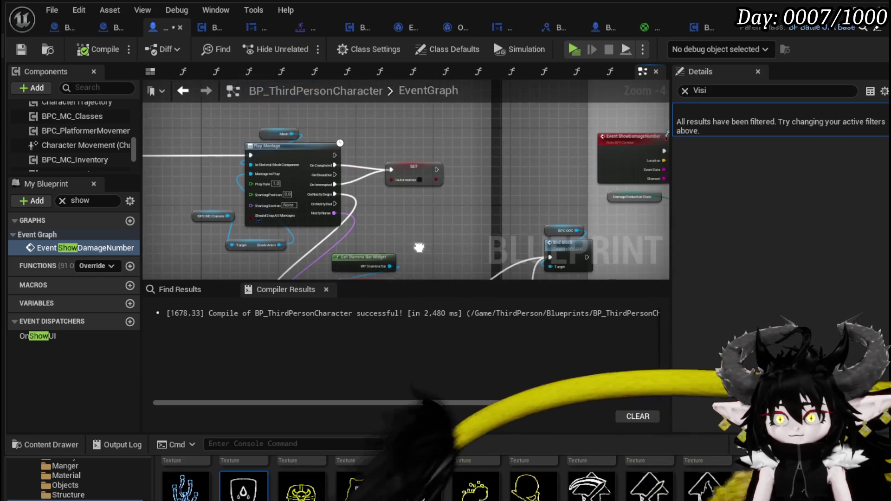
pyautogui.click(331, 175)
pyautogui.scroll(-1, 332, 175)
pyautogui.scroll(3, 332, 176)
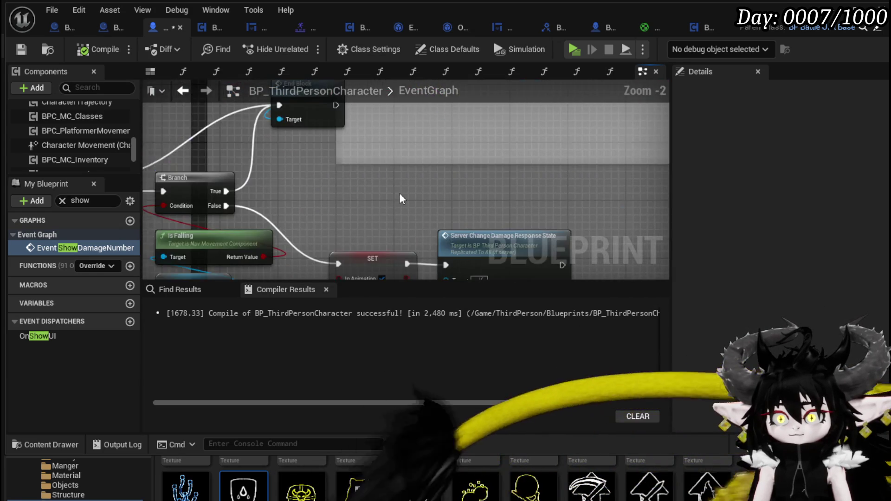
# Align the SET and Server Change nodes with Branch, move the montage InAnimation SET, and save.
pyautogui.moveTo(204, 139); pyautogui.dragTo(464, 222)
pyautogui.moveTo(410, 148)
pyautogui.mouseDown()
pyautogui.moveTo(403, 127)
pyautogui.moveTo(545, 167)
pyautogui.mouseUp()
pyautogui.click(618, 178)
pyautogui.scroll(-3, 618, 178)
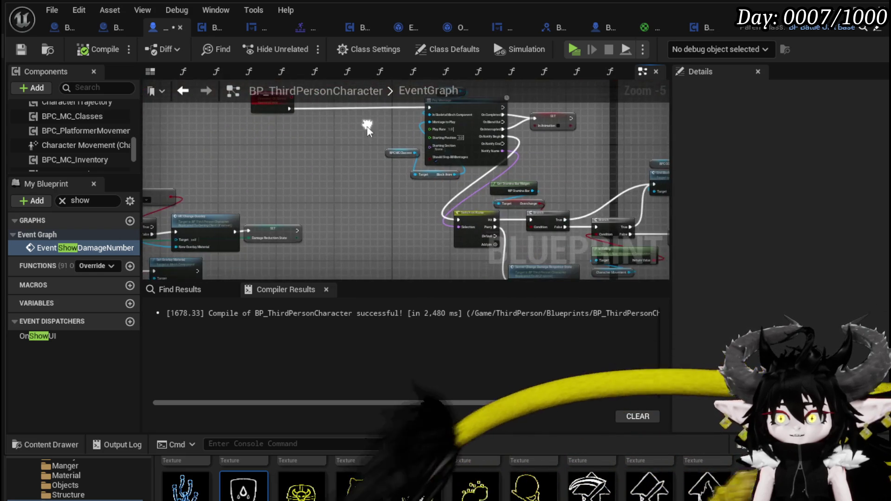
pyautogui.moveTo(325, 206)
pyautogui.mouseDown()
pyautogui.moveTo(389, 136)
pyautogui.moveTo(405, 132)
pyautogui.moveTo(325, 147)
pyautogui.mouseUp()
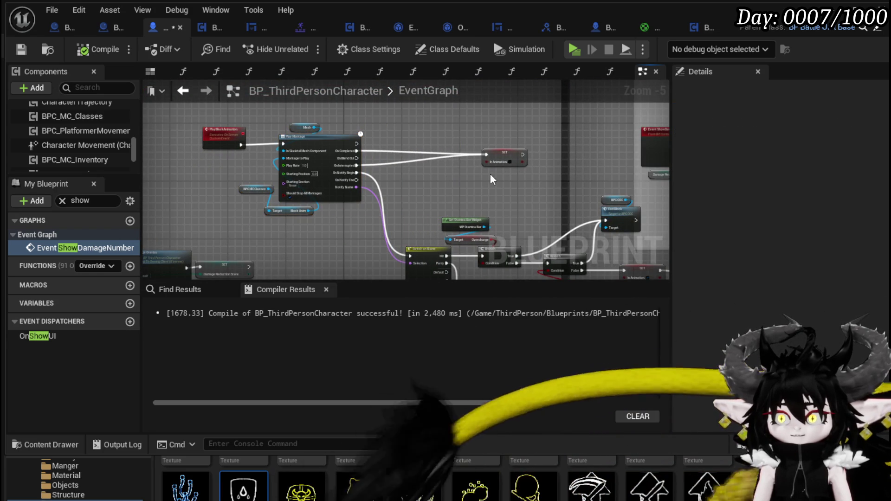
pyautogui.moveTo(505, 159)
pyautogui.mouseDown()
pyautogui.moveTo(245, 158)
pyautogui.moveTo(304, 163)
pyautogui.mouseUp()
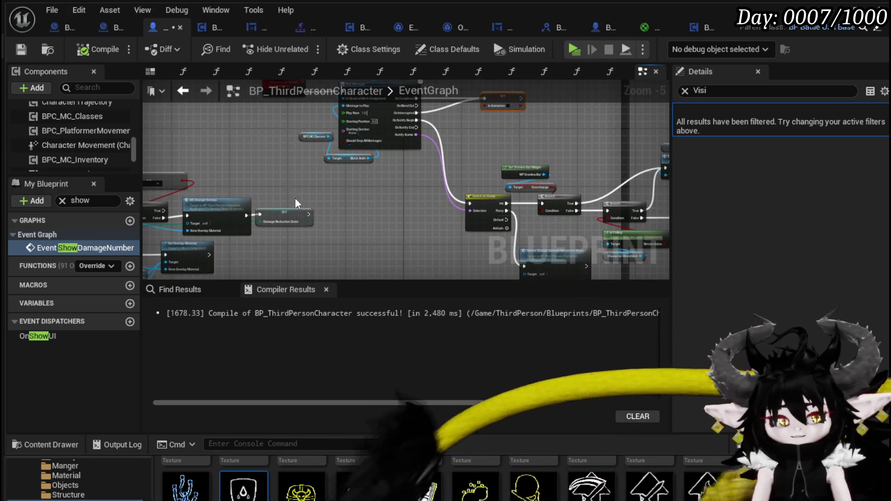
pyautogui.click(21, 49)
# Survey the event graph and jump into the Server_ChangeDamageResponseState event's logic.
pyautogui.moveTo(185, 197)
pyautogui.mouseDown()
pyautogui.moveTo(498, 190)
pyautogui.moveTo(345, 147)
pyautogui.moveTo(280, 194)
pyautogui.mouseUp()
pyautogui.scroll(3, 331, 192)
pyautogui.scroll(-2, 345, 146)
pyautogui.moveTo(362, 195); pyautogui.dragTo(154, 178)
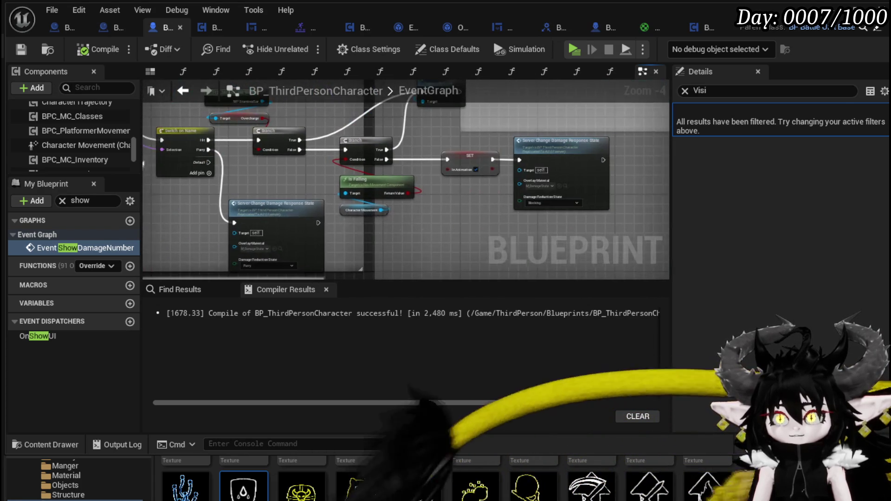
pyautogui.scroll(3, 358, 246)
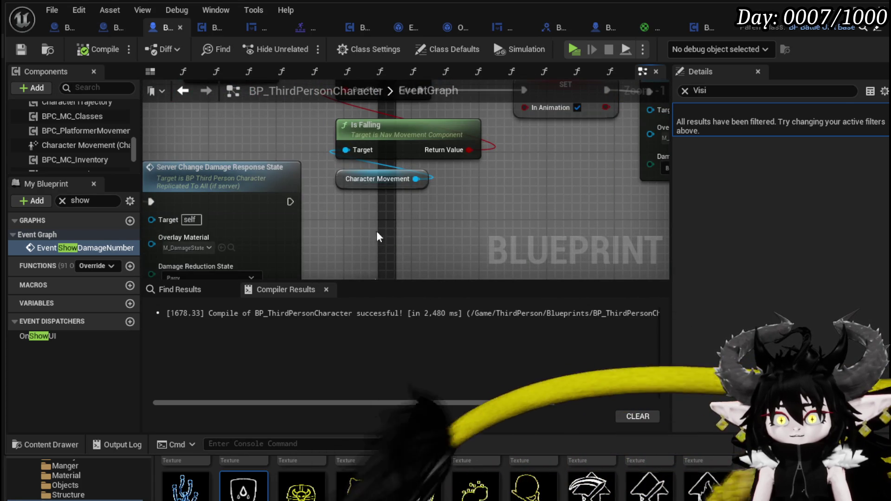
pyautogui.scroll(-2, 364, 238)
pyautogui.moveTo(364, 238); pyautogui.dragTo(376, 210)
pyautogui.scroll(-2, 376, 210)
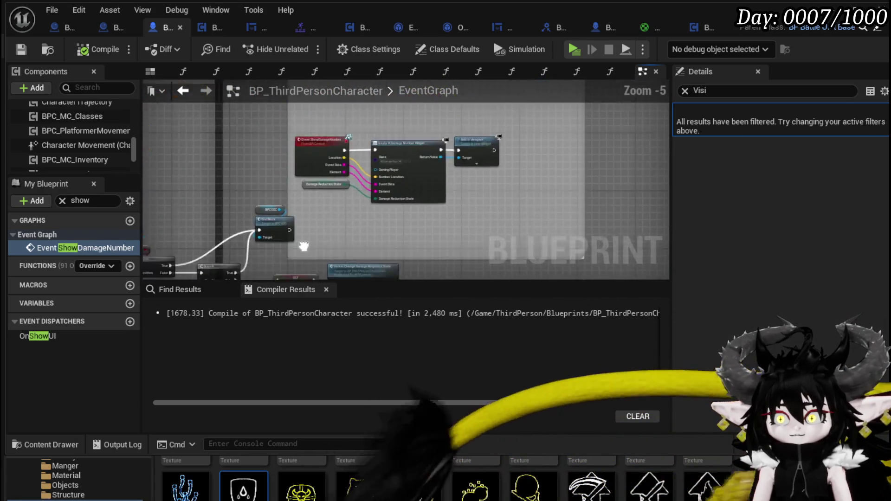
pyautogui.moveTo(328, 169)
pyautogui.mouseDown()
pyautogui.moveTo(353, 176)
pyautogui.moveTo(462, 138)
pyautogui.moveTo(424, 187)
pyautogui.mouseUp()
pyautogui.scroll(-3, 461, 138)
pyautogui.scroll(6, 395, 195)
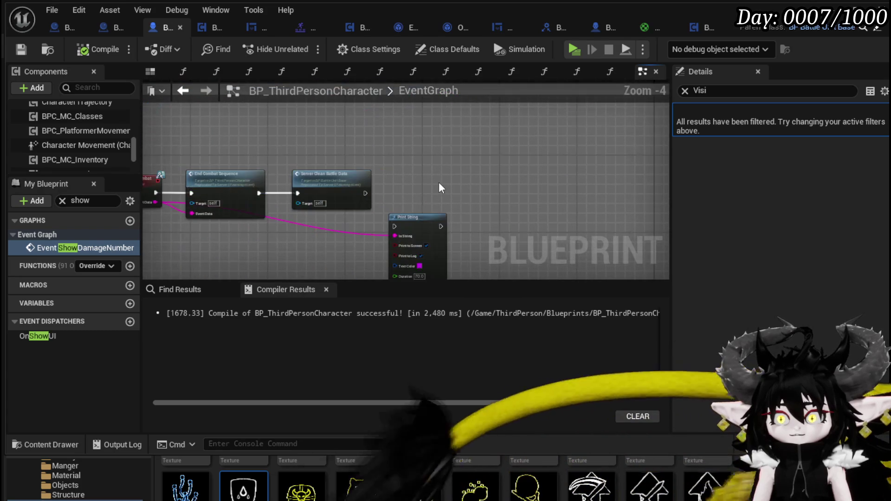
pyautogui.scroll(-5, 342, 232)
pyautogui.scroll(3, 532, 184)
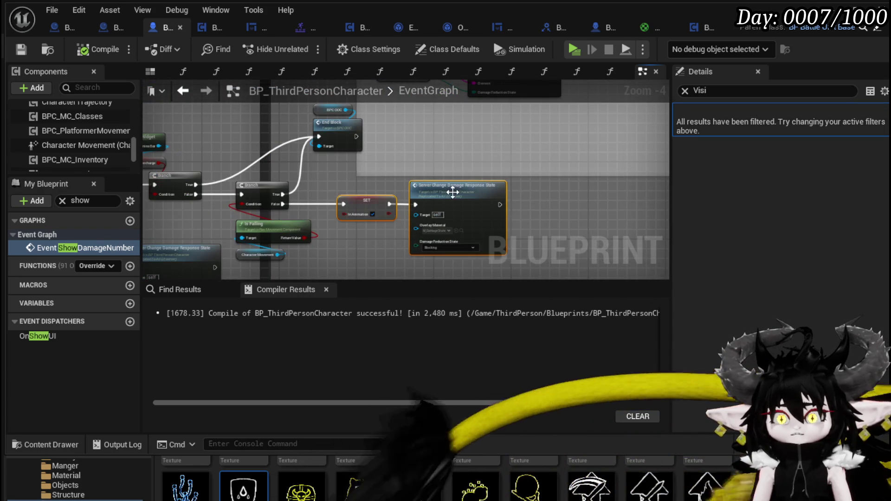
pyautogui.moveTo(536, 210)
pyautogui.mouseDown()
pyautogui.moveTo(522, 163)
pyautogui.moveTo(224, 163)
pyautogui.mouseUp()
pyautogui.scroll(5, 521, 163)
pyautogui.doubleClick(453, 152)
pyautogui.scroll(-5, 510, 144)
pyautogui.scroll(3, 282, 162)
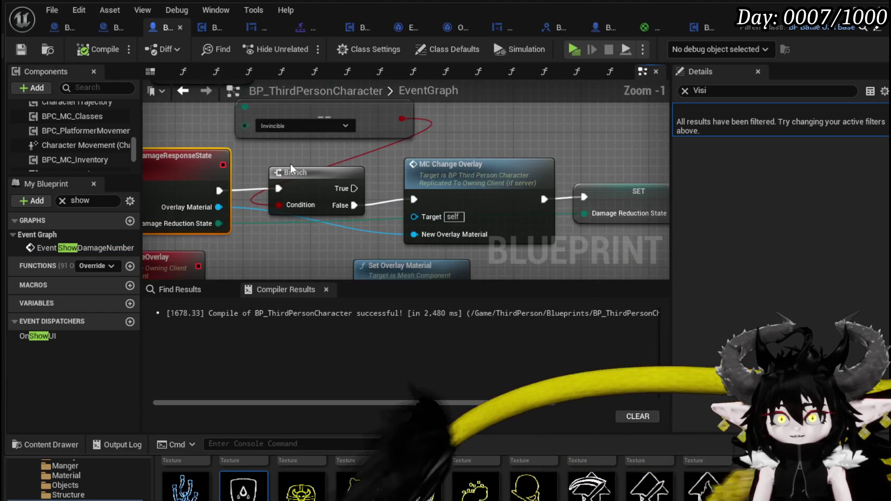
pyautogui.scroll(-1, 310, 169)
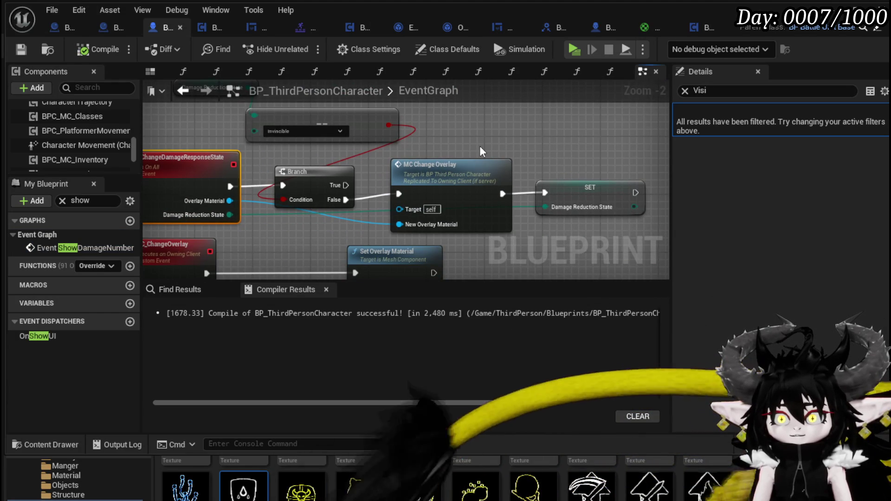
pyautogui.scroll(-1, 480, 147)
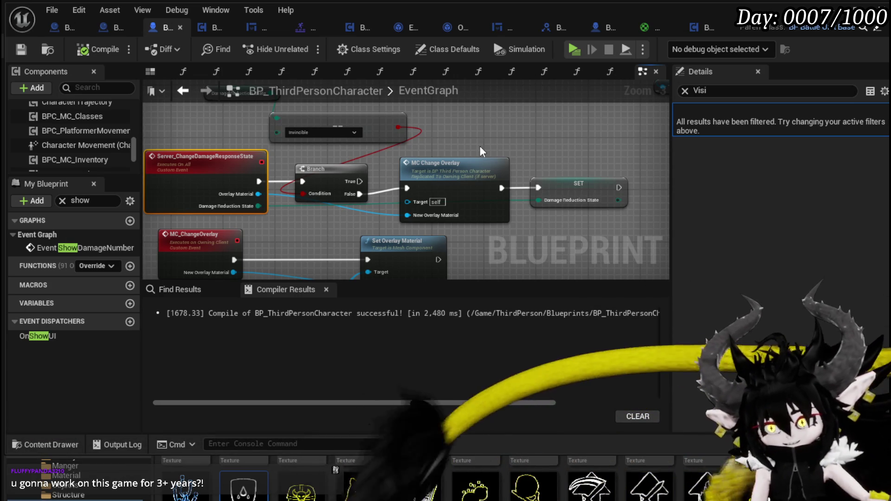
pyautogui.scroll(-4, 497, 130)
pyautogui.moveTo(497, 130); pyautogui.dragTo(200, 182)
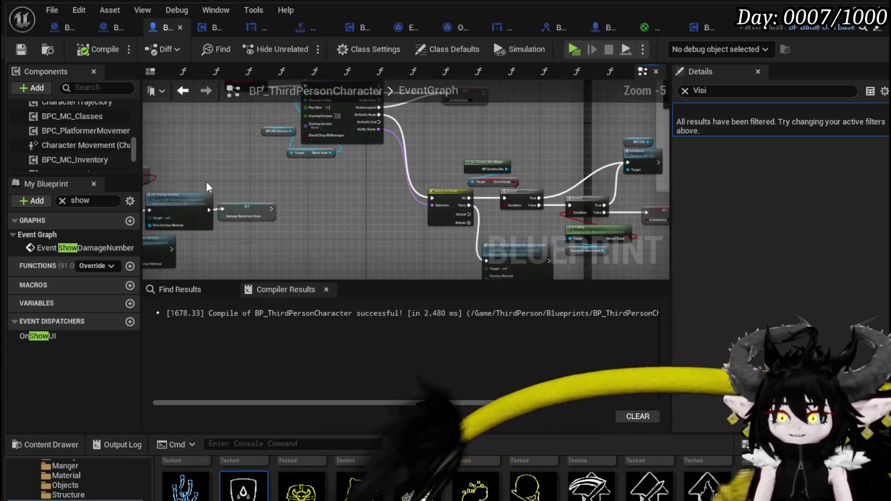
# Move the BPC OOC node and the block nodes about 200 px left.
pyautogui.scroll(3, 383, 206)
pyautogui.moveTo(336, 214)
pyautogui.mouseDown()
pyautogui.moveTo(391, 214)
pyautogui.moveTo(324, 185)
pyautogui.mouseUp()
pyautogui.scroll(-1, 313, 154)
pyautogui.moveTo(312, 154)
pyautogui.mouseDown()
pyautogui.moveTo(262, 179)
pyautogui.moveTo(408, 201)
pyautogui.moveTo(356, 185)
pyautogui.mouseUp()
pyautogui.scroll(-3, 263, 175)
pyautogui.scroll(2, 281, 171)
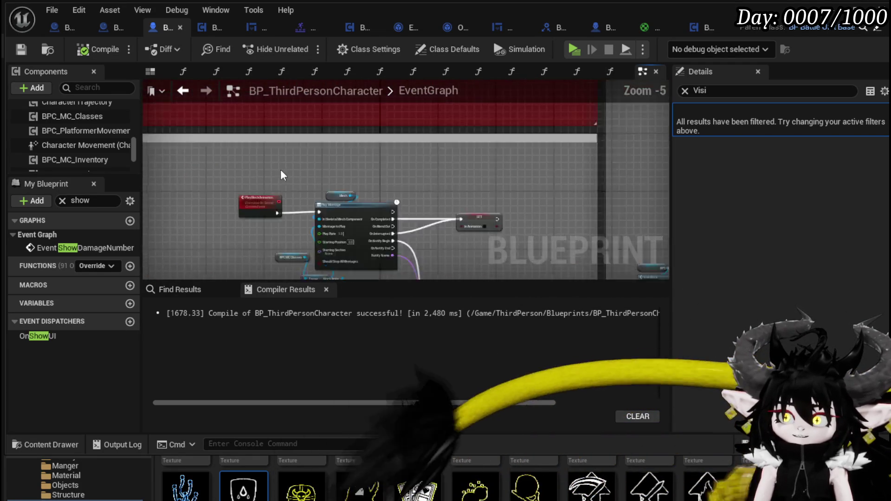
pyautogui.scroll(-3, 281, 175)
pyautogui.moveTo(430, 204); pyautogui.dragTo(478, 175)
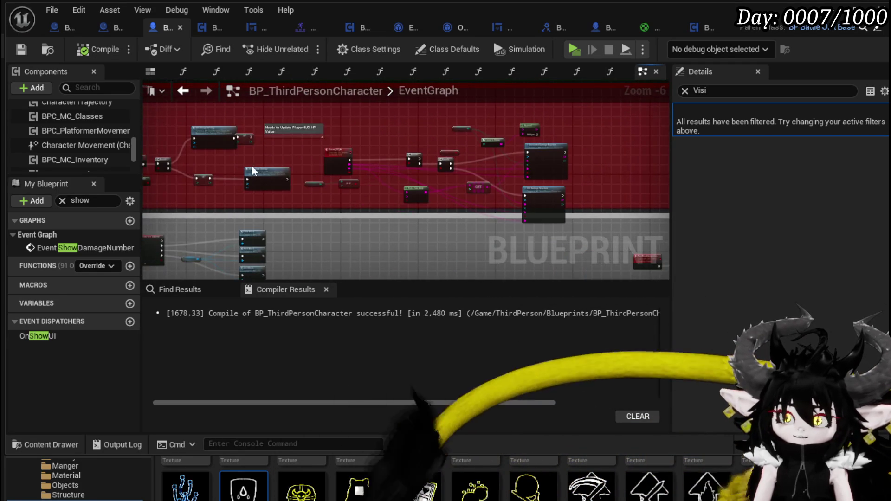
pyautogui.scroll(3, 249, 165)
pyautogui.moveTo(322, 157)
pyautogui.mouseDown()
pyautogui.moveTo(374, 184)
pyautogui.moveTo(442, 198)
pyautogui.mouseUp()
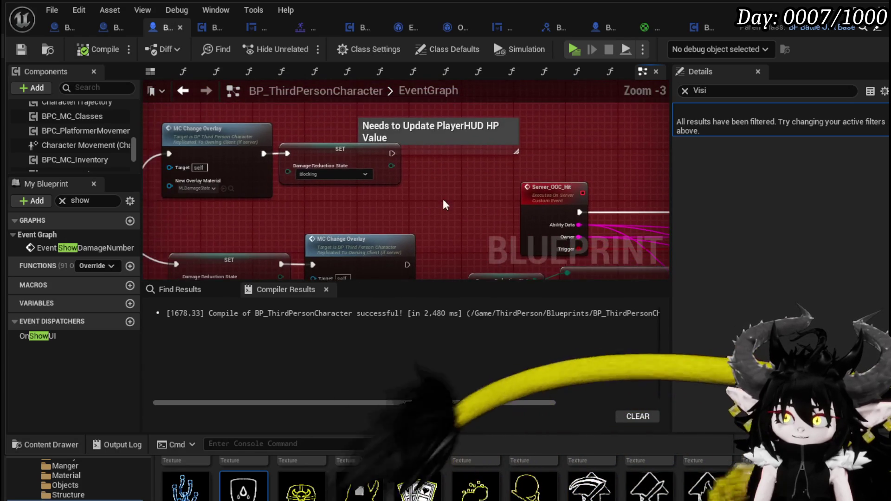
pyautogui.moveTo(379, 212)
pyautogui.mouseDown()
pyautogui.moveTo(482, 250)
pyautogui.moveTo(483, 226)
pyautogui.moveTo(408, 194)
pyautogui.moveTo(365, 189)
pyautogui.moveTo(376, 176)
pyautogui.moveTo(372, 148)
pyautogui.moveTo(350, 205)
pyautogui.moveTo(365, 231)
pyautogui.moveTo(307, 203)
pyautogui.moveTo(348, 168)
pyautogui.mouseUp()
pyautogui.moveTo(337, 215)
pyautogui.mouseDown()
pyautogui.moveTo(351, 143)
pyautogui.moveTo(332, 173)
pyautogui.moveTo(347, 196)
pyautogui.moveTo(390, 214)
pyautogui.moveTo(368, 214)
pyautogui.moveTo(344, 252)
pyautogui.moveTo(513, 108)
pyautogui.moveTo(396, 120)
pyautogui.moveTo(400, 127)
pyautogui.mouseUp()
pyautogui.moveTo(264, 210)
pyautogui.mouseDown()
pyautogui.moveTo(341, 199)
pyautogui.moveTo(324, 140)
pyautogui.moveTo(347, 124)
pyautogui.mouseUp()
# Look over the Is Valid, MC Change Overlay, Switch on Name and In Animation SET areas.
pyautogui.scroll(-1, 325, 139)
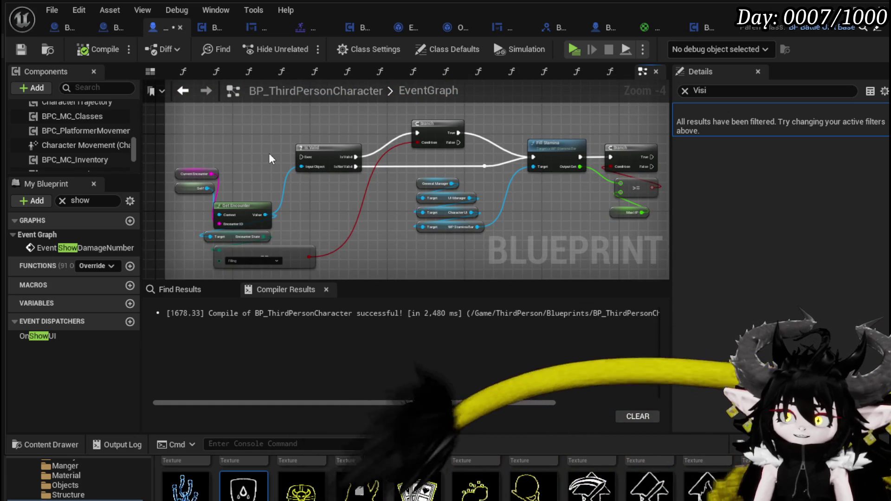
pyautogui.moveTo(269, 152); pyautogui.dragTo(163, 160)
pyautogui.scroll(-2, 541, 166)
pyautogui.scroll(1, 330, 180)
pyautogui.moveTo(330, 180); pyautogui.dragTo(533, 183)
pyautogui.scroll(2, 534, 184)
pyautogui.scroll(-3, 530, 141)
pyautogui.moveTo(531, 141); pyautogui.dragTo(464, 158)
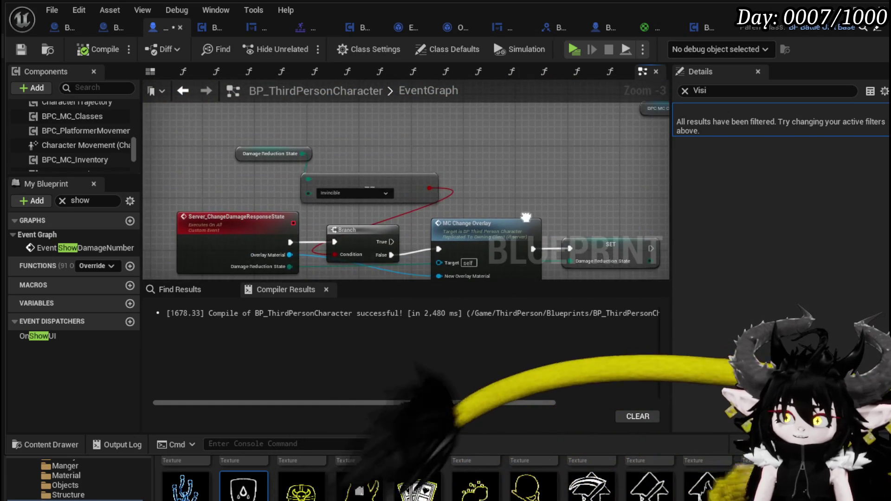
pyautogui.scroll(2, 366, 168)
pyautogui.scroll(-1, 366, 167)
pyautogui.scroll(2, 367, 168)
pyautogui.moveTo(367, 168)
pyautogui.mouseDown()
pyautogui.moveTo(423, 190)
pyautogui.moveTo(390, 178)
pyautogui.mouseUp()
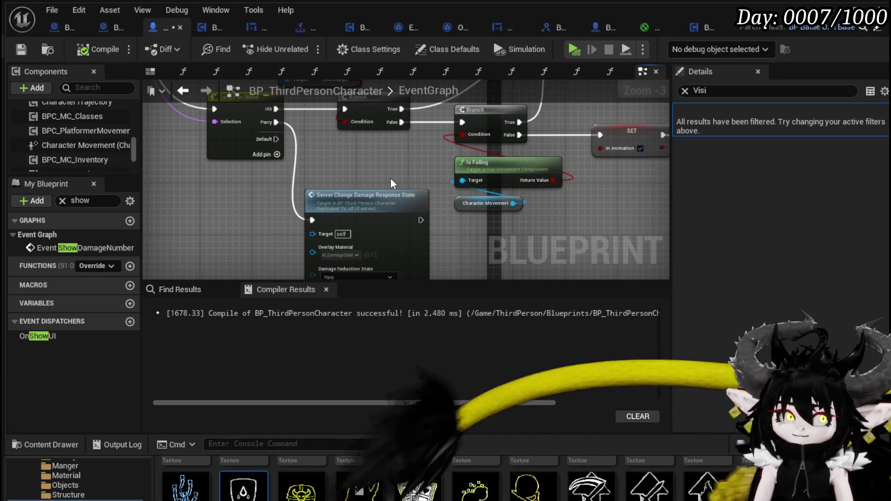
pyautogui.moveTo(609, 183); pyautogui.dragTo(381, 228)
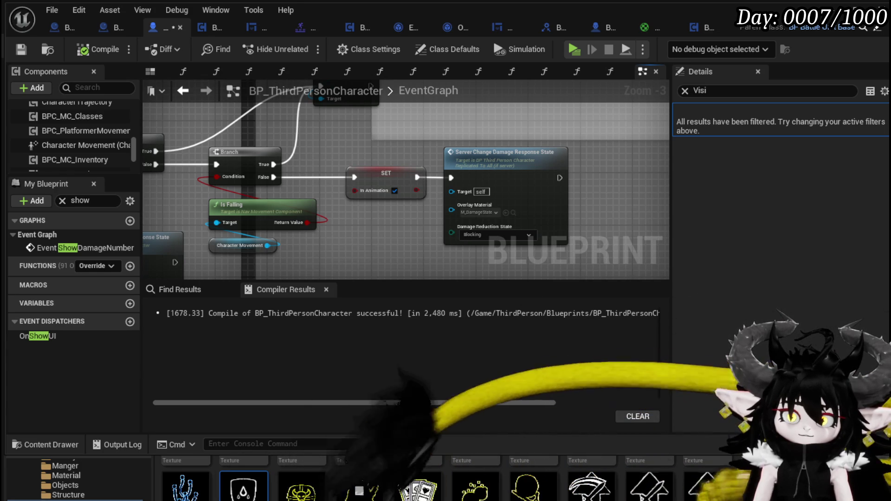
pyautogui.moveTo(357, 219); pyautogui.dragTo(323, 185)
pyautogui.scroll(-9, 378, 208)
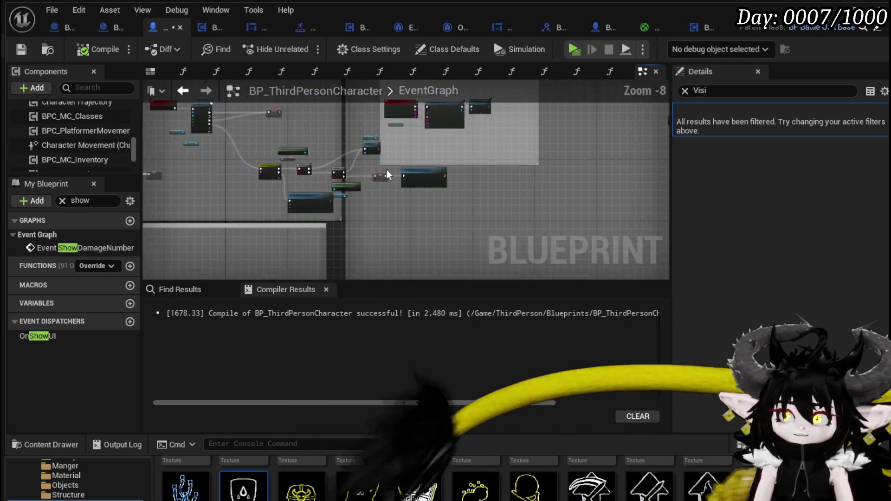
pyautogui.moveTo(371, 198)
pyautogui.mouseDown()
pyautogui.moveTo(341, 154)
pyautogui.moveTo(364, 221)
pyautogui.moveTo(390, 188)
pyautogui.moveTo(318, 261)
pyautogui.moveTo(360, 131)
pyautogui.moveTo(523, 173)
pyautogui.moveTo(274, 223)
pyautogui.moveTo(377, 254)
pyautogui.moveTo(449, 252)
pyautogui.mouseUp()
pyautogui.scroll(5, 309, 191)
pyautogui.scroll(7, 310, 193)
pyautogui.moveTo(382, 167)
pyautogui.mouseDown()
pyautogui.moveTo(382, 223)
pyautogui.moveTo(539, 126)
pyautogui.mouseUp()
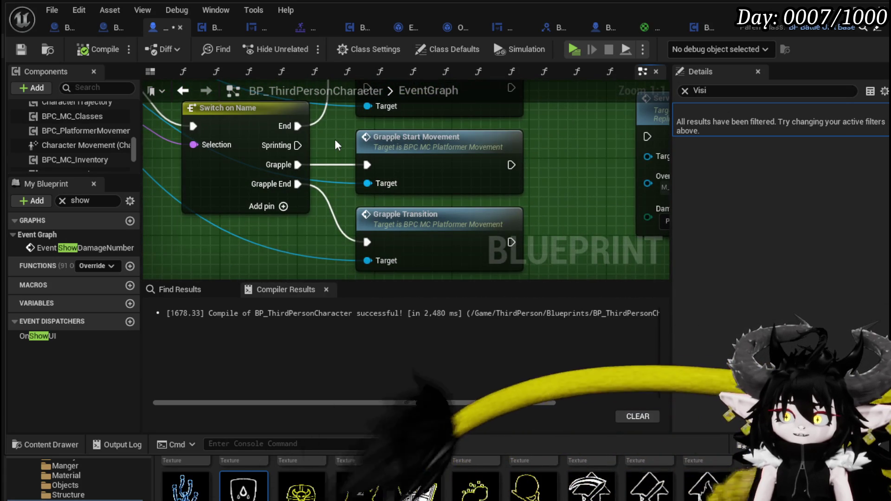
# Move the Sprint Transition node lower and open the Animation End function of the movement component.
pyautogui.scroll(-2, 334, 139)
pyautogui.moveTo(293, 232); pyautogui.dragTo(269, 246)
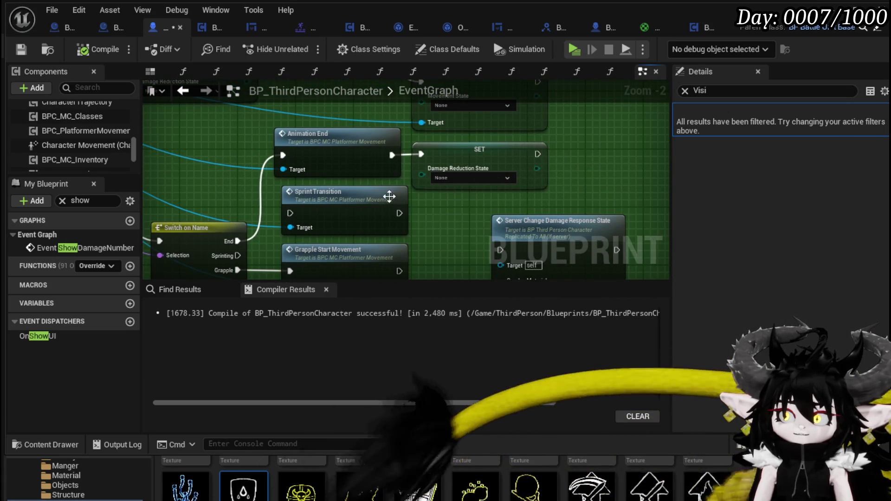
pyautogui.moveTo(392, 202); pyautogui.dragTo(388, 116)
pyautogui.scroll(-2, 303, 257)
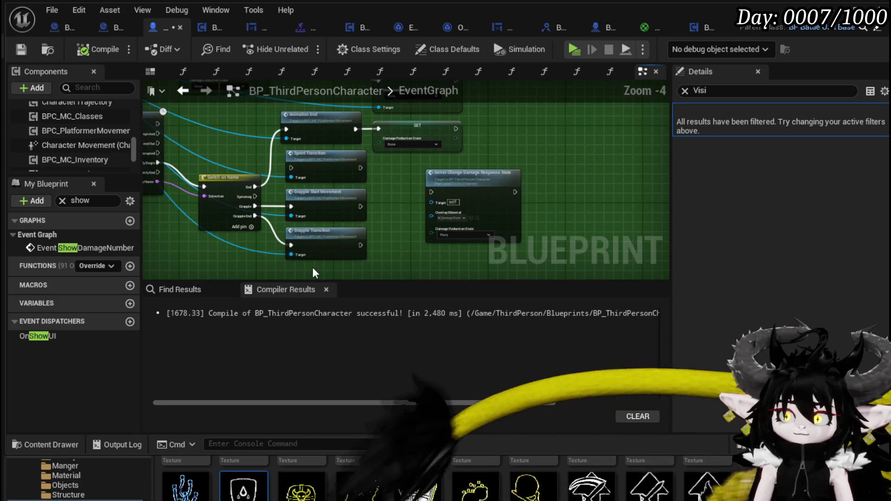
pyautogui.moveTo(313, 266); pyautogui.dragTo(333, 196)
pyautogui.moveTo(341, 162)
pyautogui.mouseDown()
pyautogui.moveTo(305, 217)
pyautogui.moveTo(308, 229)
pyautogui.mouseUp()
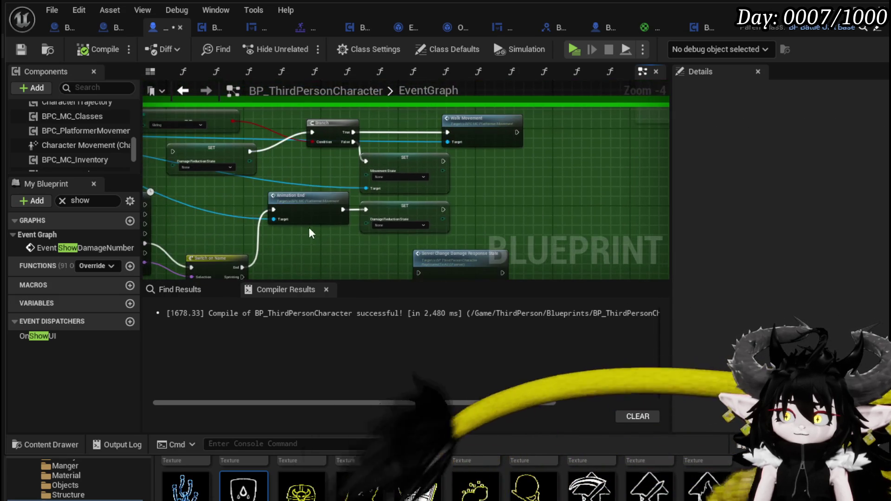
pyautogui.moveTo(433, 214); pyautogui.dragTo(334, 218)
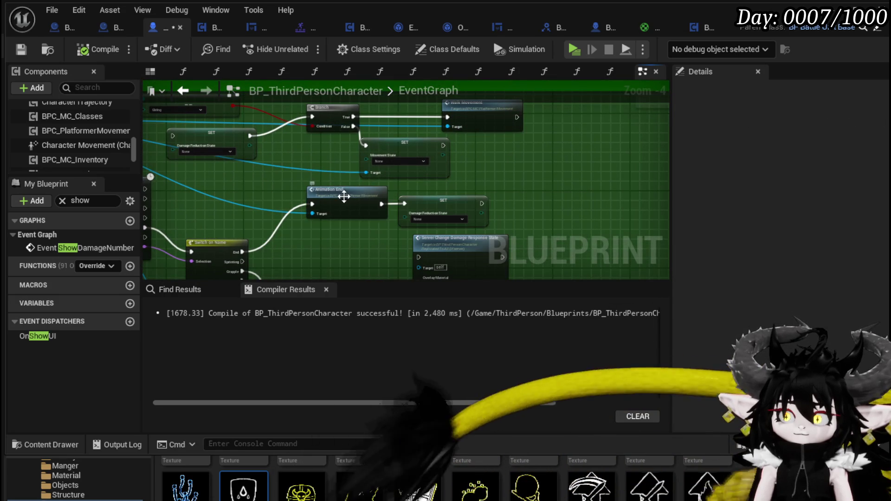
pyautogui.doubleClick(344, 196)
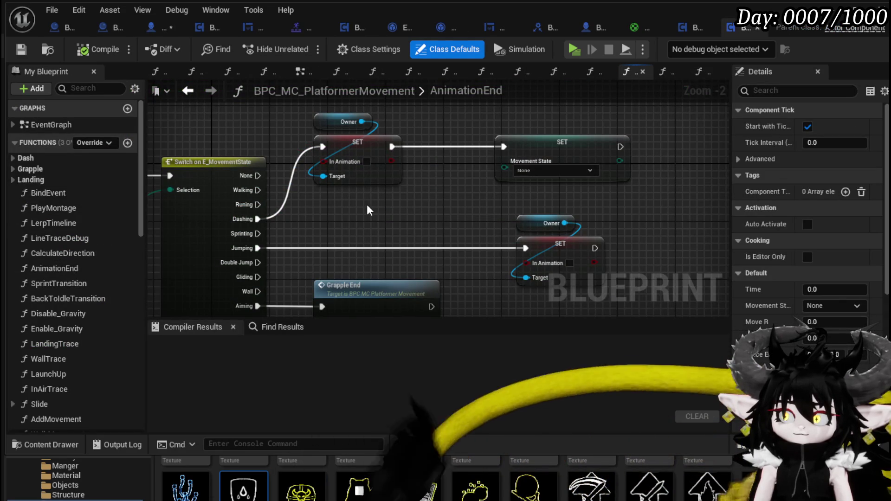
# Inspect AnimationEnd's In Animation SET node, then save the movement component and BP_ThirdPersonCharacter.
pyautogui.moveTo(313, 199)
pyautogui.mouseDown()
pyautogui.moveTo(321, 179)
pyautogui.moveTo(333, 181)
pyautogui.moveTo(350, 218)
pyautogui.mouseUp()
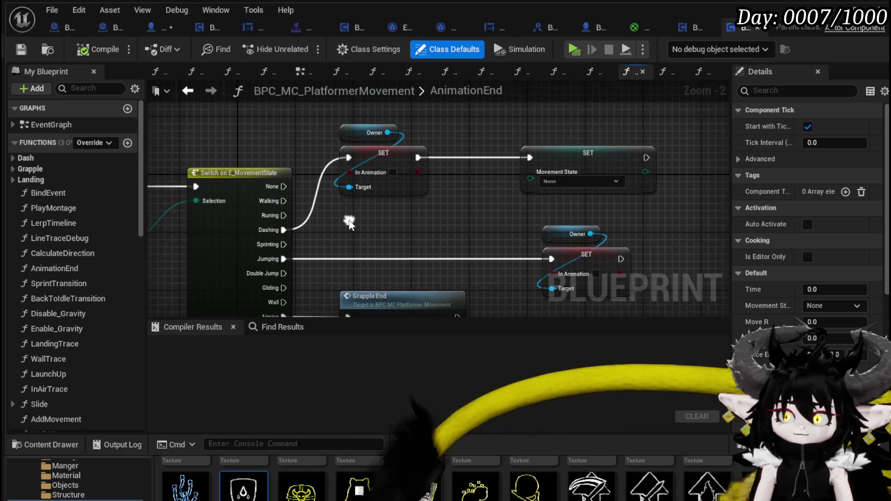
pyautogui.click(394, 186)
pyautogui.moveTo(394, 186)
pyautogui.mouseDown()
pyautogui.moveTo(393, 171)
pyautogui.moveTo(504, 176)
pyautogui.moveTo(382, 206)
pyautogui.mouseUp()
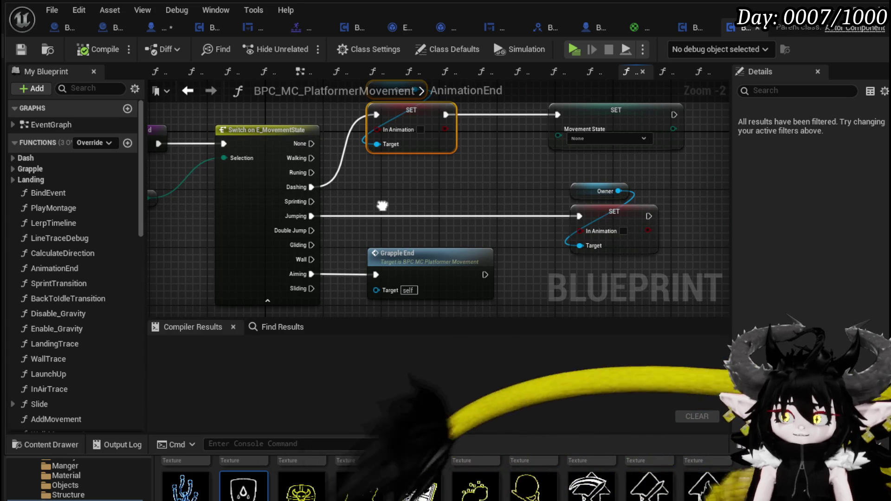
pyautogui.moveTo(381, 206)
pyautogui.mouseDown()
pyautogui.moveTo(467, 199)
pyautogui.moveTo(368, 199)
pyautogui.mouseUp()
pyautogui.click(22, 49)
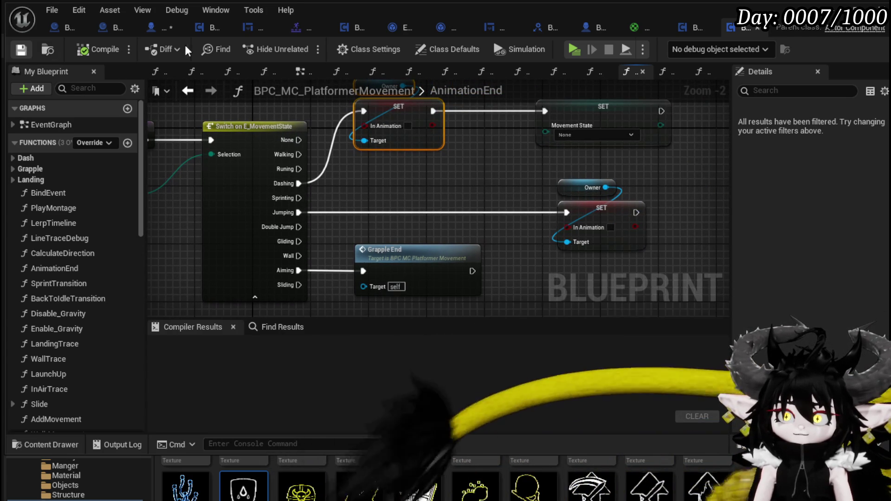
pyautogui.click(158, 27)
pyautogui.click(21, 49)
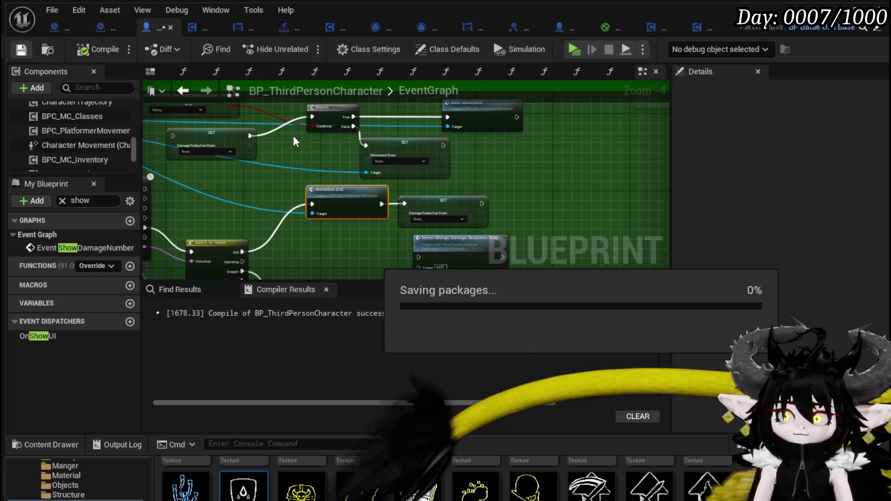
# Pan the character graph to the Animation End and Damage Reduction State SET nodes.
pyautogui.moveTo(294, 245)
pyautogui.mouseDown()
pyautogui.moveTo(352, 162)
pyautogui.moveTo(363, 179)
pyautogui.moveTo(327, 179)
pyautogui.mouseUp()
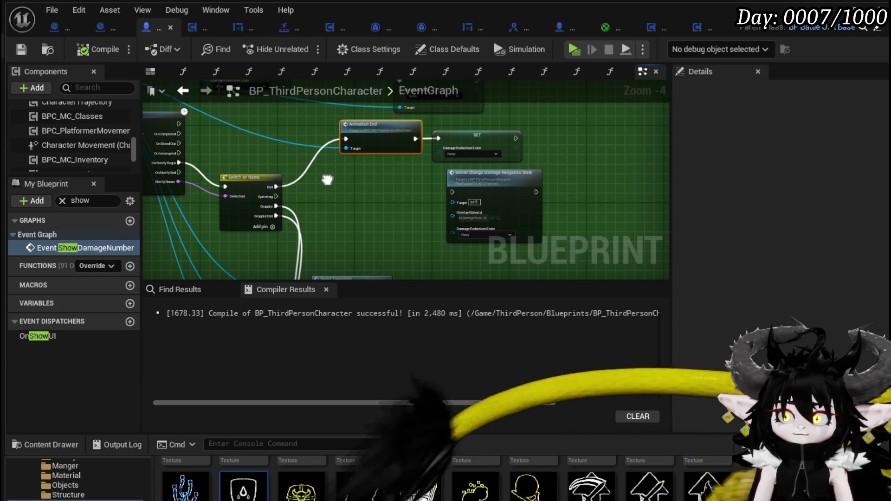
pyautogui.moveTo(327, 180)
pyautogui.mouseDown()
pyautogui.moveTo(325, 131)
pyautogui.moveTo(348, 159)
pyautogui.moveTo(364, 205)
pyautogui.mouseUp()
pyautogui.scroll(3, 285, 150)
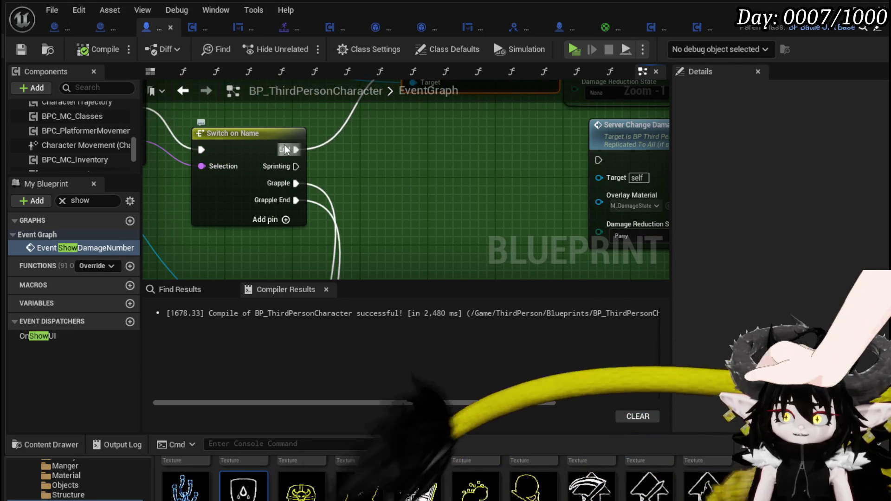
pyautogui.moveTo(385, 161)
pyautogui.mouseDown()
pyautogui.moveTo(232, 207)
pyautogui.moveTo(364, 184)
pyautogui.mouseUp()
pyautogui.scroll(-1, 232, 208)
pyautogui.click(473, 119)
pyautogui.moveTo(473, 119); pyautogui.dragTo(566, 129)
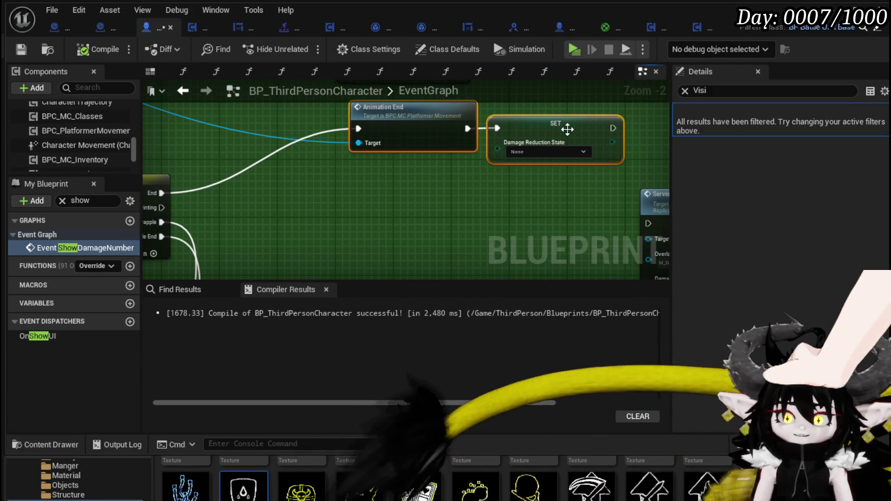
pyautogui.click(291, 223)
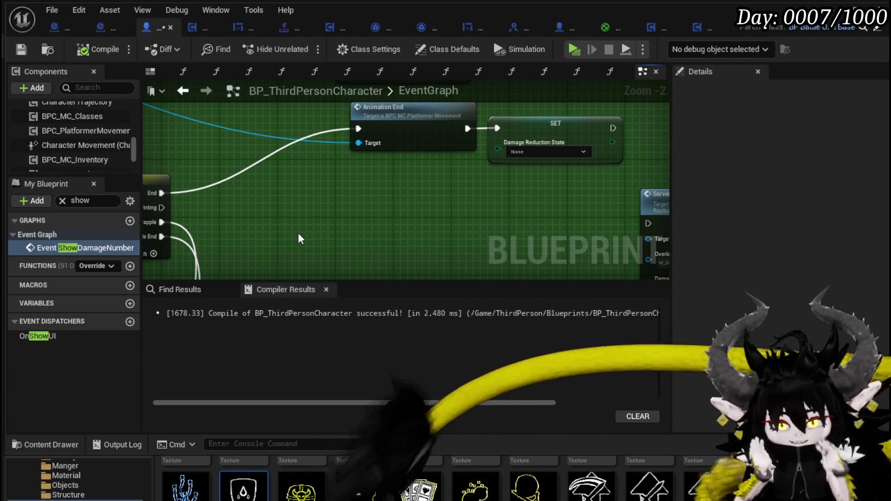
pyautogui.moveTo(309, 200); pyautogui.dragTo(362, 224)
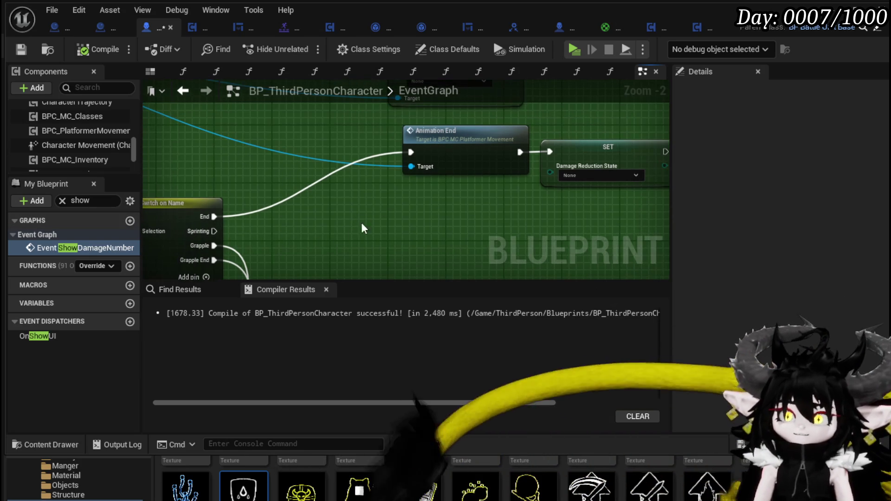
# Clear the My Blueprint search filter and pan to Switch on Name's Animation End wiring.
pyautogui.click(62, 200)
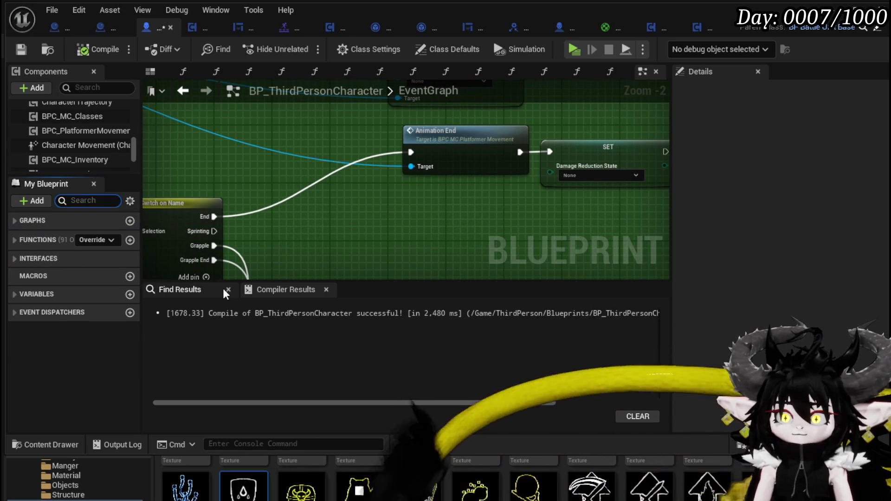
pyautogui.moveTo(346, 242)
pyautogui.mouseDown()
pyautogui.moveTo(356, 229)
pyautogui.moveTo(179, 208)
pyautogui.moveTo(144, 130)
pyautogui.moveTo(404, 163)
pyautogui.moveTo(427, 272)
pyautogui.mouseUp()
pyautogui.moveTo(305, 143)
pyautogui.mouseDown()
pyautogui.moveTo(294, 200)
pyautogui.moveTo(358, 207)
pyautogui.moveTo(298, 205)
pyautogui.moveTo(238, 129)
pyautogui.mouseUp()
pyautogui.moveTo(279, 215); pyautogui.dragTo(276, 202)
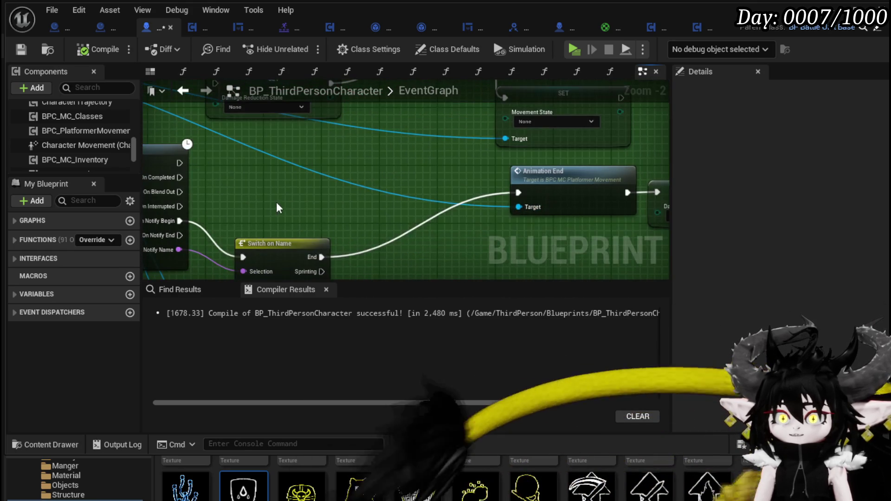
# Add a Damage Reduction State getter and an Equal (Enum) node comparing it against Blocking.
pyautogui.rightClick(276, 202)
pyautogui.write('get D')
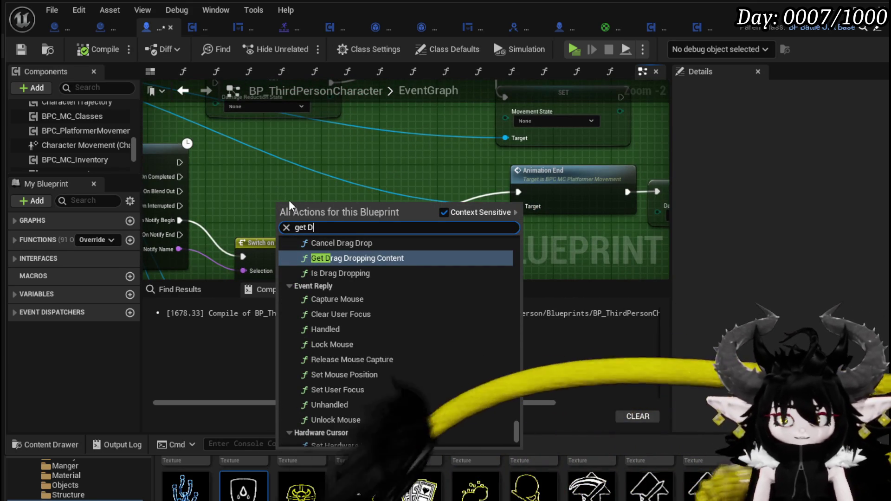
pyautogui.write('amage re')
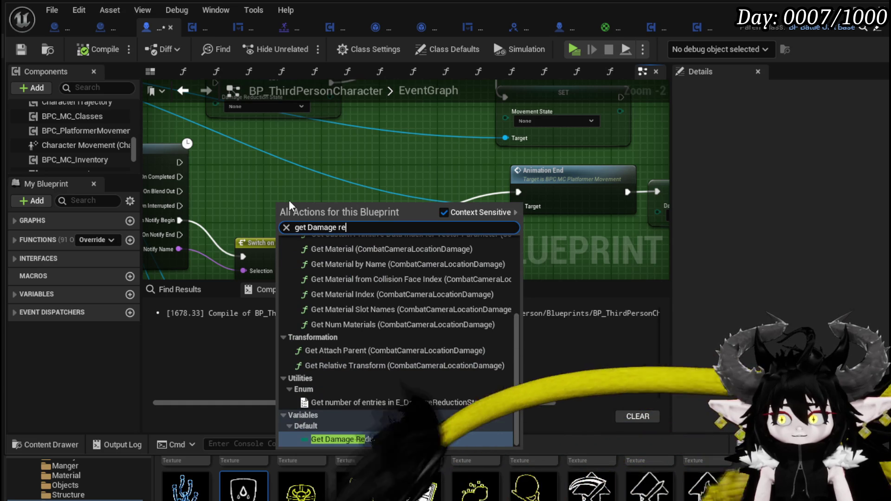
pyautogui.click(355, 439)
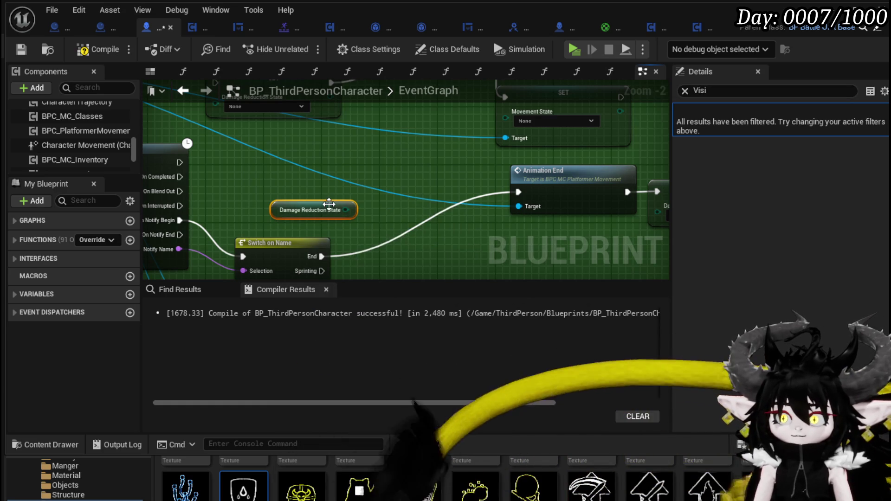
pyautogui.moveTo(346, 209); pyautogui.dragTo(368, 241)
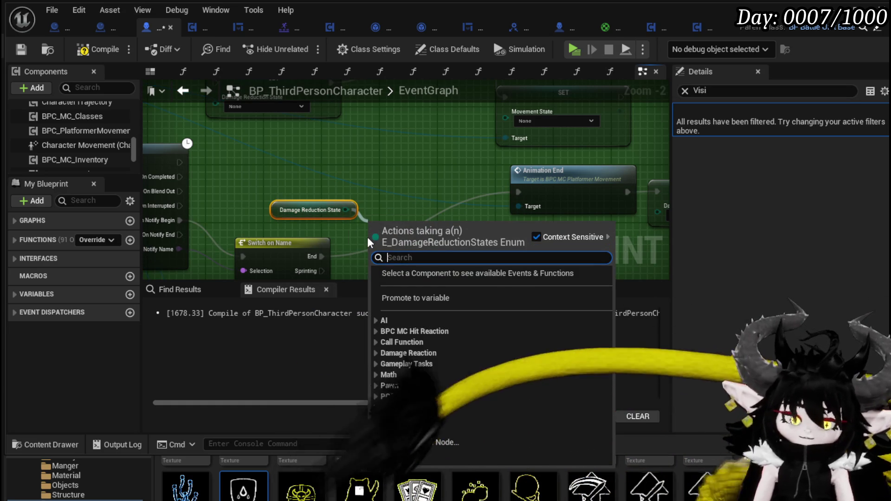
pyautogui.write('==')
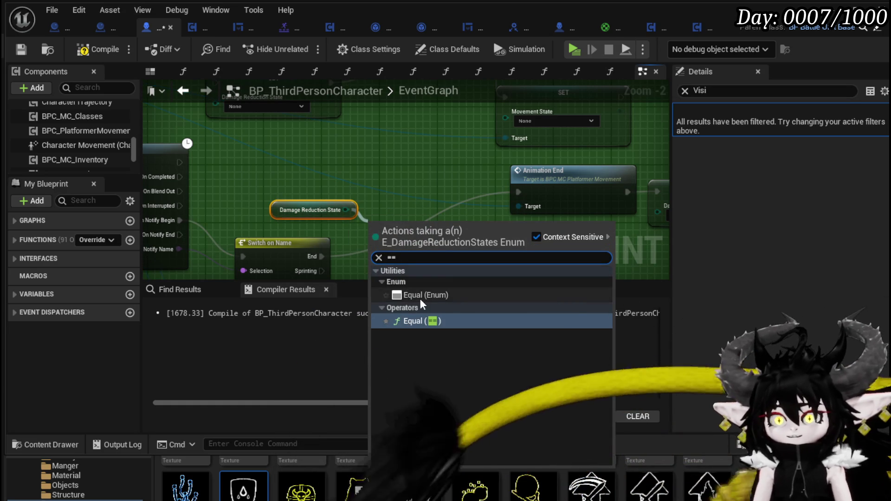
pyautogui.click(419, 297)
pyautogui.click(411, 241)
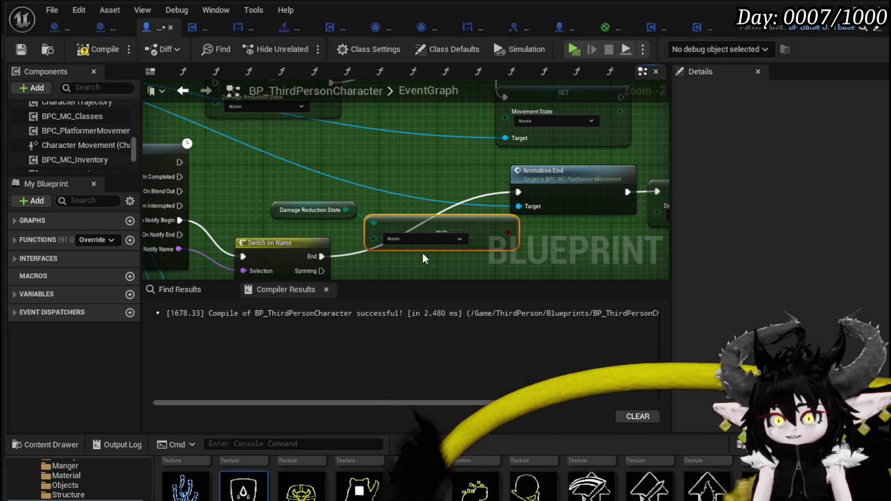
pyautogui.click(406, 258)
pyautogui.moveTo(390, 178)
pyautogui.mouseDown()
pyautogui.moveTo(396, 216)
pyautogui.moveTo(376, 224)
pyautogui.mouseUp()
# Route Switch on Name End through a Branch whose False path runs Animation End, then compile and save.
pyautogui.moveTo(455, 231)
pyautogui.mouseDown()
pyautogui.moveTo(391, 176)
pyautogui.moveTo(405, 168)
pyautogui.mouseUp()
pyautogui.moveTo(282, 211)
pyautogui.mouseDown()
pyautogui.moveTo(363, 155)
pyautogui.moveTo(385, 156)
pyautogui.moveTo(370, 154)
pyautogui.mouseUp()
pyautogui.moveTo(432, 168); pyautogui.dragTo(478, 147)
pyautogui.moveTo(514, 213); pyautogui.dragTo(382, 202)
pyautogui.moveTo(382, 202); pyautogui.dragTo(603, 135)
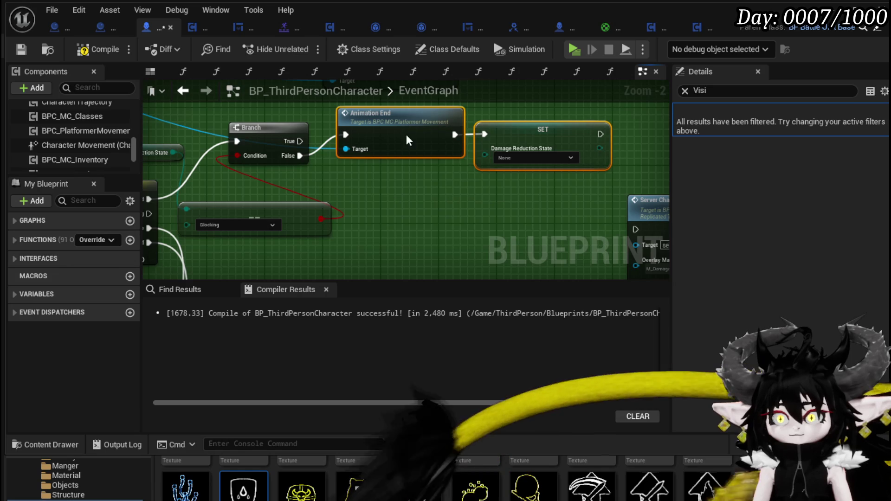
pyautogui.click(370, 110)
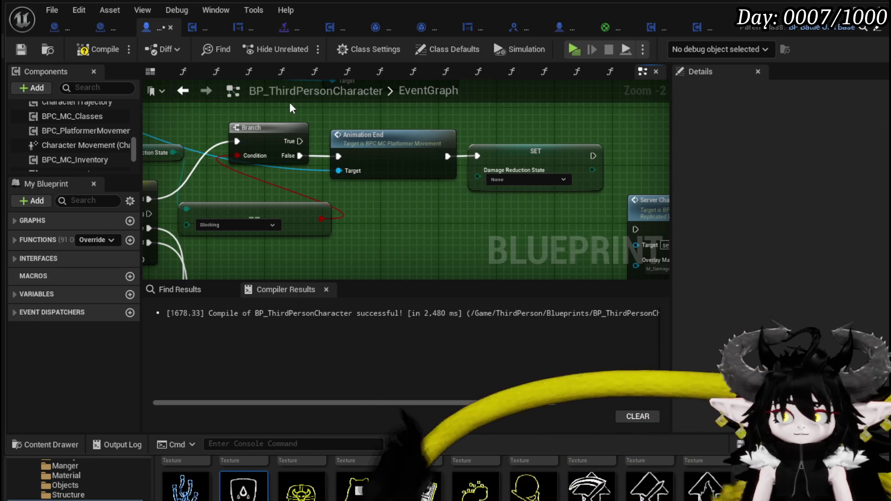
pyautogui.click(18, 51)
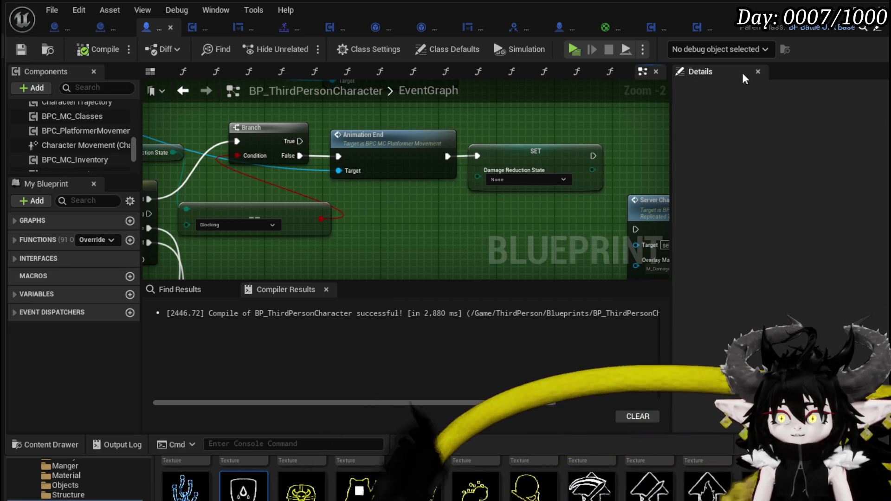
pyautogui.click(845, 7)
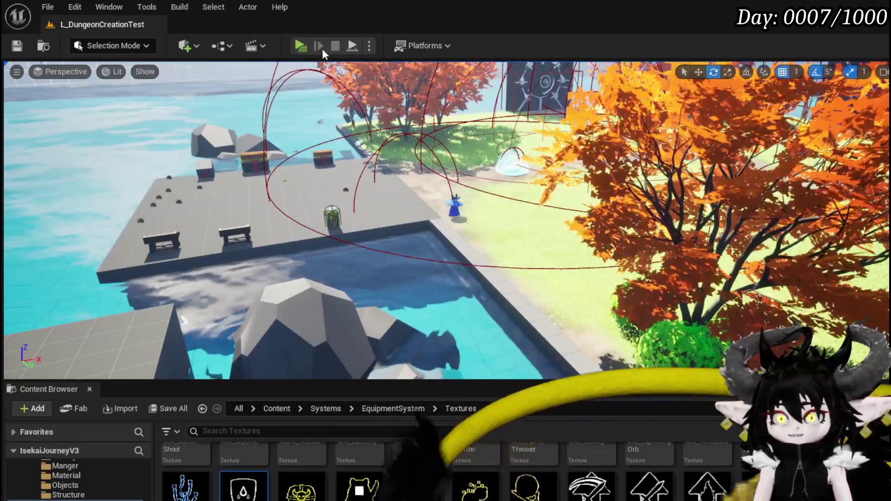
# Start a play test and try blocking, attacking and parrying between right- and left-clicks.
pyautogui.click(299, 45)
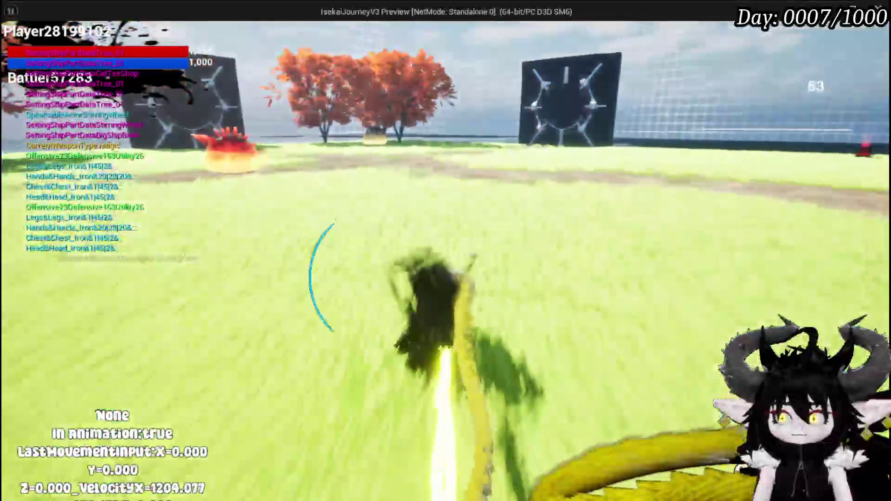
pyautogui.rightClick(446, 251)
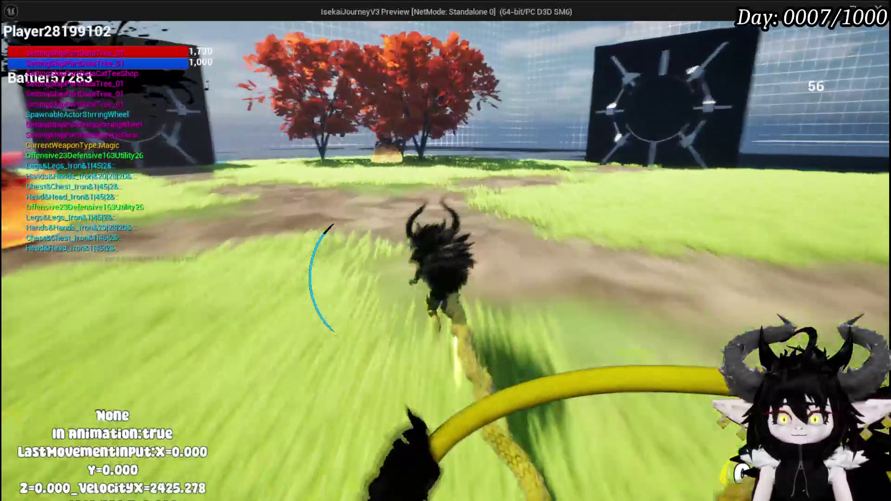
pyautogui.rightClick(445, 250)
pyautogui.press('w')
pyautogui.rightClick(446, 250)
pyautogui.click(445, 251)
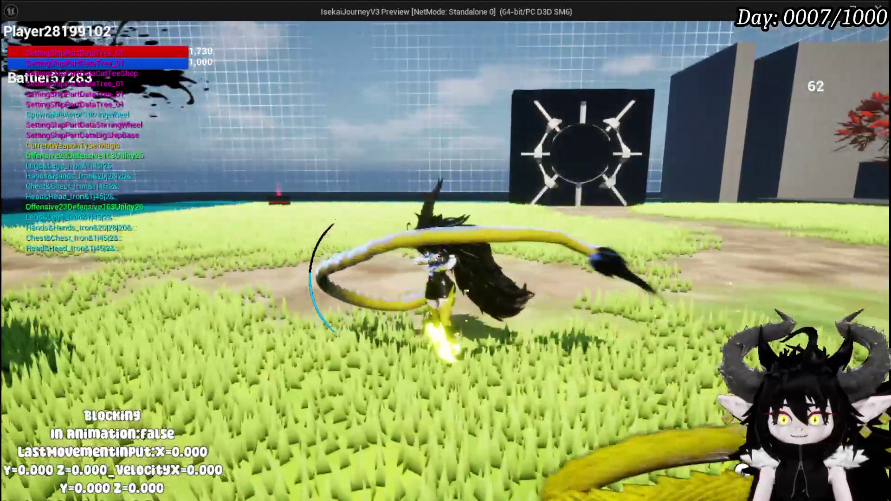
pyautogui.click(446, 250)
pyautogui.rightClick(445, 251)
pyautogui.click(446, 251)
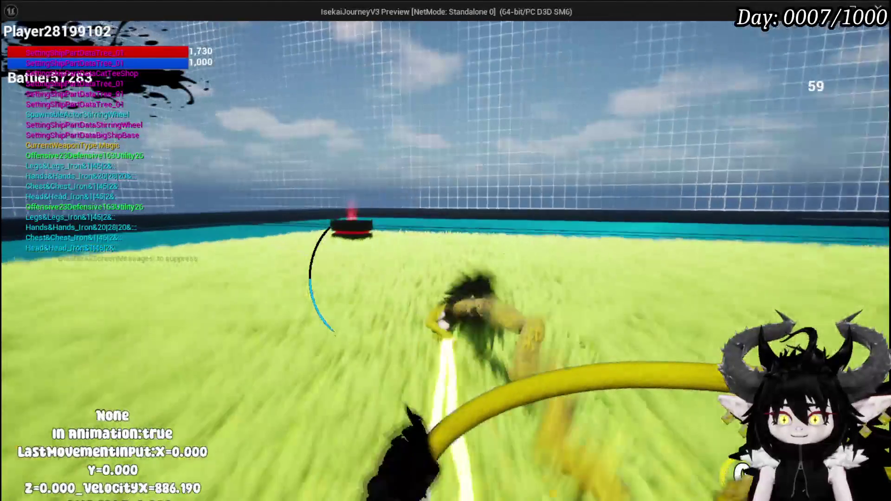
pyautogui.rightClick(446, 250)
pyautogui.rightClick(446, 250)
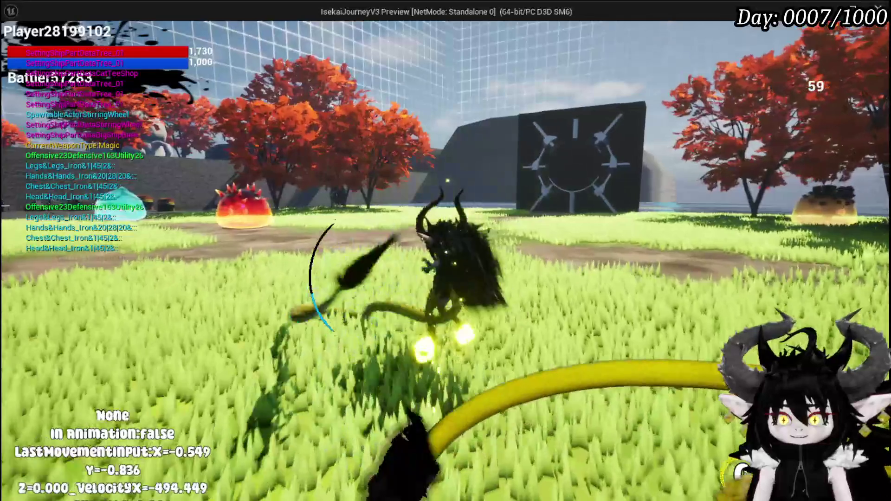
pyautogui.rightClick(445, 251)
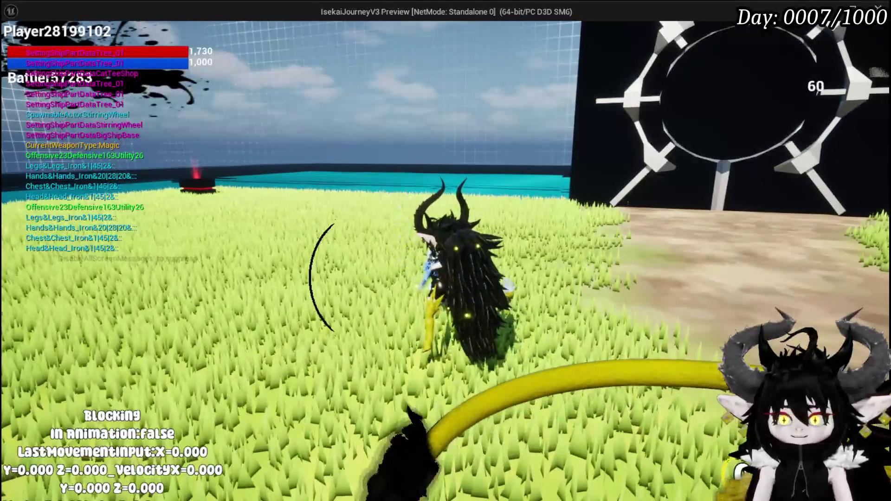
# Test Shift dashes and parries against the opponent, then stop the game and save the level.
pyautogui.press('shift')
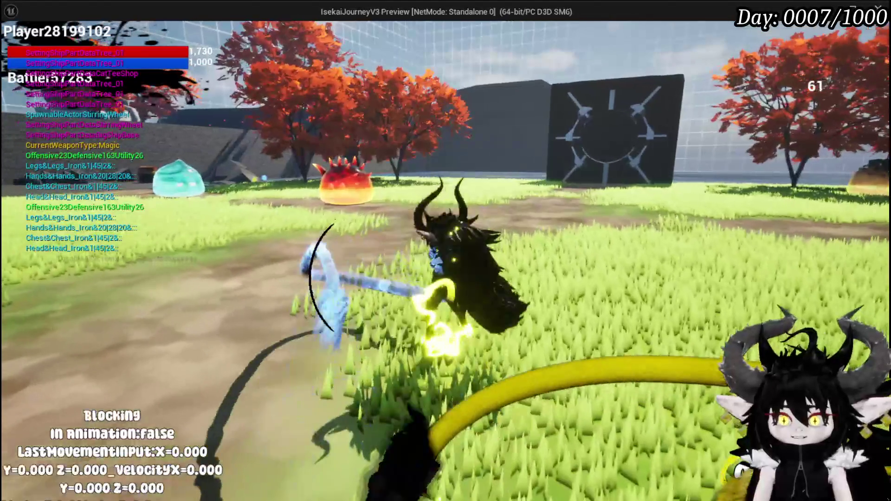
pyautogui.press('shift')
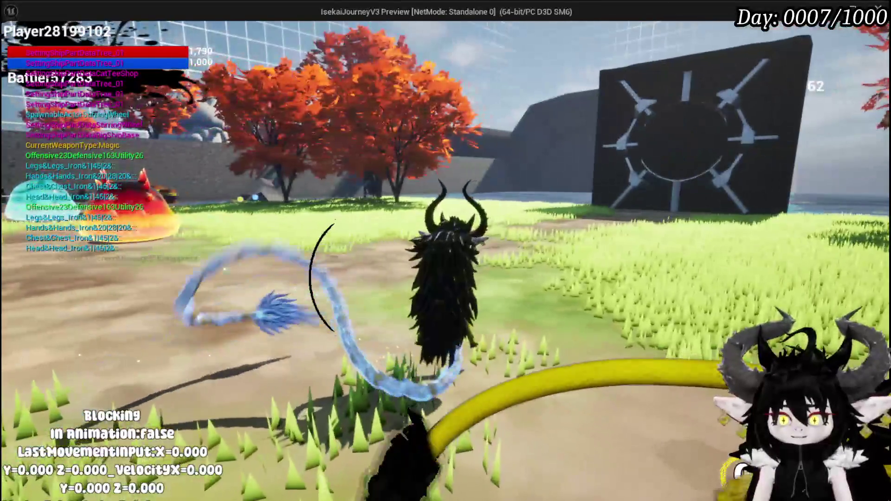
pyautogui.press('shift')
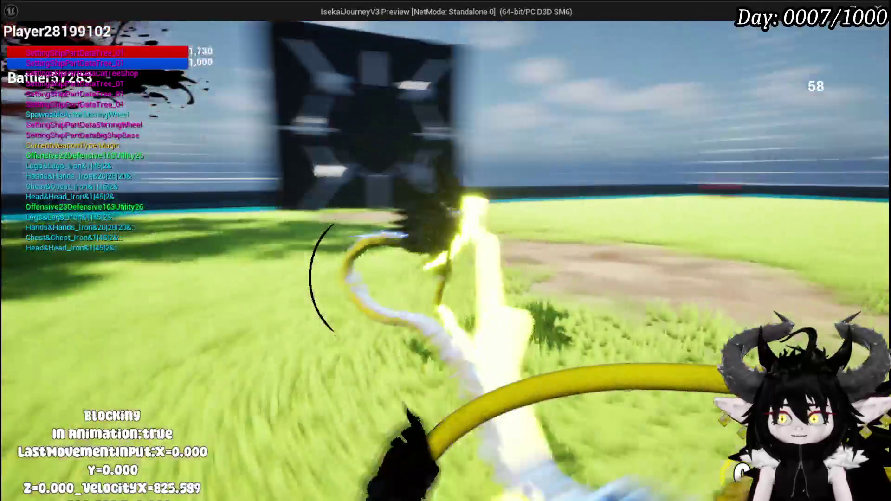
pyautogui.press('shift')
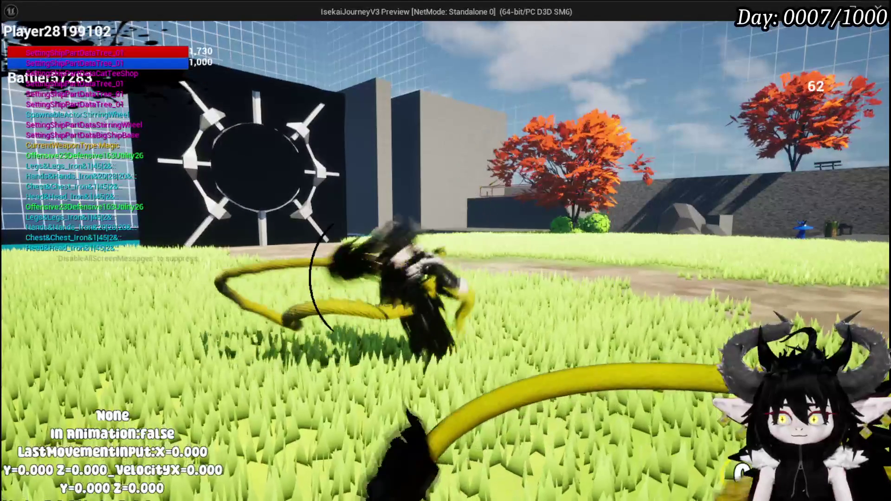
pyautogui.press('shift')
pyautogui.press('shift')
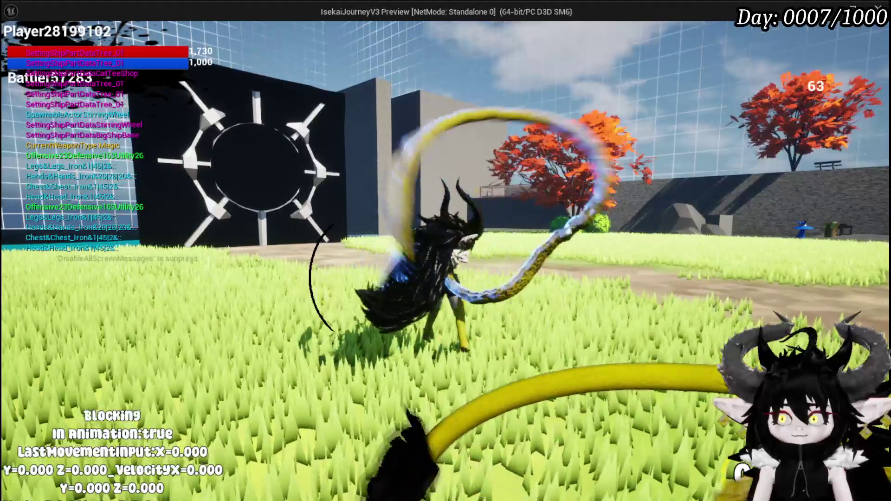
pyautogui.press('shift')
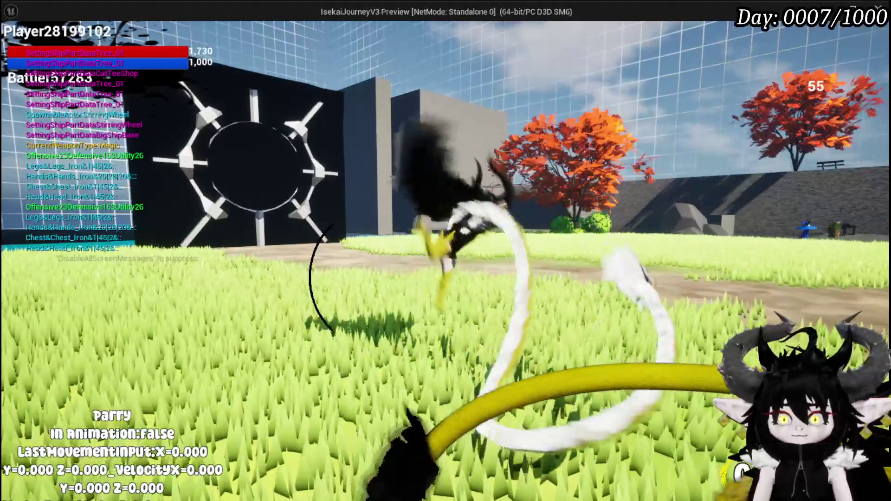
pyautogui.press('shift')
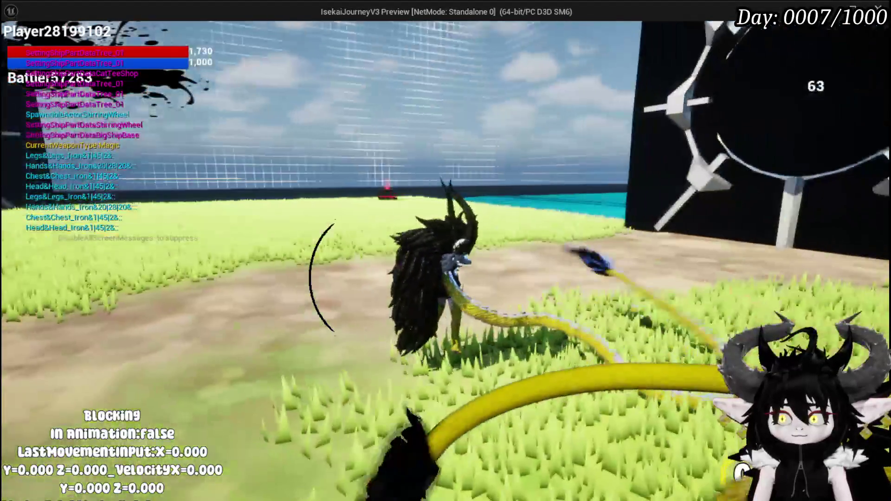
pyautogui.press('shift')
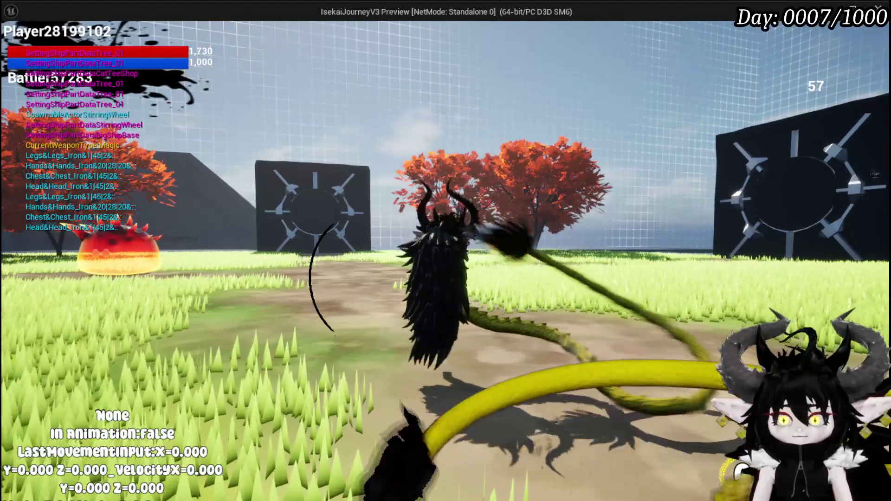
pyautogui.press('Escape')
pyautogui.click(17, 45)
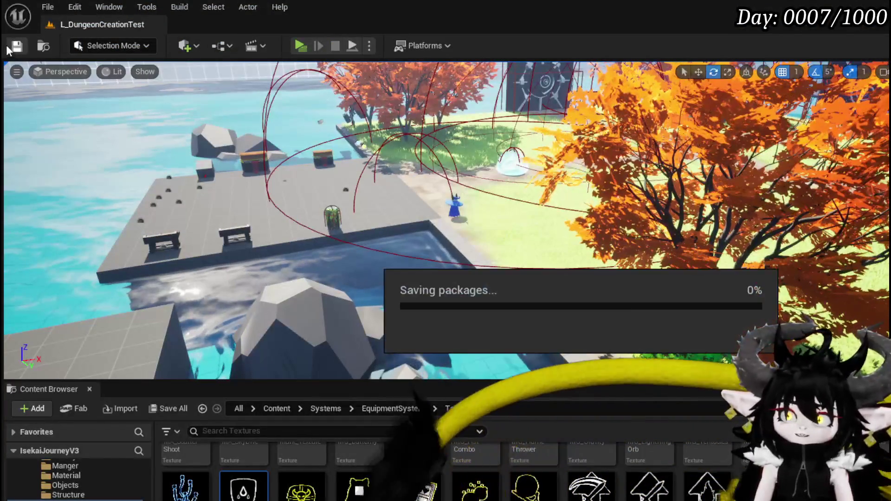
# Back in BP_ThirdPersonCharacter, delete the Branch node in front of Animation End.
pyautogui.hotkey('alt', 'Tab')
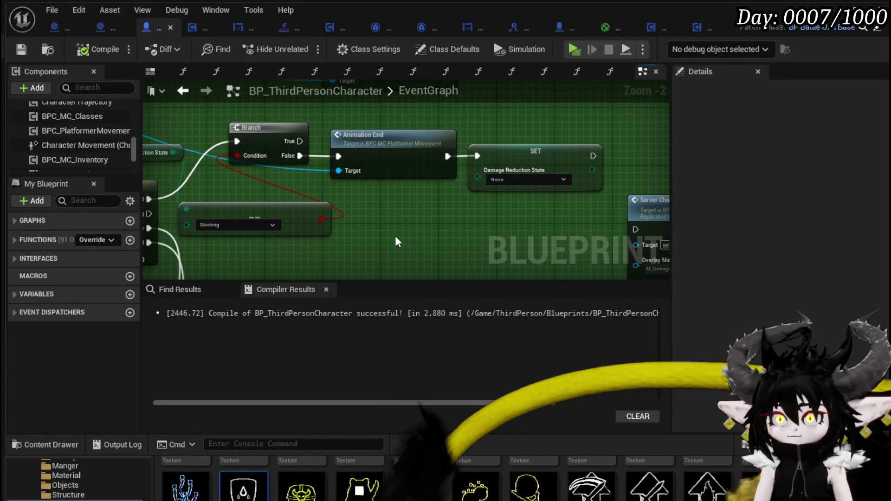
pyautogui.moveTo(395, 238); pyautogui.dragTo(491, 235)
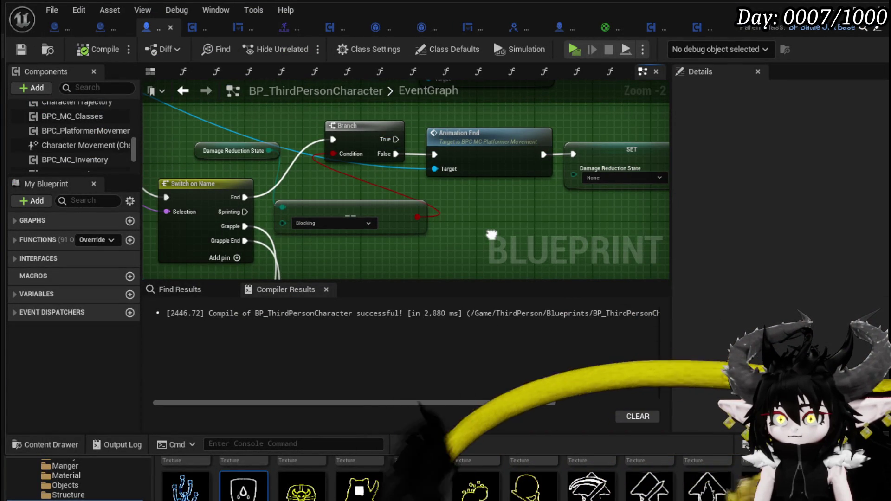
pyautogui.moveTo(492, 234)
pyautogui.mouseDown()
pyautogui.moveTo(428, 254)
pyautogui.moveTo(487, 251)
pyautogui.mouseUp()
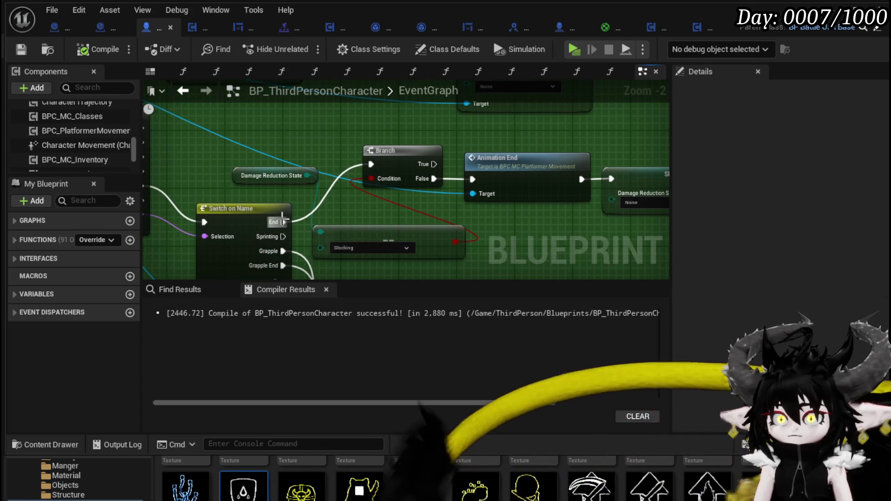
pyautogui.click(394, 147)
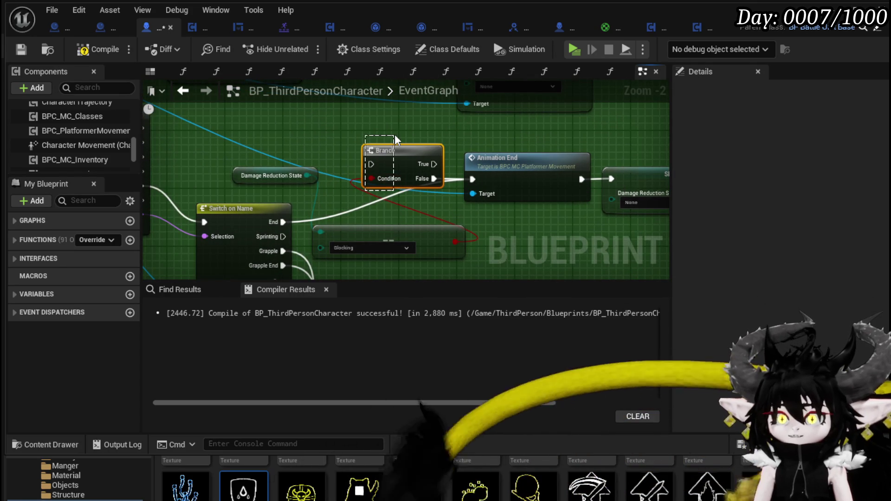
pyautogui.press('Delete')
pyautogui.moveTo(376, 169); pyautogui.dragTo(381, 246)
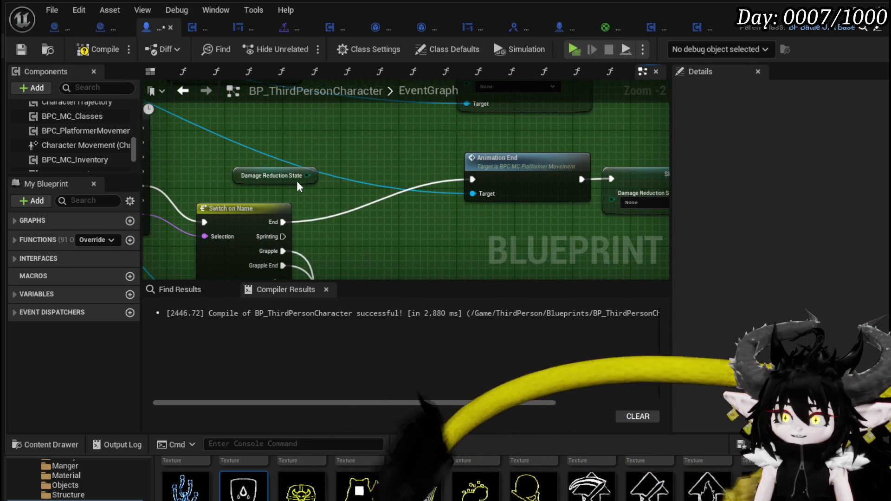
pyautogui.click(340, 173)
# Compile and save BP_ThirdPersonCharacter.
pyautogui.click(341, 172)
pyautogui.scroll(-5, 341, 172)
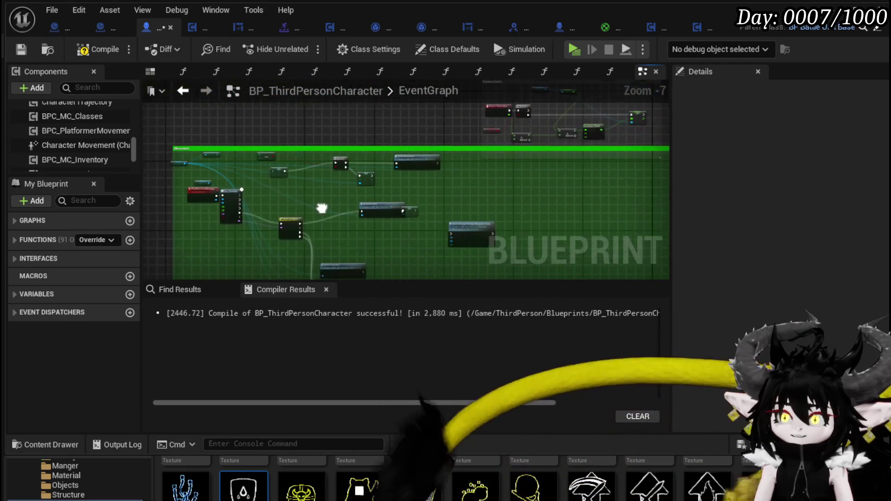
pyautogui.scroll(-4, 342, 200)
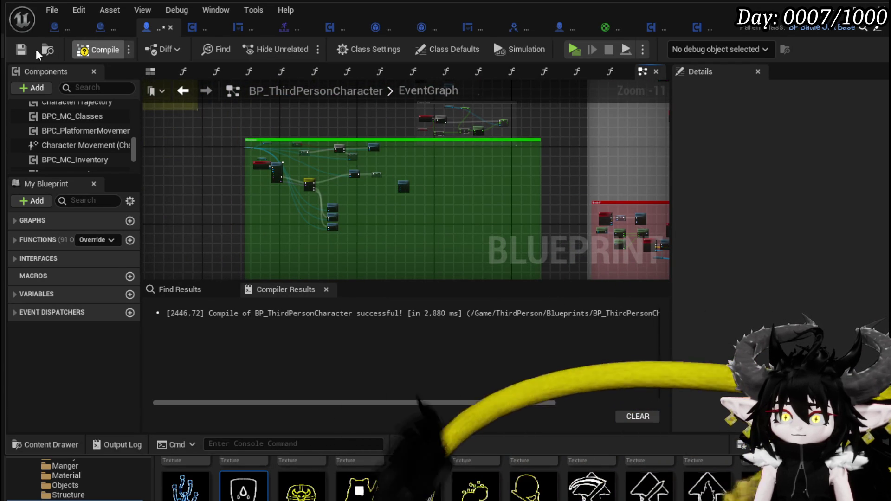
pyautogui.click(21, 49)
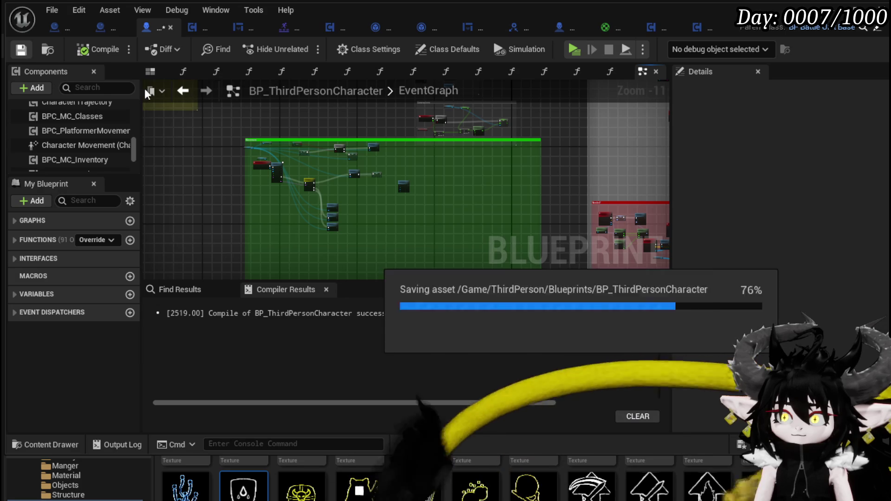
pyautogui.scroll(-1, 283, 120)
pyautogui.scroll(7, 352, 198)
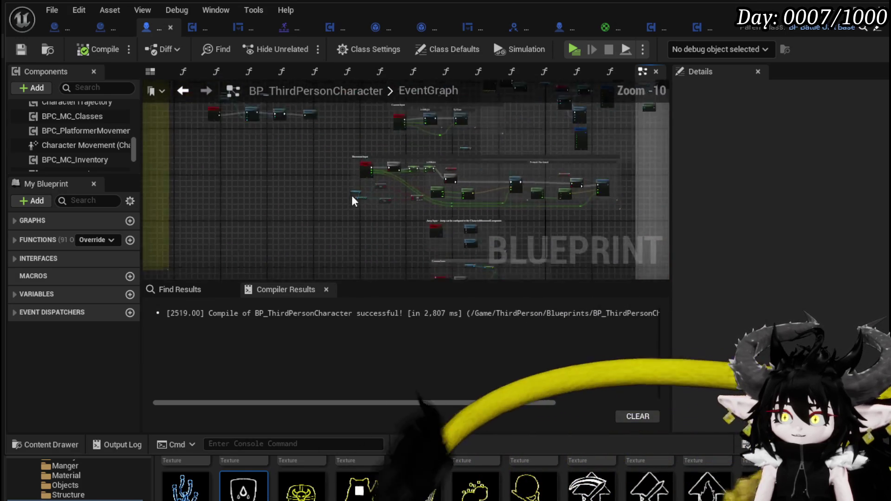
# Move the Movement State getter nodes up-left beside the Move input logic.
pyautogui.scroll(4, 293, 185)
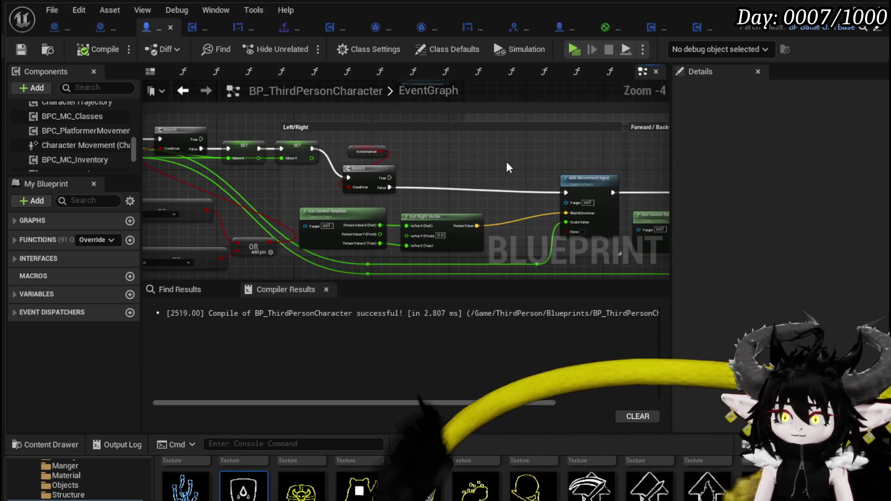
pyautogui.moveTo(381, 222); pyautogui.dragTo(398, 156)
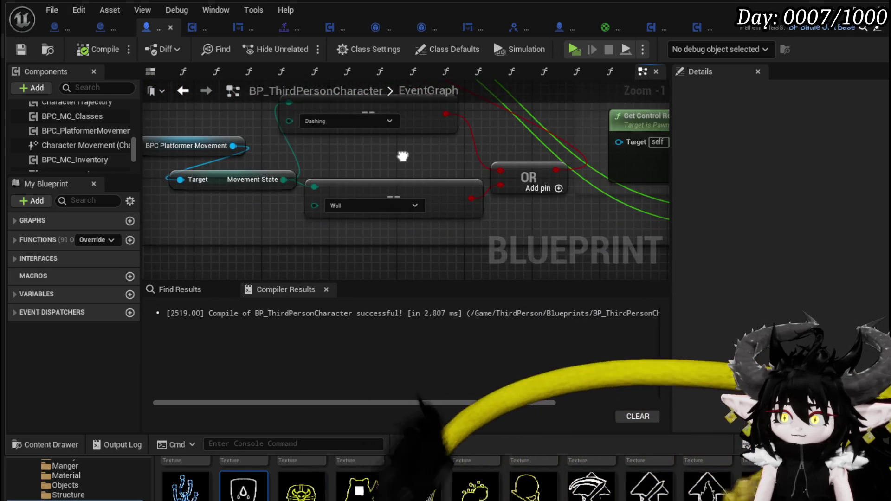
pyautogui.scroll(-3, 321, 177)
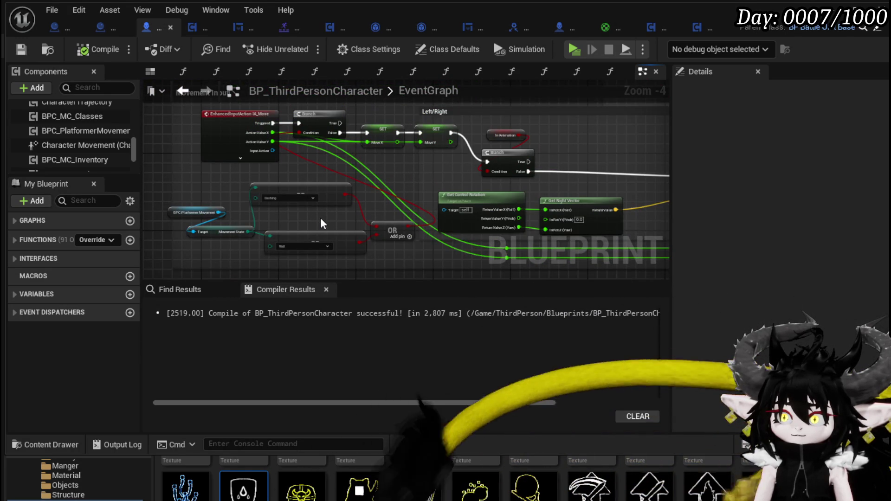
pyautogui.moveTo(320, 218); pyautogui.dragTo(387, 198)
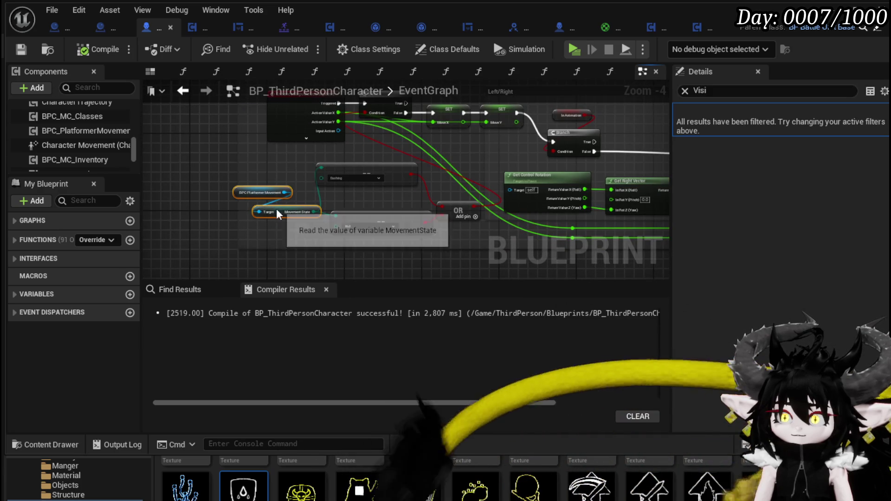
pyautogui.moveTo(244, 177); pyautogui.dragTo(231, 169)
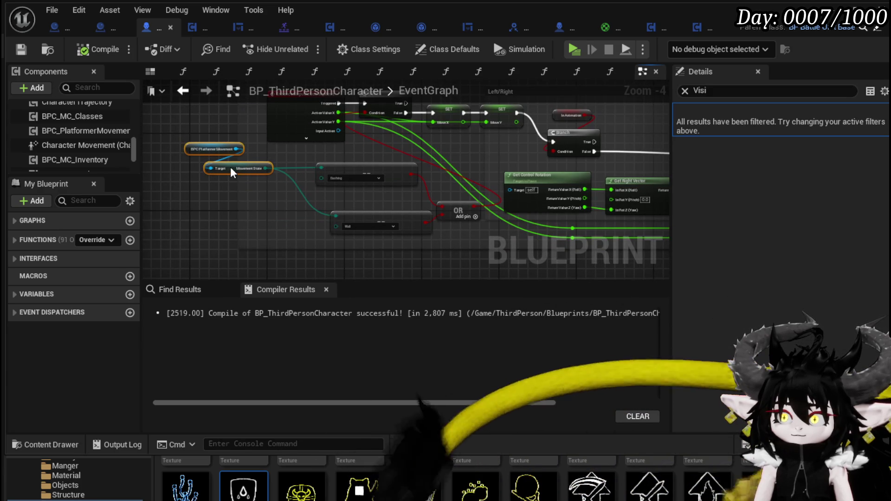
# Pan across the EventGraph through the movement, stamina refill and red event node regions.
pyautogui.moveTo(475, 170); pyautogui.dragTo(264, 203)
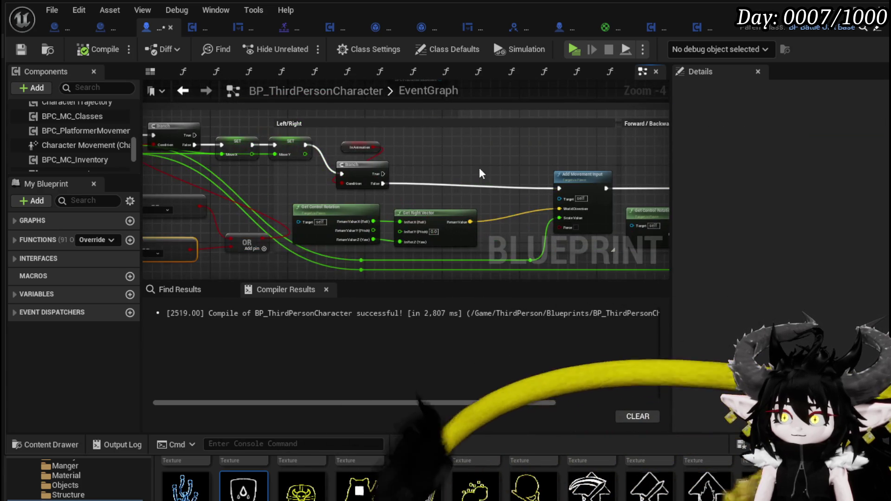
pyautogui.moveTo(477, 164); pyautogui.dragTo(266, 162)
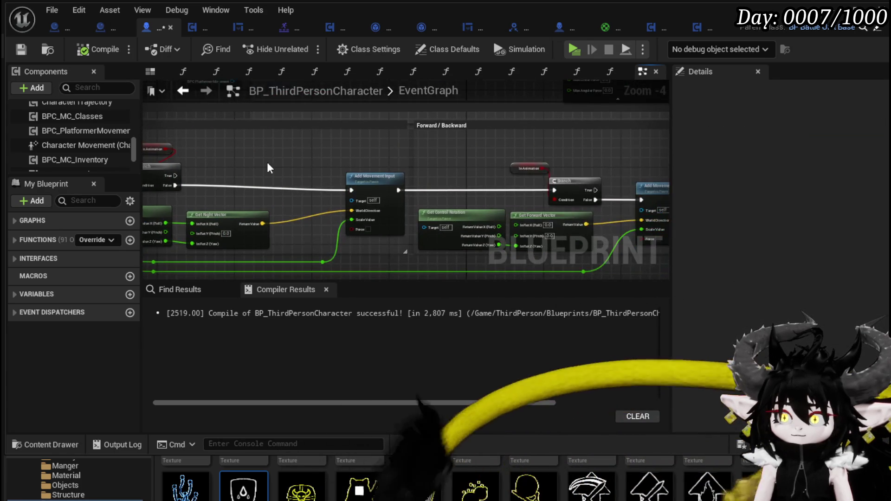
pyautogui.scroll(-2, 266, 162)
pyautogui.moveTo(508, 162); pyautogui.dragTo(454, 152)
pyautogui.scroll(-4, 454, 152)
pyautogui.moveTo(458, 201)
pyautogui.mouseDown()
pyautogui.moveTo(333, 136)
pyautogui.moveTo(362, 190)
pyautogui.moveTo(366, 137)
pyautogui.moveTo(337, 58)
pyautogui.mouseUp()
pyautogui.scroll(-2, 366, 137)
pyautogui.scroll(4, 346, 129)
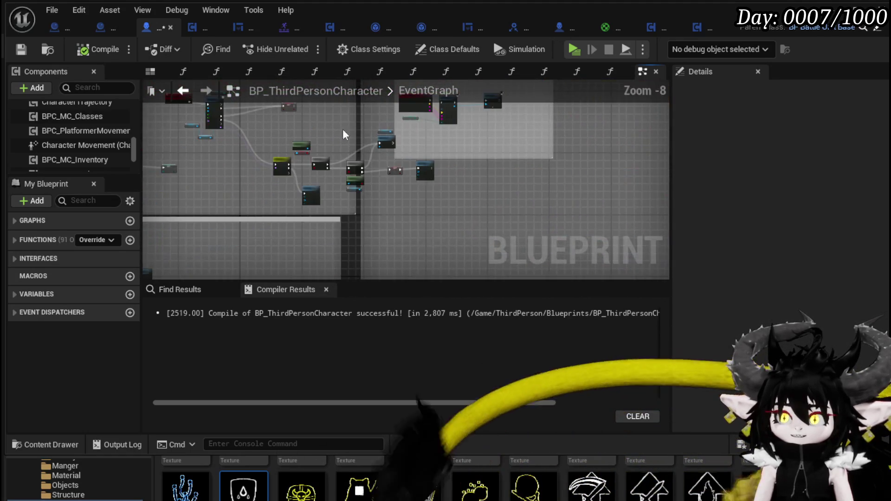
pyautogui.scroll(2, 269, 197)
pyautogui.scroll(2, 338, 200)
pyautogui.moveTo(338, 200)
pyautogui.mouseDown()
pyautogui.moveTo(463, 173)
pyautogui.moveTo(367, 179)
pyautogui.mouseUp()
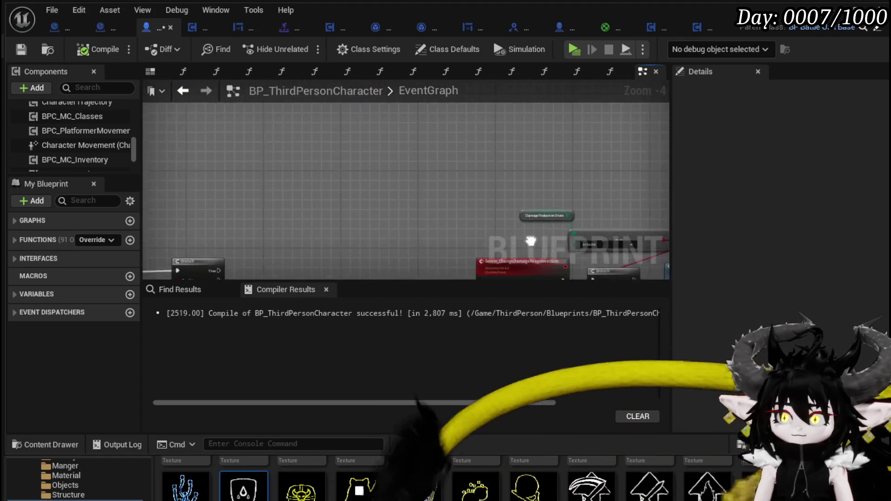
pyautogui.scroll(-2, 366, 179)
pyautogui.scroll(1, 405, 218)
pyautogui.scroll(-1, 250, 204)
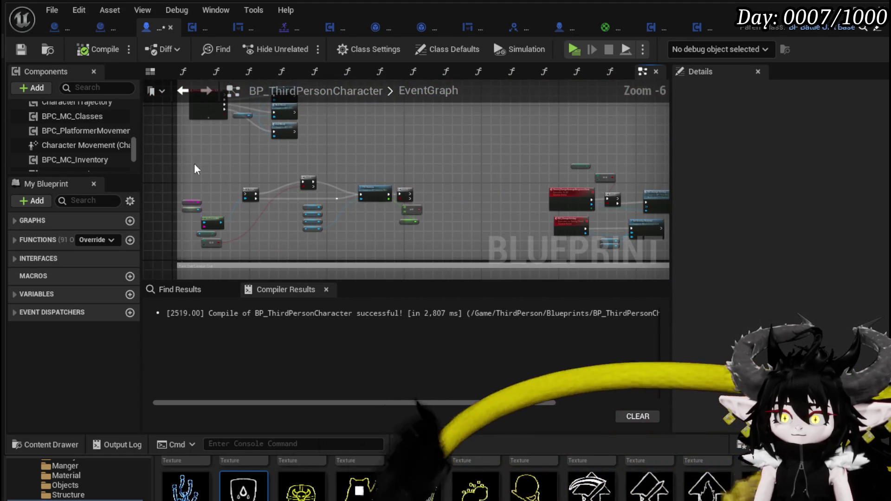
pyautogui.moveTo(189, 164); pyautogui.dragTo(420, 250)
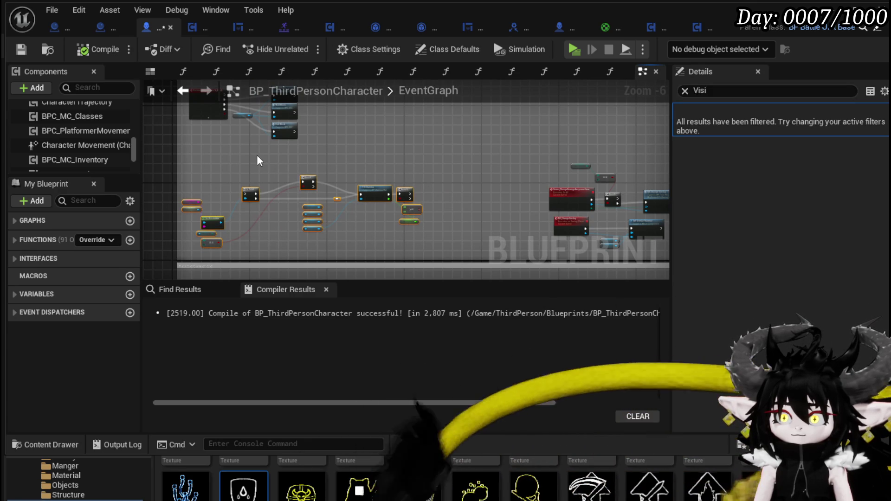
pyautogui.click(207, 192)
pyautogui.moveTo(463, 187); pyautogui.dragTo(268, 166)
pyautogui.scroll(4, 269, 166)
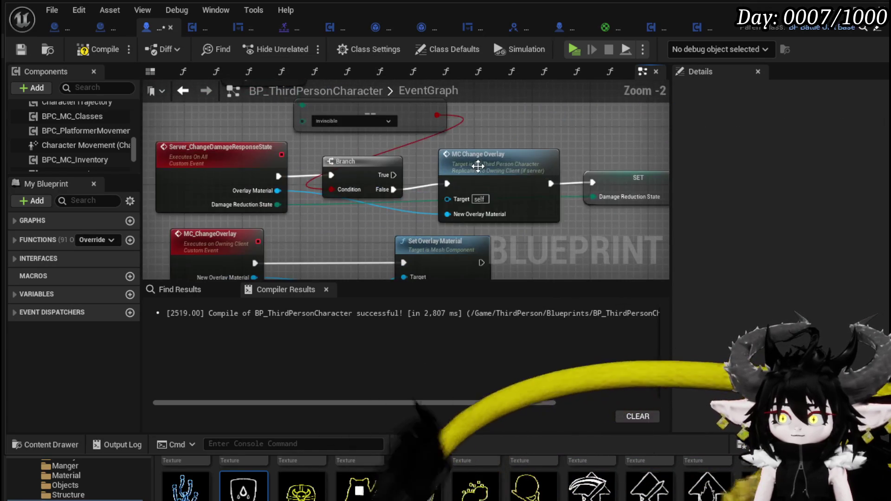
# Break both Play Montage execution wires into SET In Animation, compile, and return to the level.
pyautogui.scroll(-3, 448, 159)
pyautogui.scroll(3, 449, 159)
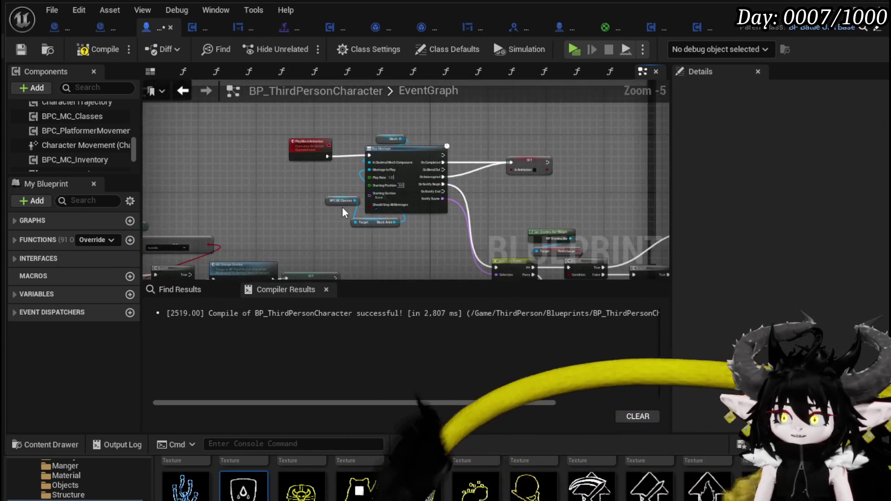
pyautogui.moveTo(406, 139); pyautogui.dragTo(391, 194)
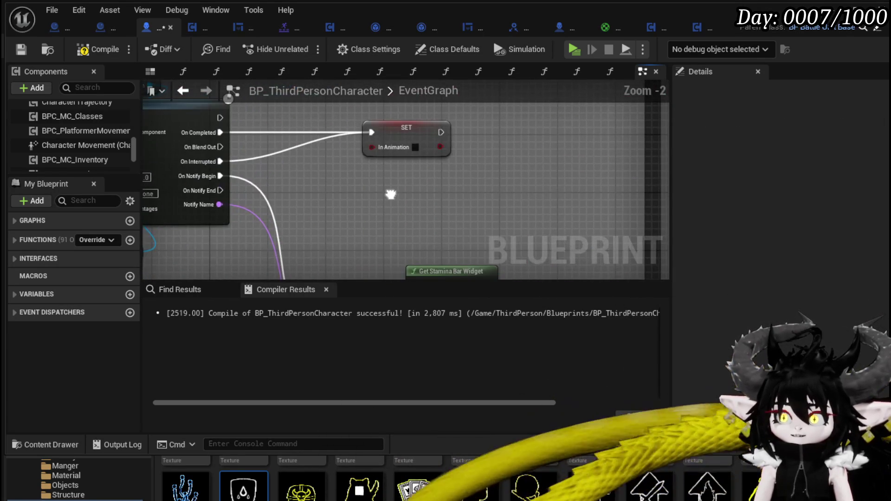
pyautogui.click(399, 141)
pyautogui.scroll(-1, 342, 210)
pyautogui.moveTo(341, 210)
pyautogui.mouseDown()
pyautogui.moveTo(318, 179)
pyautogui.moveTo(251, 174)
pyautogui.moveTo(549, 224)
pyautogui.mouseUp()
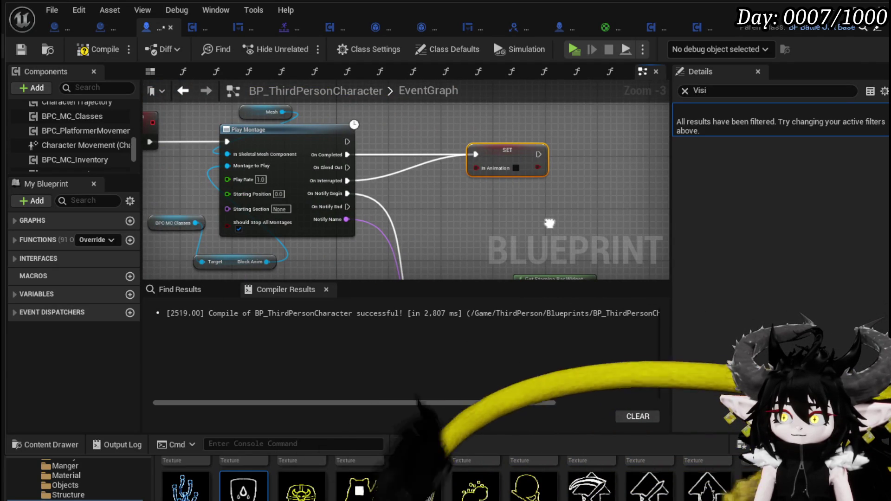
pyautogui.keyDown('alt'); pyautogui.click(475, 154); pyautogui.keyUp('alt')
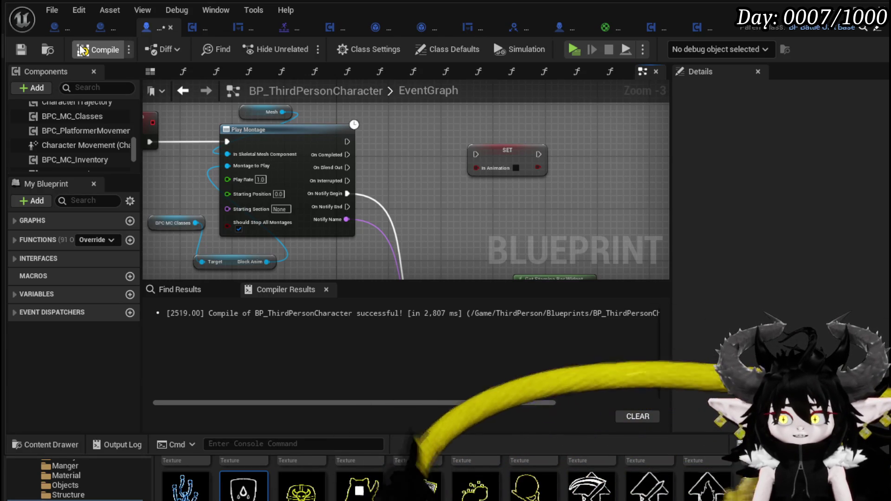
pyautogui.click(23, 50)
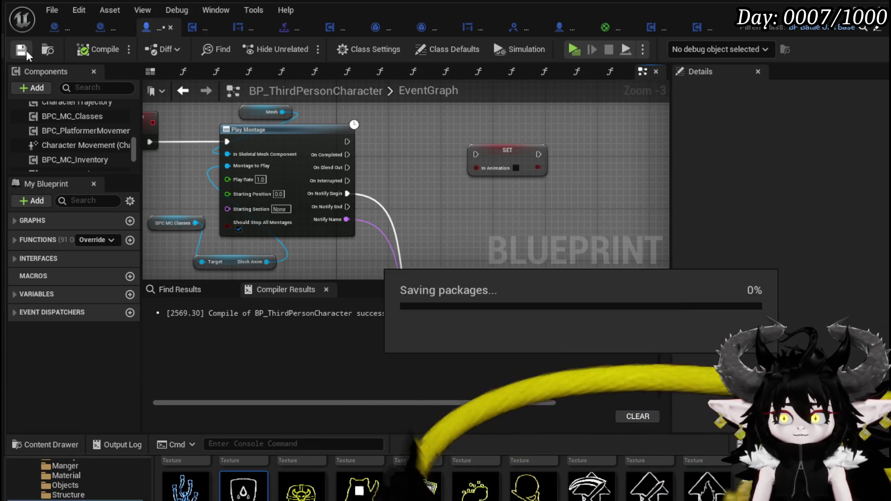
pyautogui.hotkey('alt', 'Tab')
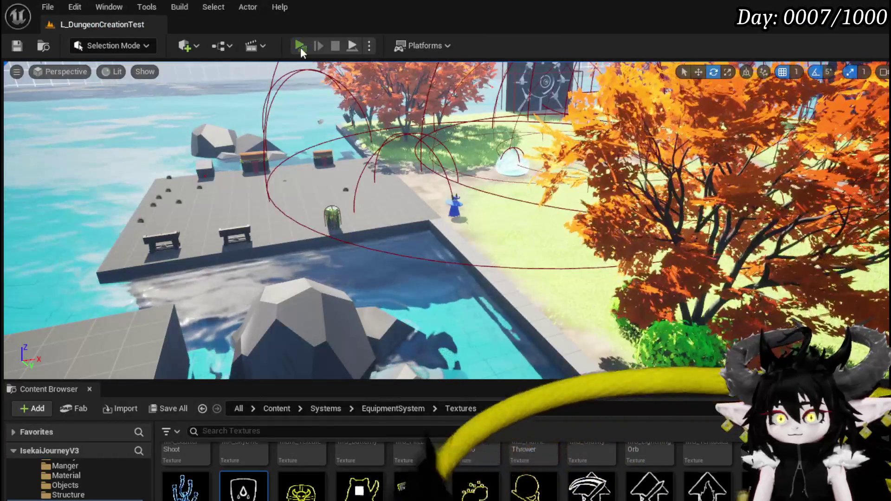
# In the play test, run, dash and whip-attack around the arena while blocking.
pyautogui.press('w')
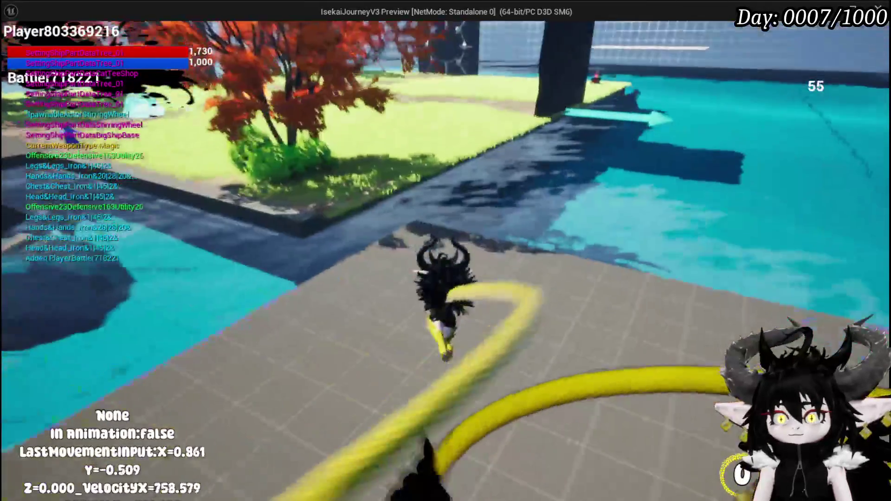
pyautogui.press('space')
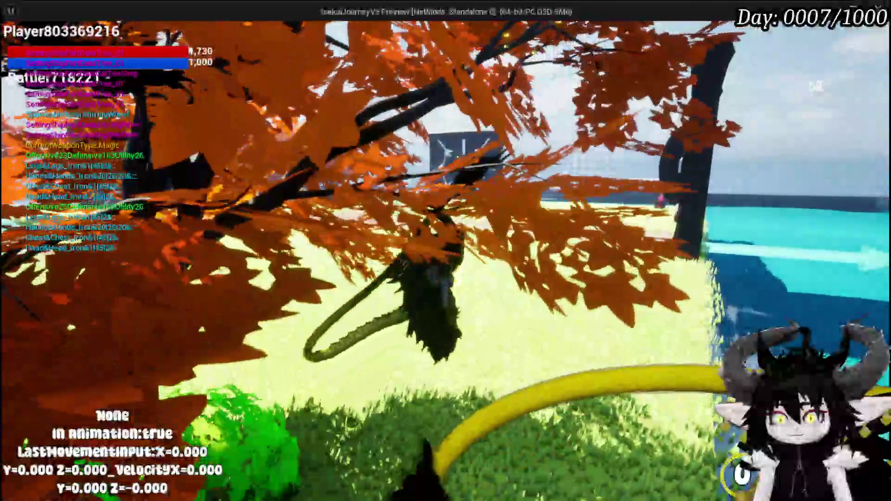
pyautogui.press('w')
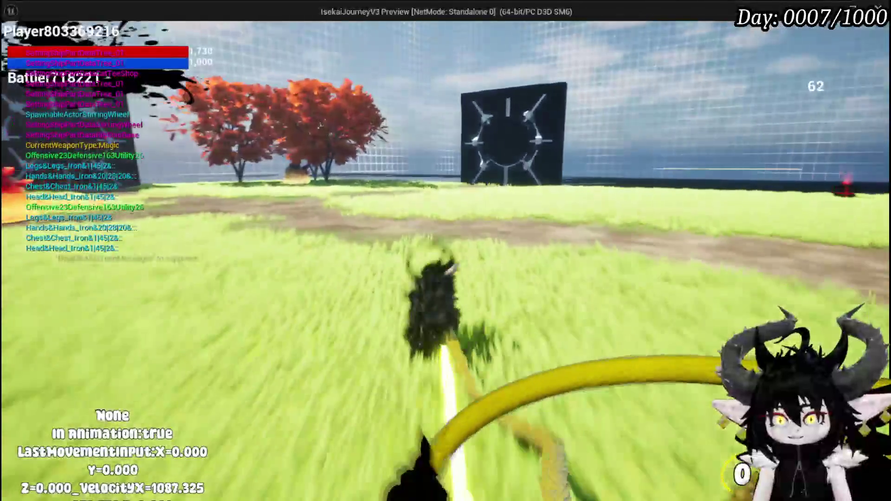
pyautogui.press('w')
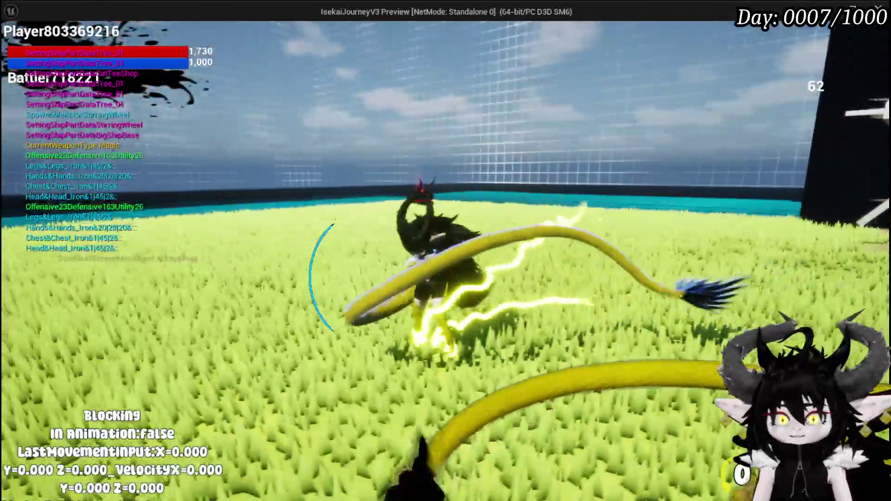
pyautogui.press('w')
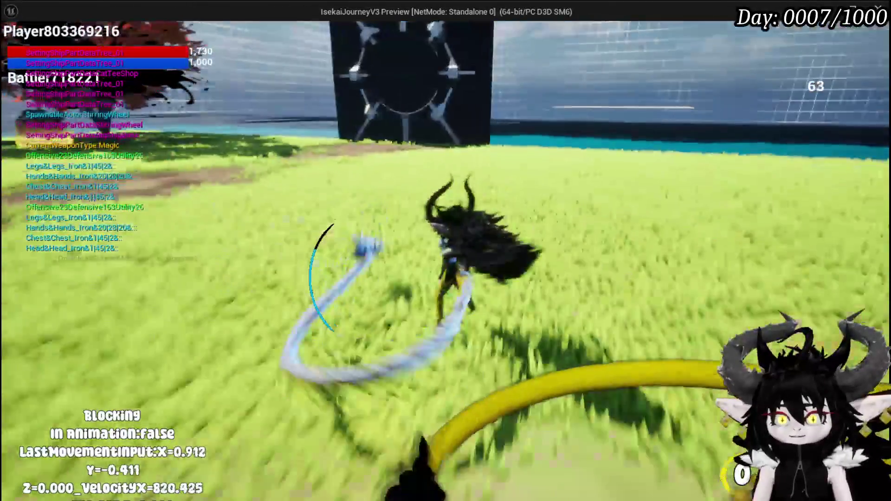
pyautogui.press('w')
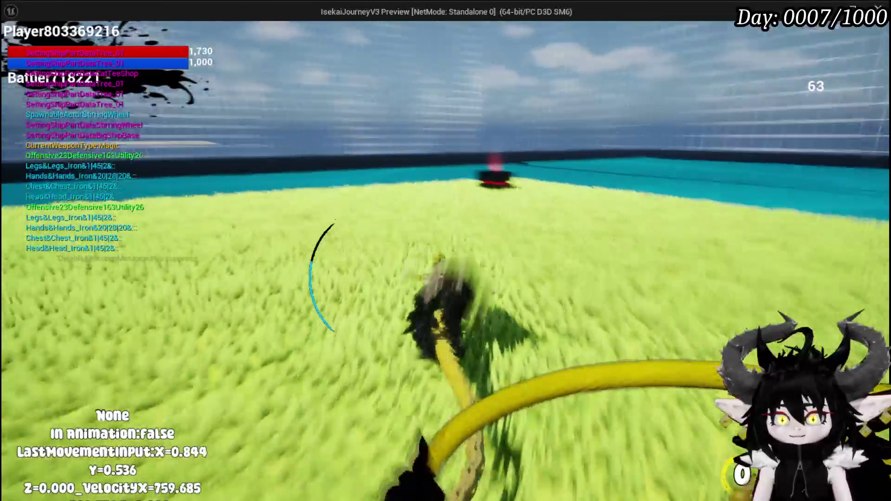
pyautogui.press('w')
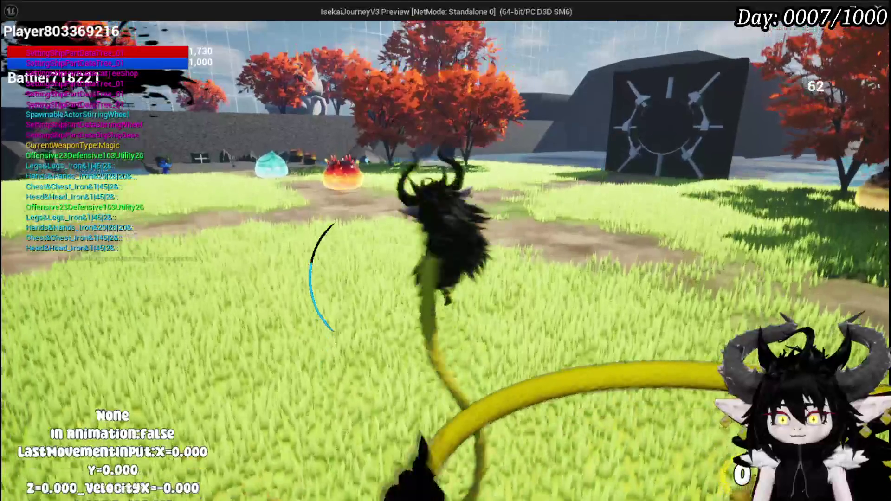
# Test parrying and blocking with F, then end the play session.
pyautogui.press('f')
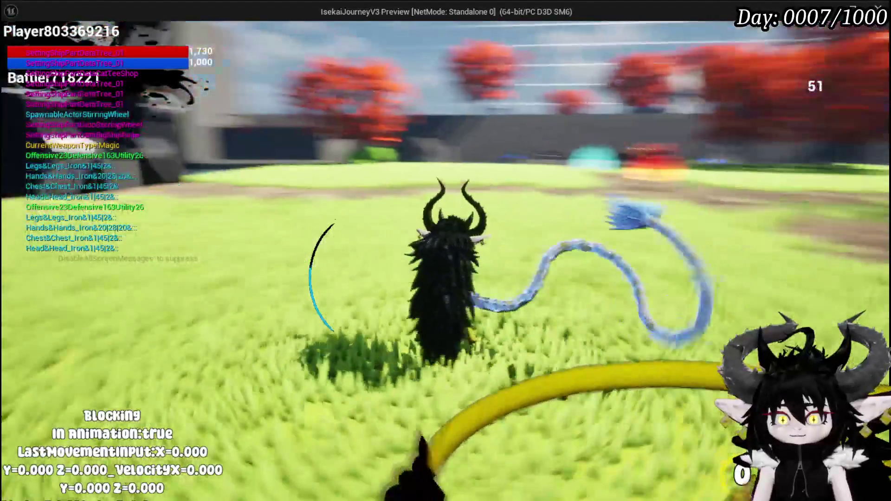
pyautogui.press('s')
pyautogui.press('f')
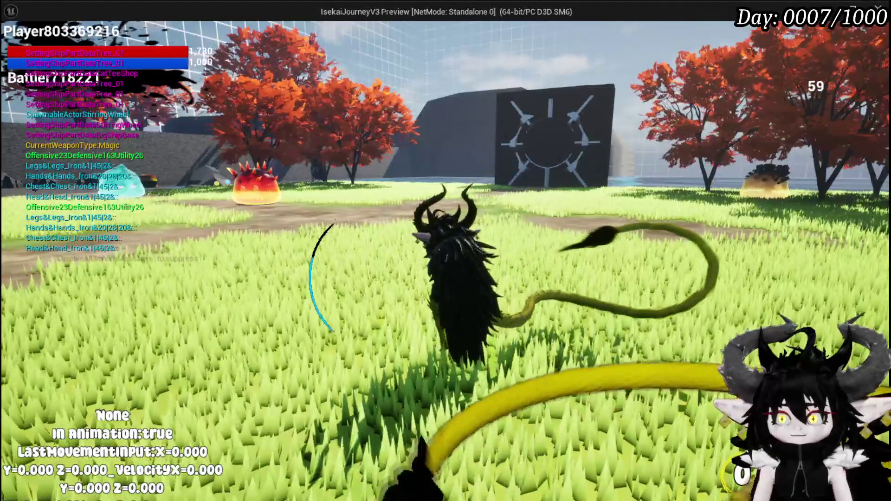
pyautogui.press('f')
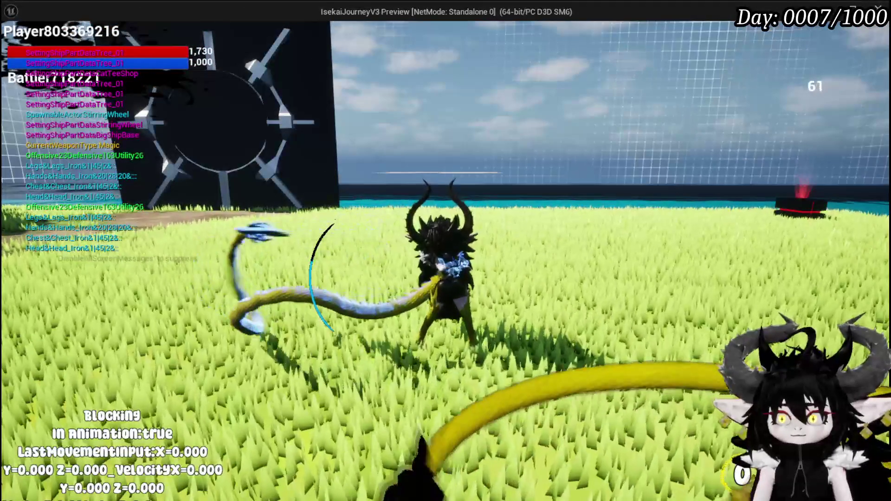
pyautogui.press('f')
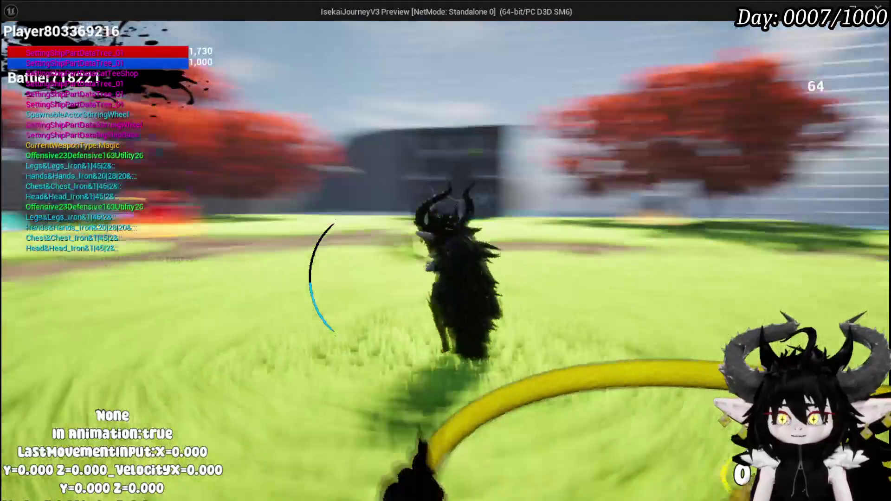
pyautogui.press('Escape')
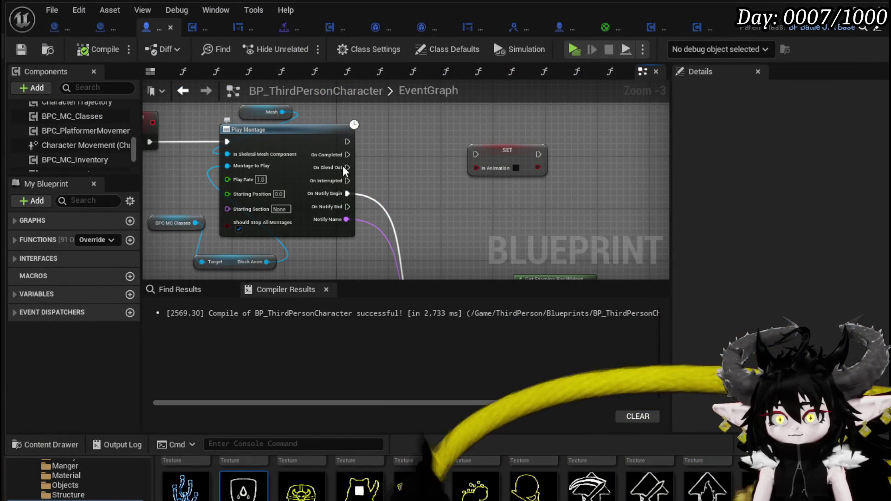
# Wire Play Montage's On Interrupted pin into SET In Animation, then compile and save.
pyautogui.moveTo(347, 181)
pyautogui.mouseDown()
pyautogui.moveTo(485, 152)
pyautogui.moveTo(335, 155)
pyautogui.moveTo(474, 154)
pyautogui.moveTo(474, 172)
pyautogui.mouseUp()
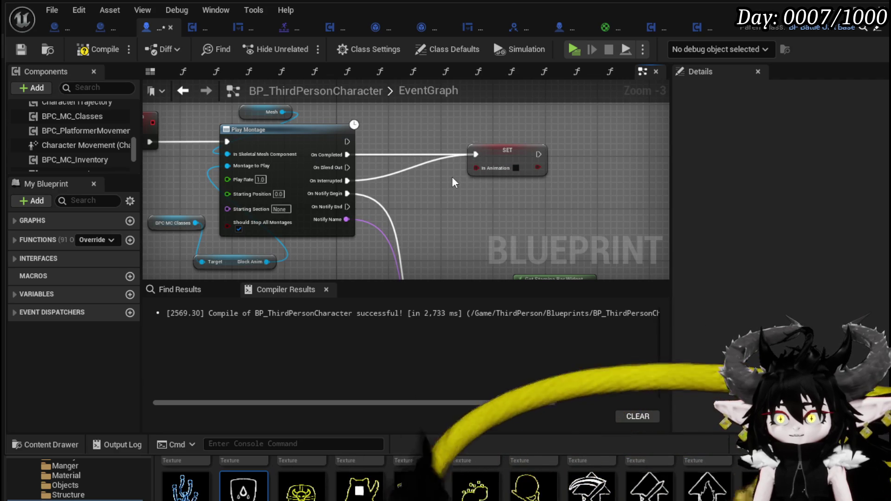
pyautogui.click(85, 50)
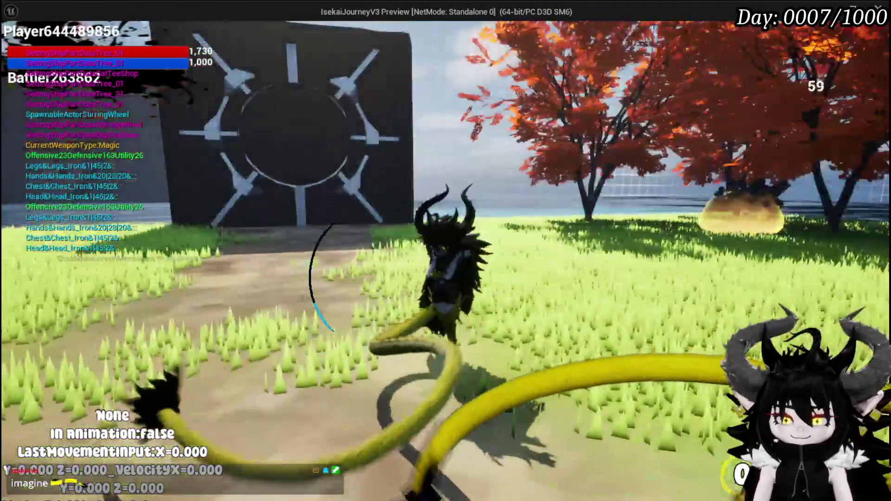
# Stop the play test with Esc and save L_DungeonCreationTest with Ctrl+S.
pyautogui.press('Escape')
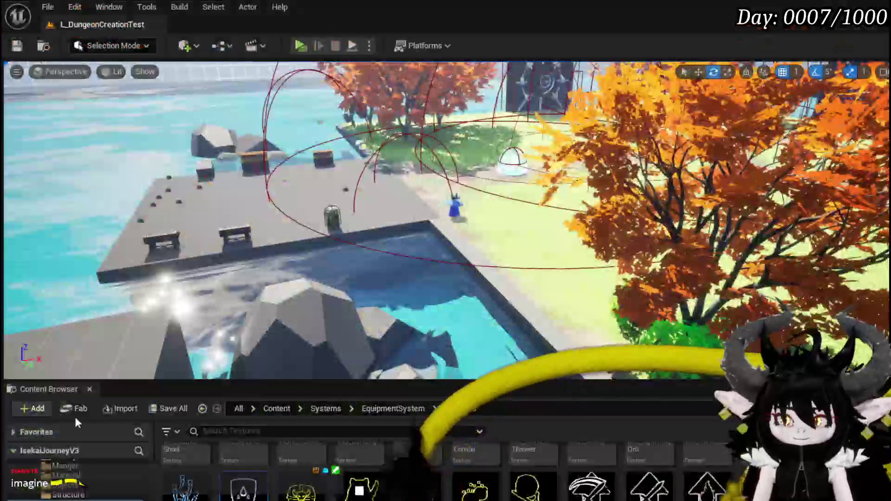
pyautogui.hotkey('ctrl', 's')
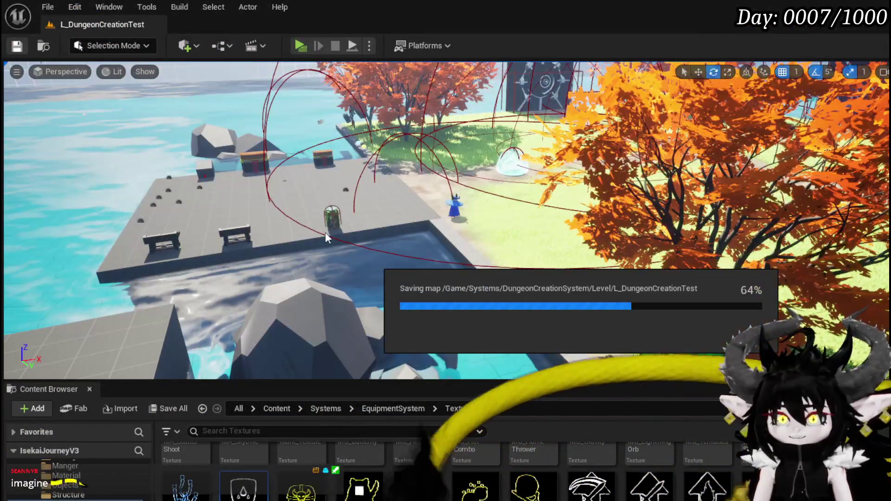
# In BP_ThirdPersonCharacter's EventGraph, follow the End Block and Branch wiring toward the SET node.
pyautogui.hotkey('alt', 'Tab')
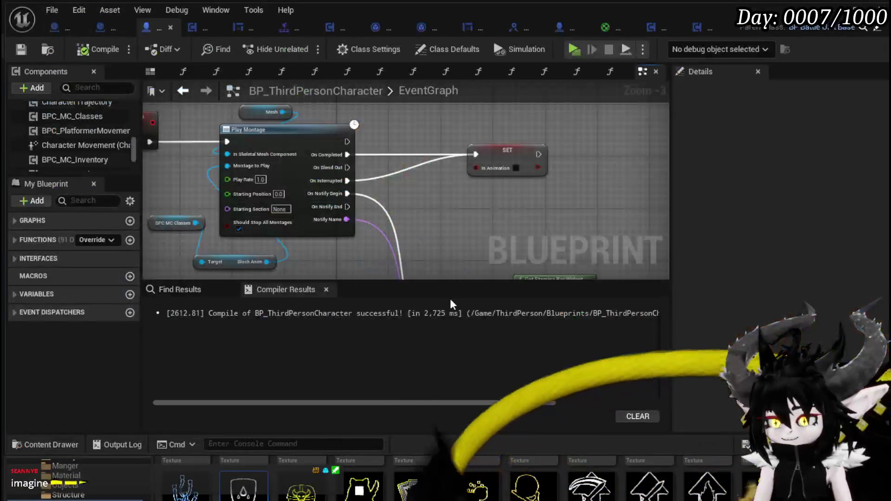
pyautogui.scroll(-2, 433, 233)
pyautogui.scroll(2, 382, 161)
pyautogui.moveTo(336, 221); pyautogui.dragTo(303, 173)
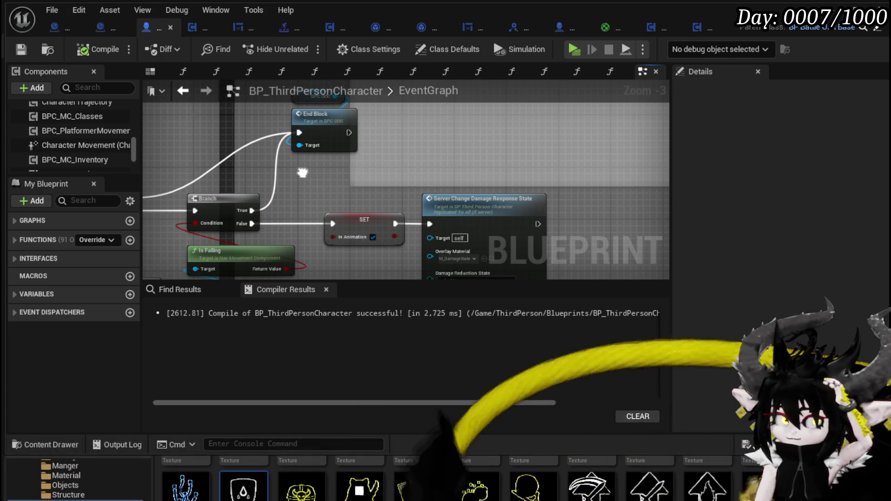
pyautogui.moveTo(303, 173); pyautogui.dragTo(372, 193)
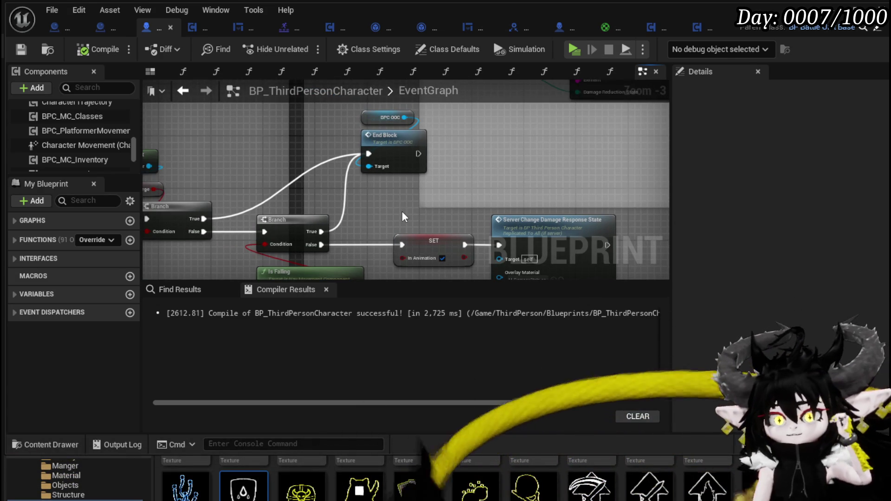
pyautogui.scroll(-6, 398, 210)
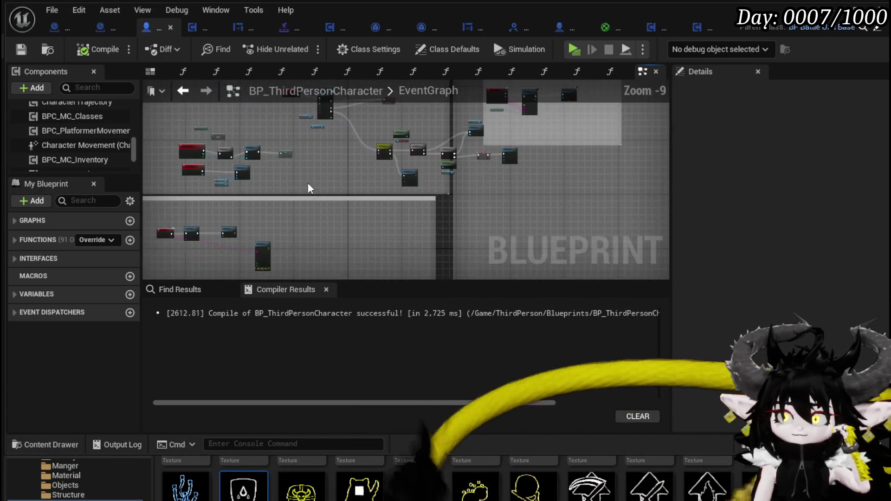
pyautogui.moveTo(330, 183); pyautogui.dragTo(447, 203)
pyautogui.scroll(8, 447, 204)
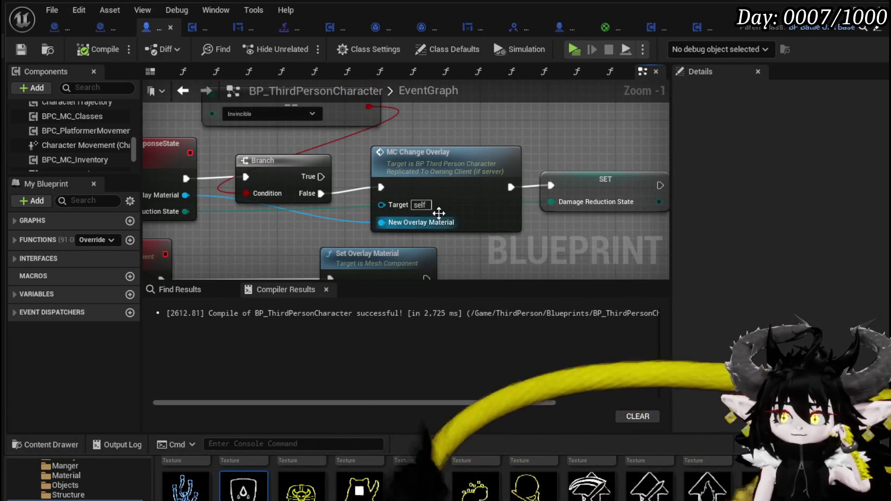
# Nudge the MC Change Overlay and SET nodes, then inspect the Switch on Name and Branch nodes.
pyautogui.moveTo(588, 194); pyautogui.dragTo(606, 202)
pyautogui.scroll(-3, 545, 147)
pyautogui.moveTo(561, 229); pyautogui.dragTo(391, 171)
pyautogui.moveTo(279, 178); pyautogui.dragTo(449, 120)
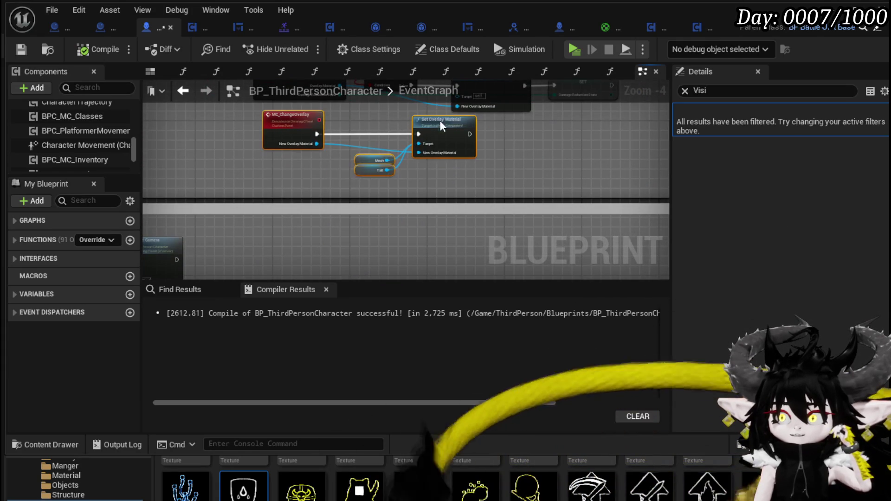
pyautogui.scroll(-2, 465, 163)
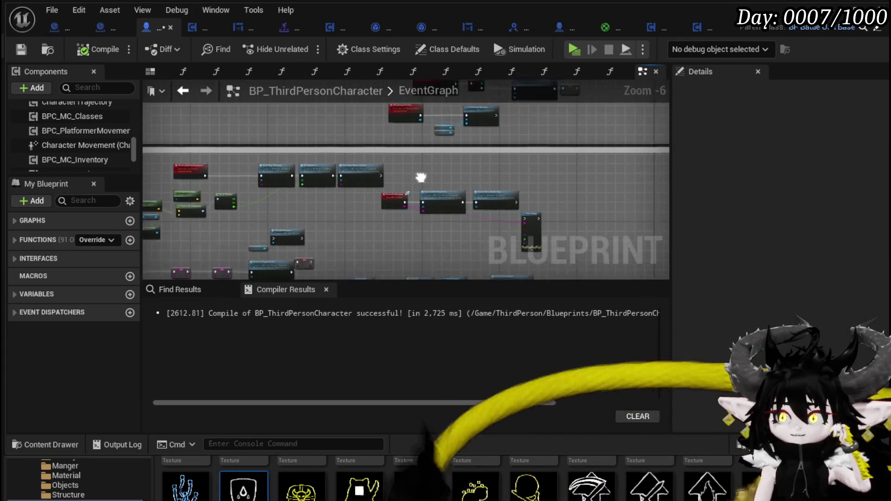
pyautogui.scroll(3, 368, 235)
pyautogui.scroll(-1, 487, 225)
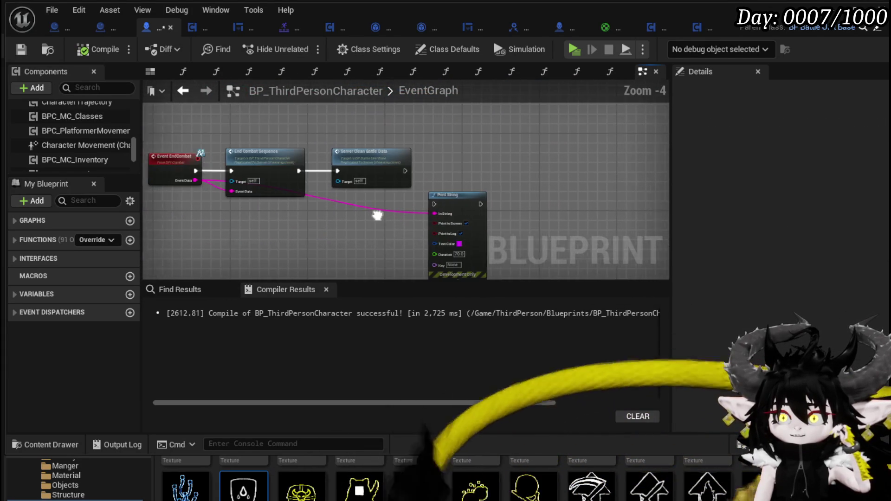
pyautogui.scroll(-3, 394, 214)
pyautogui.scroll(3, 328, 202)
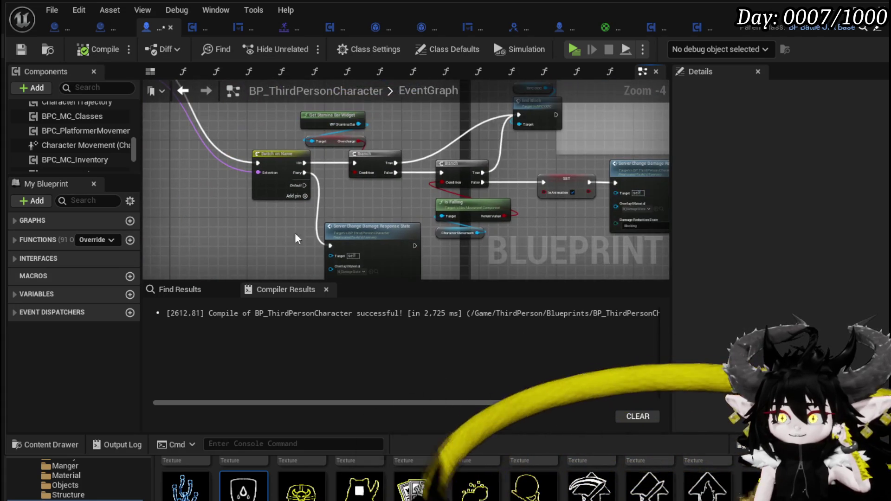
pyautogui.scroll(1, 380, 204)
pyautogui.moveTo(379, 201)
pyautogui.mouseDown()
pyautogui.moveTo(259, 210)
pyautogui.moveTo(213, 239)
pyautogui.moveTo(238, 194)
pyautogui.moveTo(283, 153)
pyautogui.mouseUp()
# Delete the Gliding check and Damage Reduction SET nodes from the Movement comment.
pyautogui.click(277, 188)
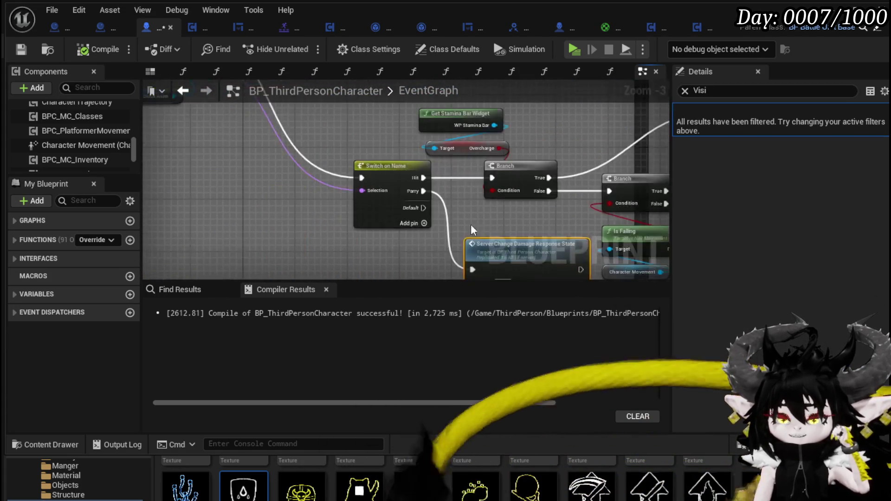
pyautogui.scroll(-3, 418, 201)
pyautogui.scroll(2, 418, 201)
pyautogui.scroll(-7, 296, 215)
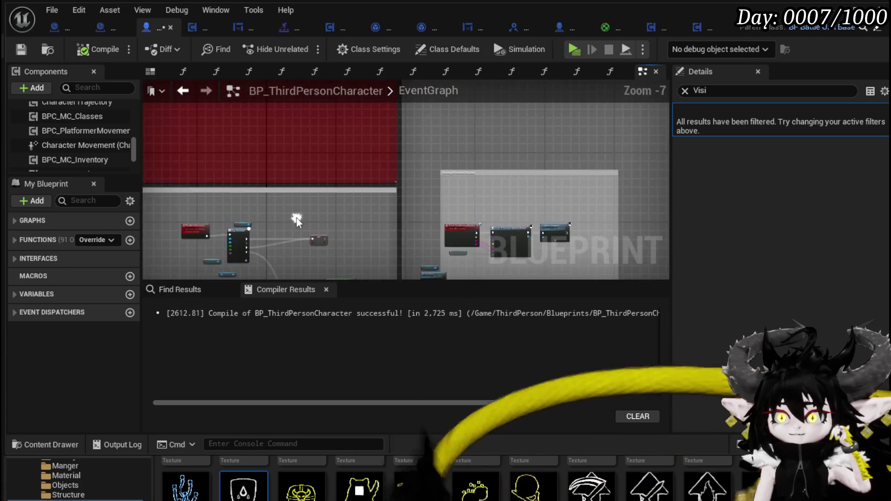
pyautogui.moveTo(347, 213)
pyautogui.mouseDown()
pyautogui.moveTo(302, 269)
pyautogui.moveTo(383, 172)
pyautogui.moveTo(430, 277)
pyautogui.mouseUp()
pyautogui.scroll(8, 350, 188)
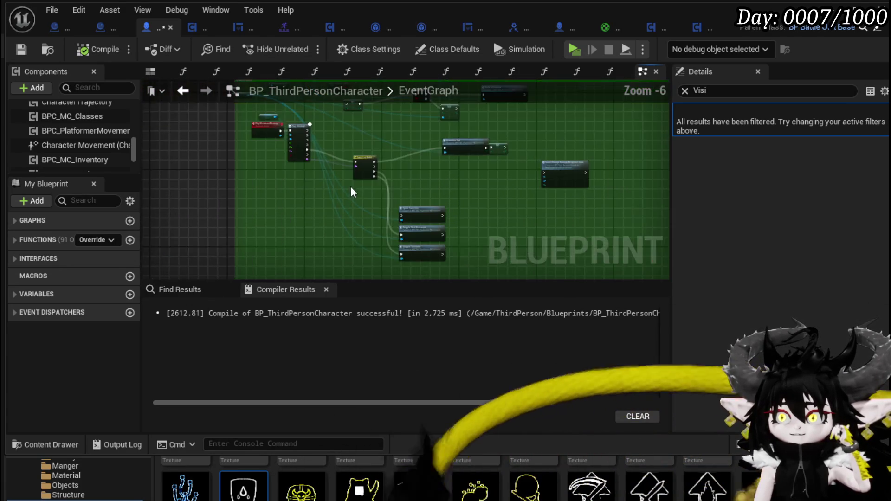
pyautogui.moveTo(346, 168)
pyautogui.mouseDown()
pyautogui.moveTo(367, 186)
pyautogui.moveTo(380, 246)
pyautogui.moveTo(353, 242)
pyautogui.moveTo(325, 255)
pyautogui.moveTo(317, 224)
pyautogui.mouseUp()
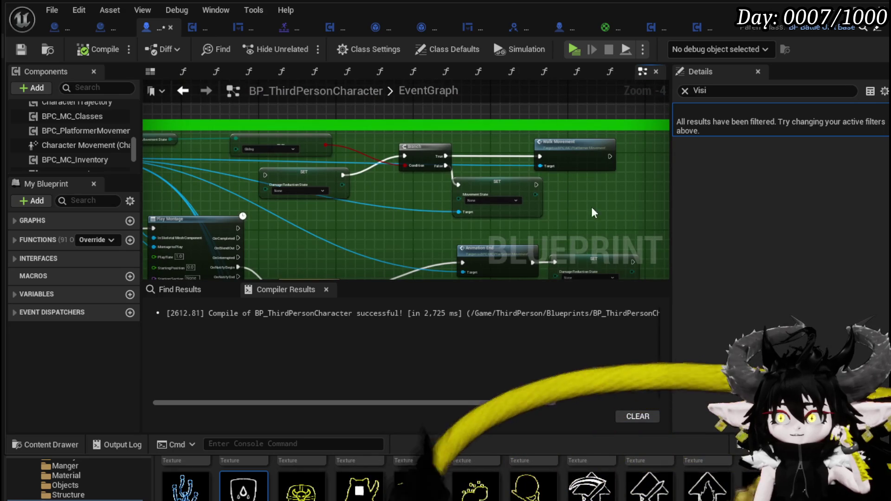
pyautogui.moveTo(453, 173); pyautogui.dragTo(305, 151)
pyautogui.moveTo(380, 214)
pyautogui.mouseDown()
pyautogui.moveTo(472, 183)
pyautogui.moveTo(506, 241)
pyautogui.moveTo(545, 248)
pyautogui.mouseUp()
pyautogui.scroll(2, 472, 184)
pyautogui.moveTo(347, 205); pyautogui.dragTo(454, 199)
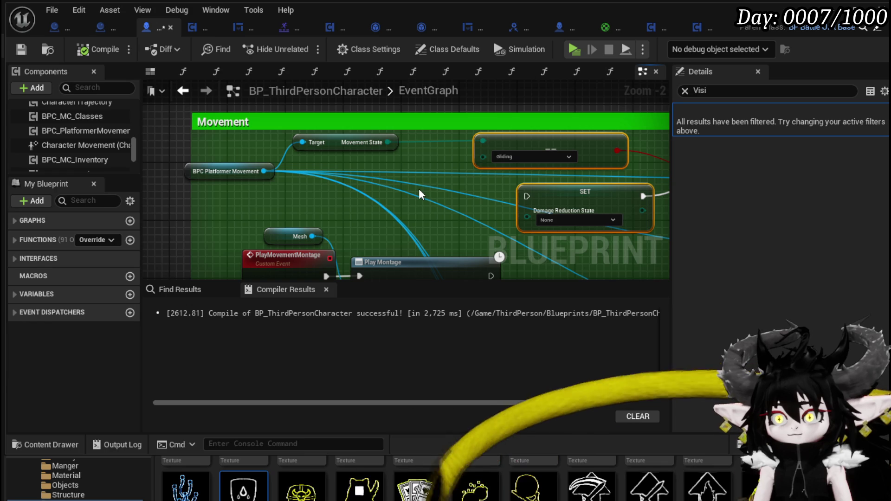
pyautogui.press('Delete')
# Rearrange Animation End, Sprint Transition and Grapple nodes, then compile and save BP_ThirdPersonCharacter.
pyautogui.scroll(-7, 377, 144)
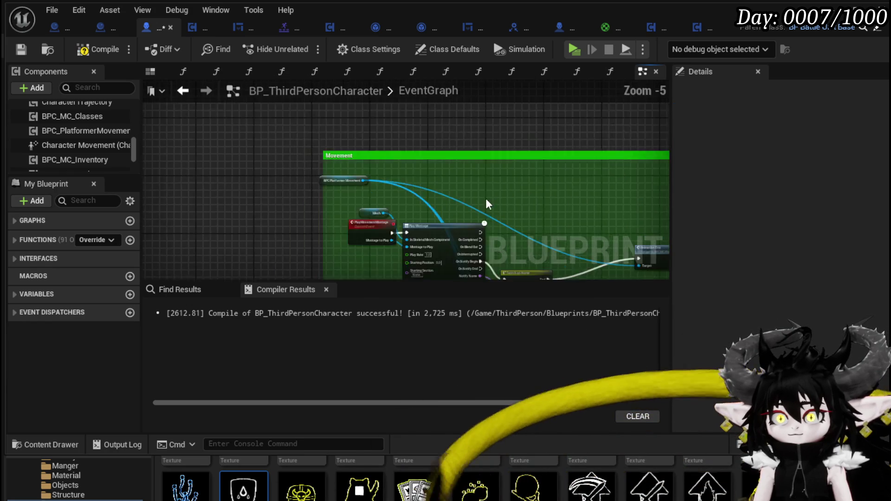
pyautogui.scroll(2, 413, 187)
pyautogui.scroll(2, 414, 189)
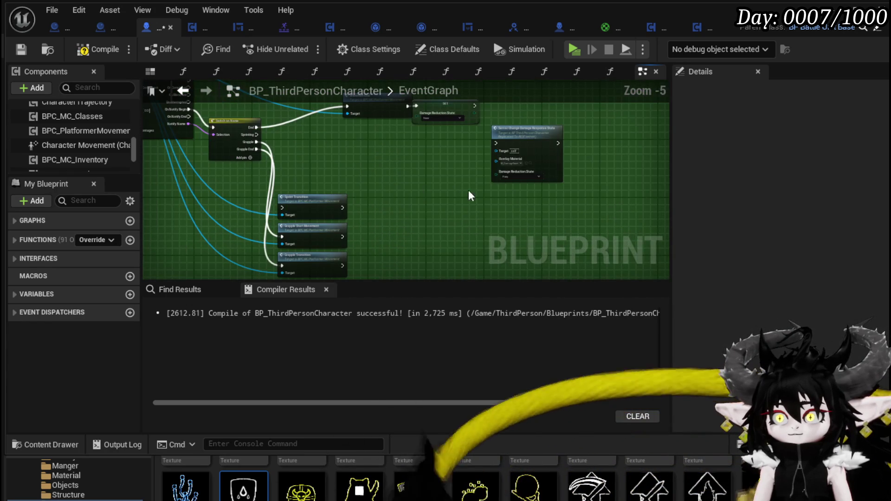
pyautogui.click(523, 166)
pyautogui.scroll(3, 524, 165)
pyautogui.moveTo(524, 165); pyautogui.dragTo(519, 272)
pyautogui.moveTo(370, 154); pyautogui.dragTo(318, 145)
pyautogui.scroll(-2, 319, 145)
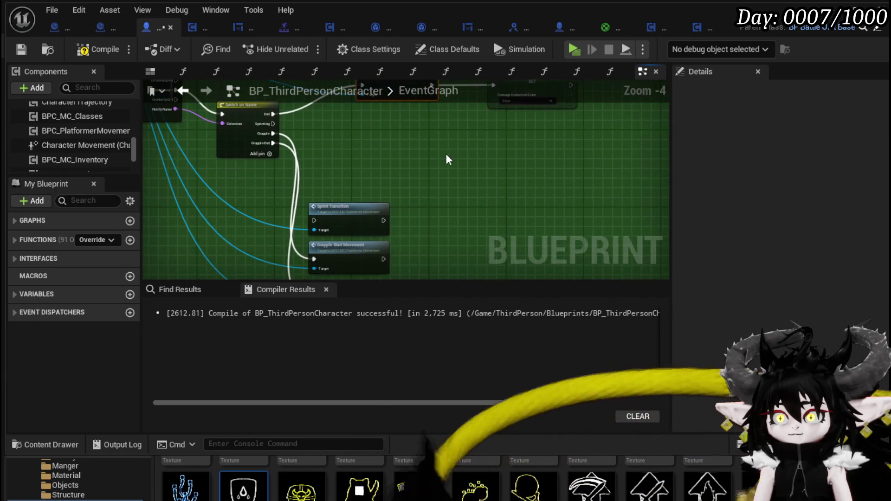
pyautogui.click(367, 207)
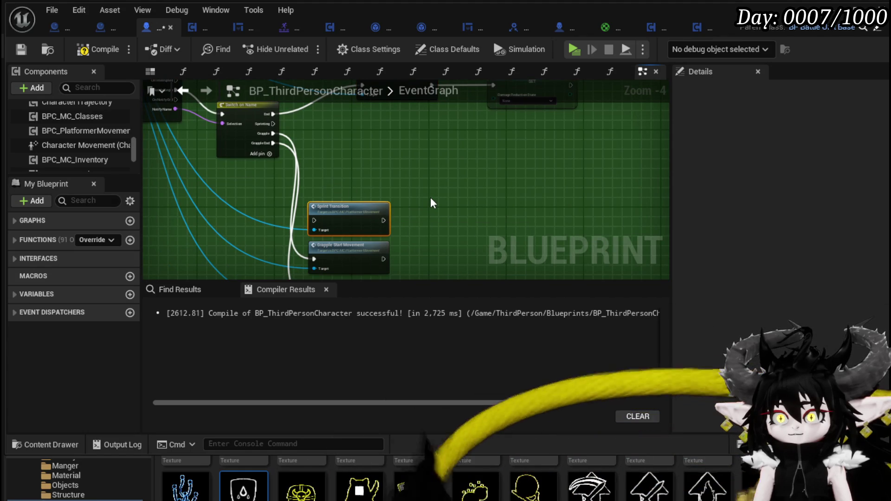
pyautogui.scroll(-1, 431, 196)
pyautogui.moveTo(368, 194)
pyautogui.mouseDown()
pyautogui.moveTo(382, 171)
pyautogui.moveTo(263, 175)
pyautogui.mouseUp()
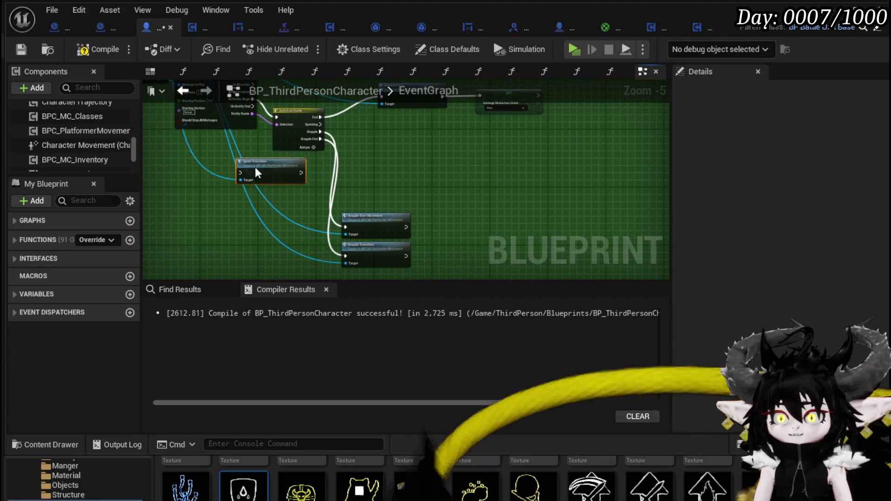
pyautogui.moveTo(374, 252); pyautogui.dragTo(392, 190)
pyautogui.click(497, 213)
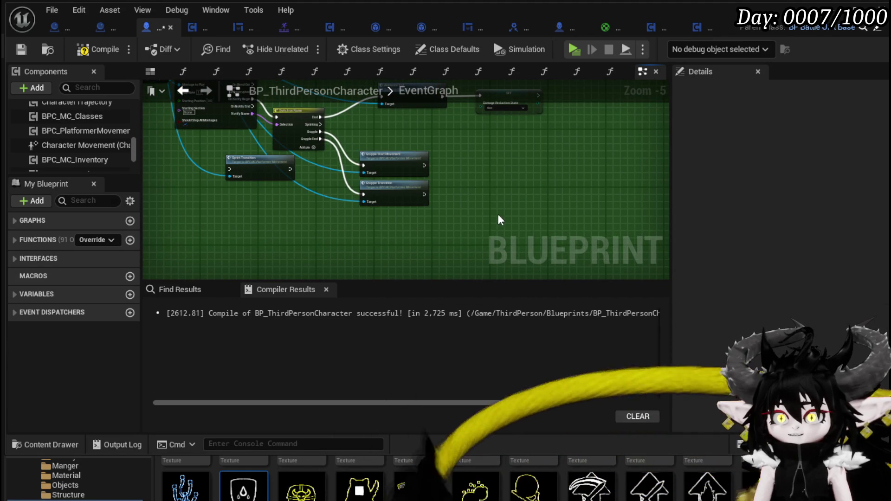
pyautogui.click(21, 51)
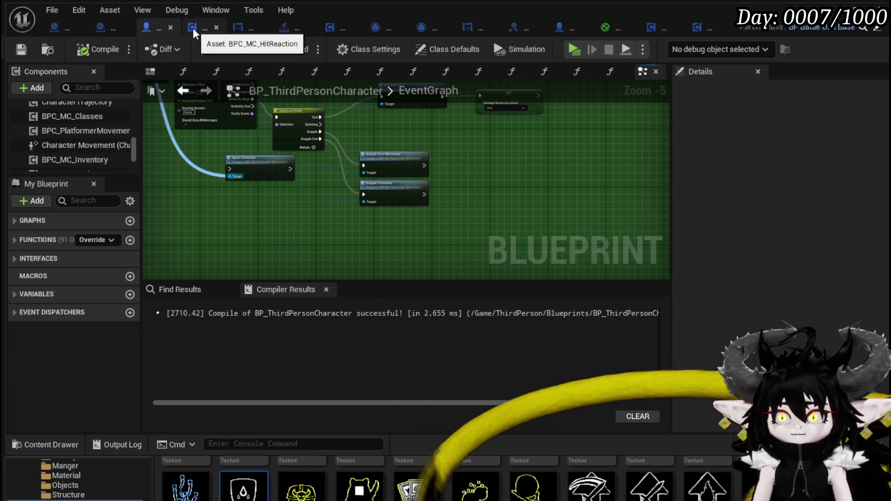
# Go to BPC_MC_PlatformerMovement and open its JumpStart function graph.
pyautogui.click(242, 27)
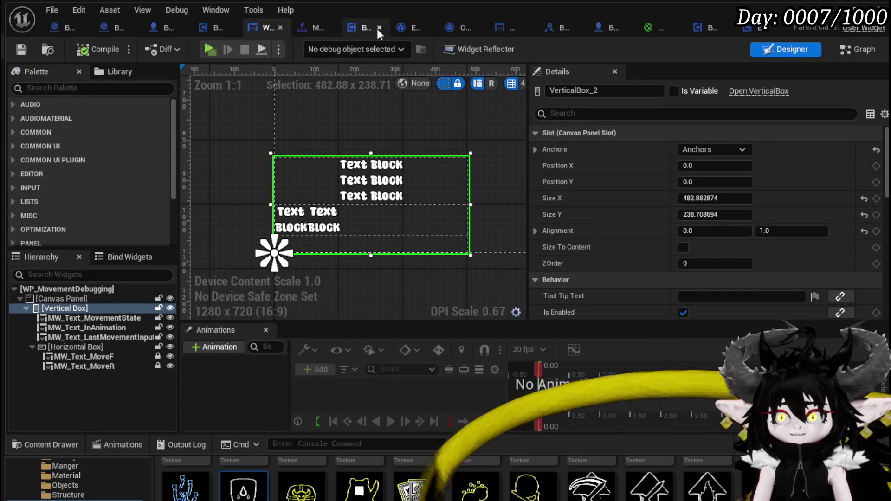
pyautogui.click(351, 28)
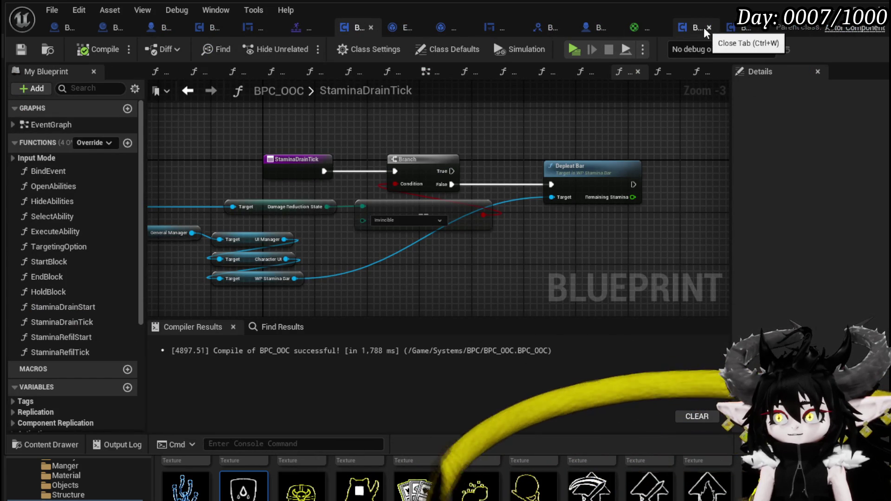
pyautogui.click(734, 26)
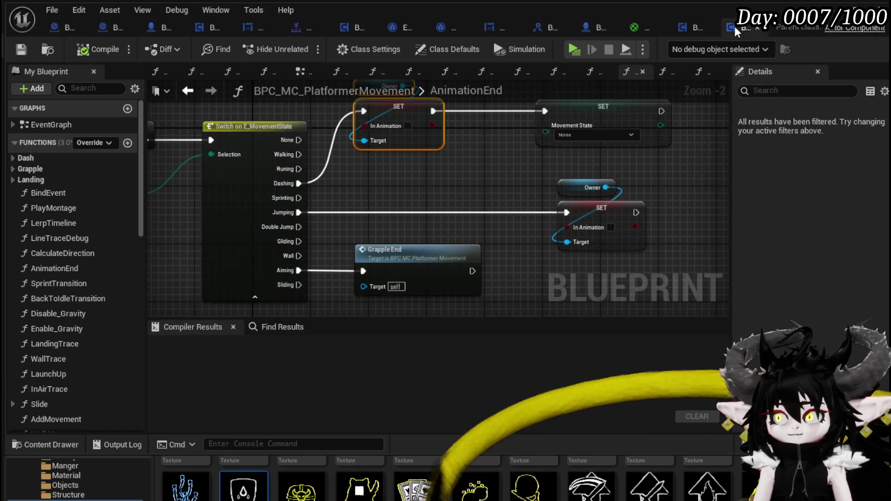
pyautogui.moveTo(416, 177)
pyautogui.mouseDown()
pyautogui.moveTo(542, 176)
pyautogui.moveTo(360, 193)
pyautogui.mouseUp()
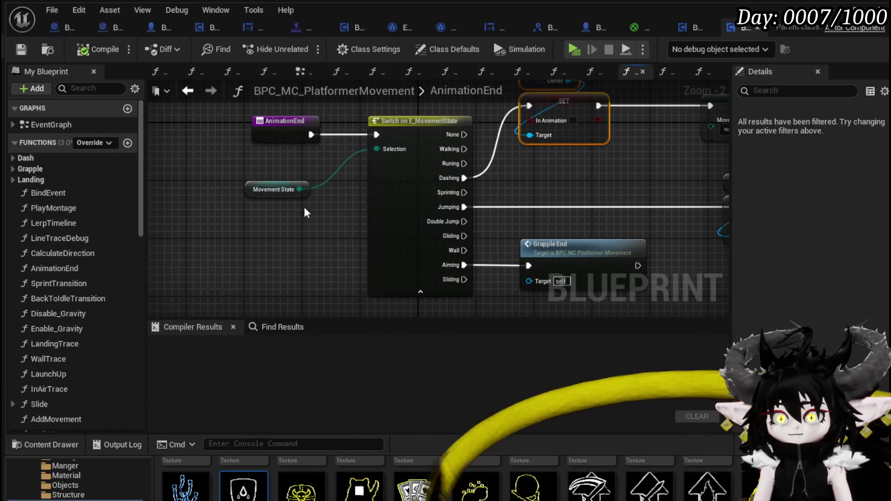
pyautogui.scroll(-5, 91, 297)
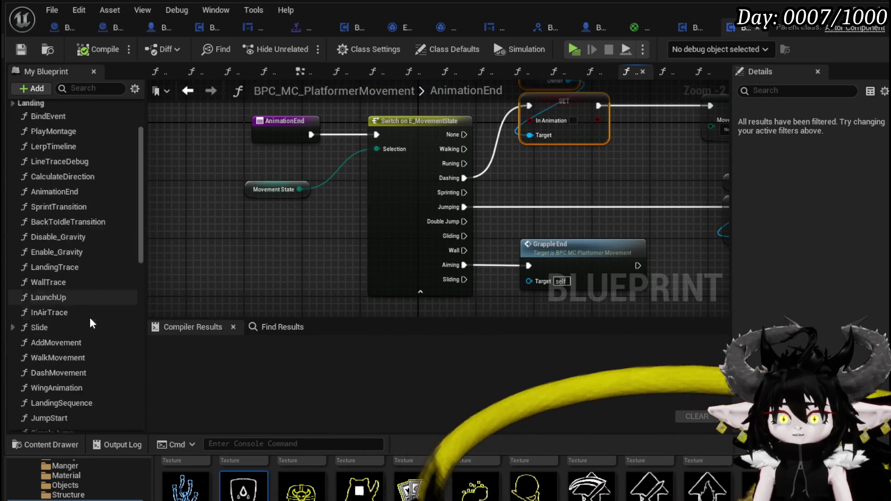
pyautogui.doubleClick(86, 267)
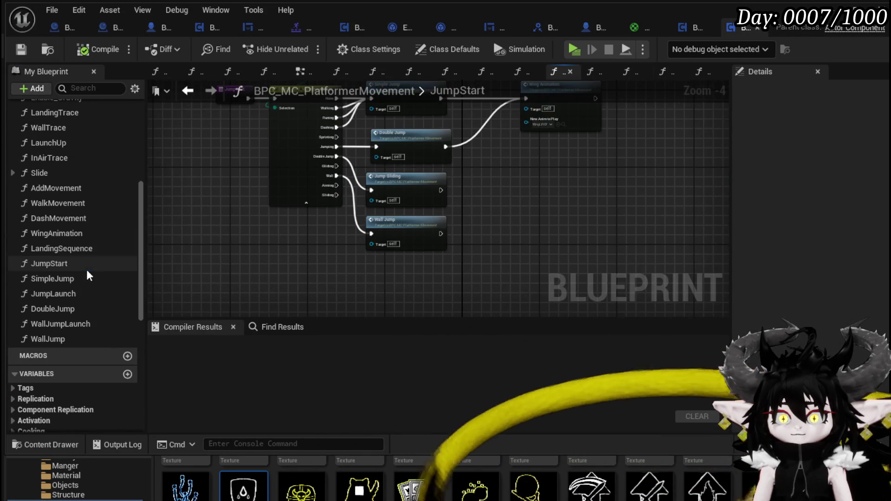
# Wire the movement-state Switch's Sliding output into Simple Jump.
pyautogui.scroll(2, 335, 180)
pyautogui.scroll(1, 335, 180)
pyautogui.moveTo(564, 181)
pyautogui.mouseDown()
pyautogui.moveTo(527, 241)
pyautogui.moveTo(532, 250)
pyautogui.mouseUp()
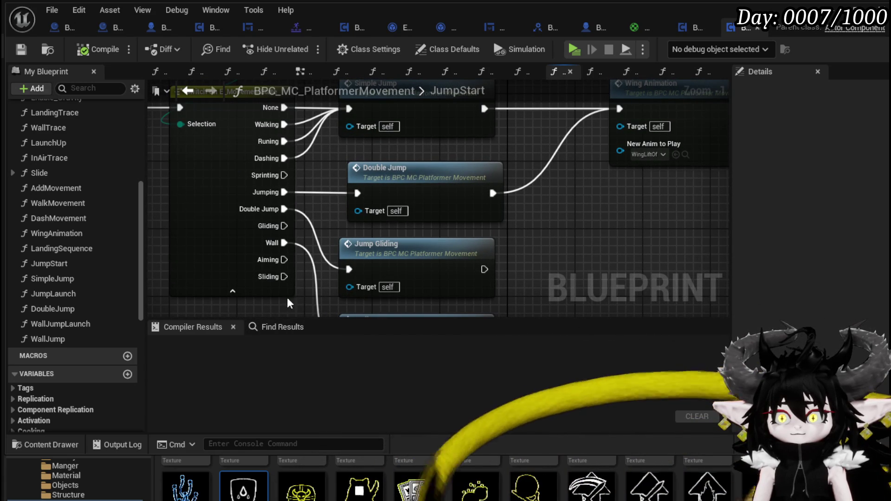
pyautogui.scroll(-1, 286, 226)
pyautogui.moveTo(284, 293)
pyautogui.mouseDown()
pyautogui.moveTo(300, 298)
pyautogui.moveTo(329, 140)
pyautogui.moveTo(347, 150)
pyautogui.mouseUp()
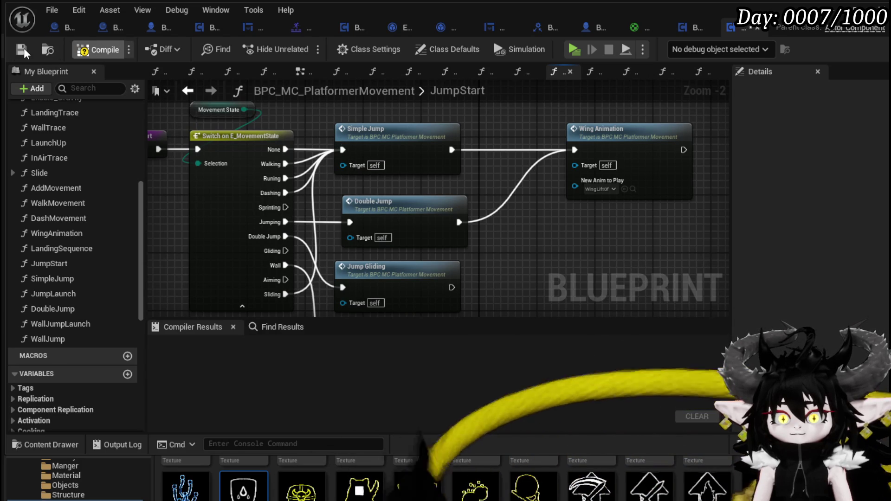
# Compile and play-test with Alt+P, blocking and dashing toward the slimes and gate, then stop.
pyautogui.hotkey('alt', 'p')
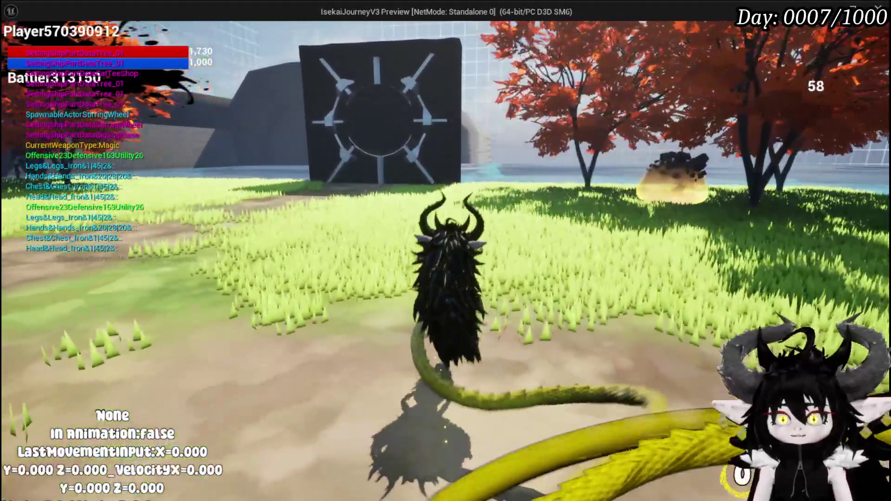
pyautogui.rightClick(445, 250)
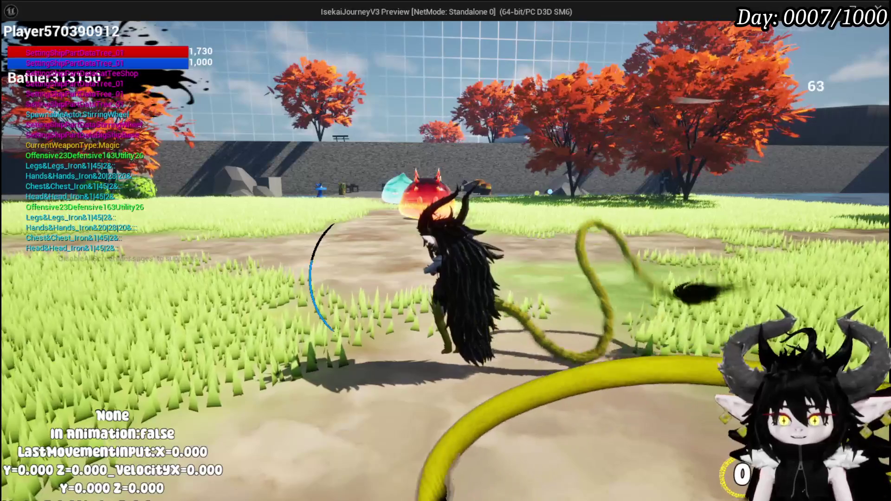
pyautogui.press('w')
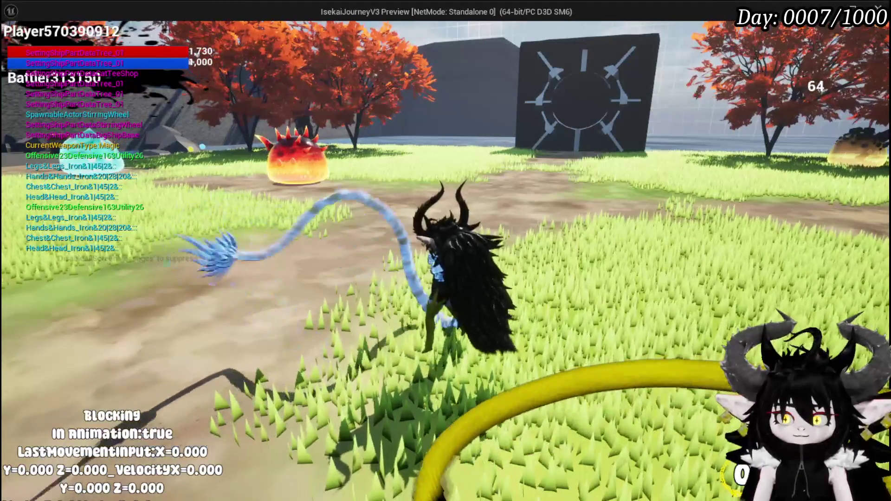
pyautogui.press('shift')
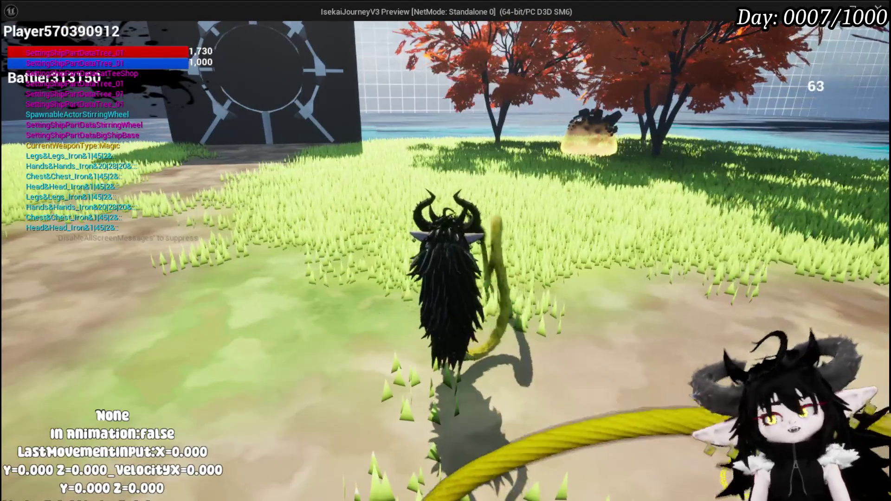
pyautogui.press('Escape')
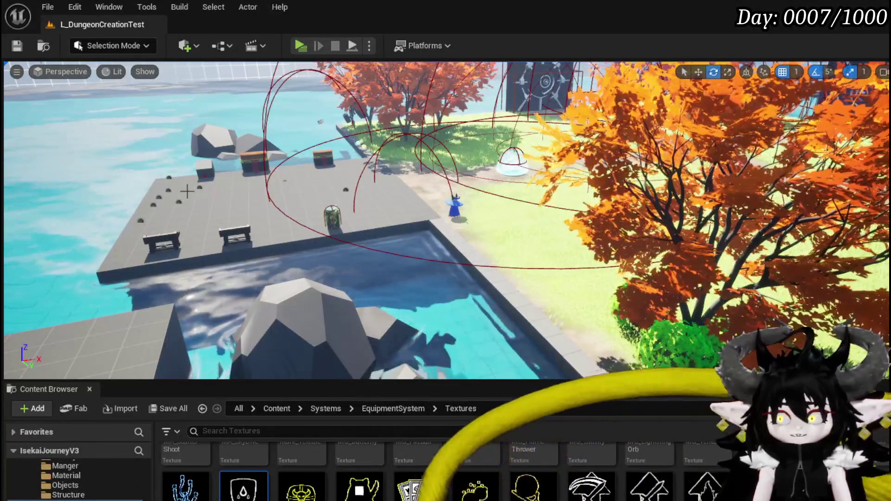
# Return to the Blueprint editor and recentre the JumpStart graph on its entry node.
pyautogui.hotkey('alt', 'Tab')
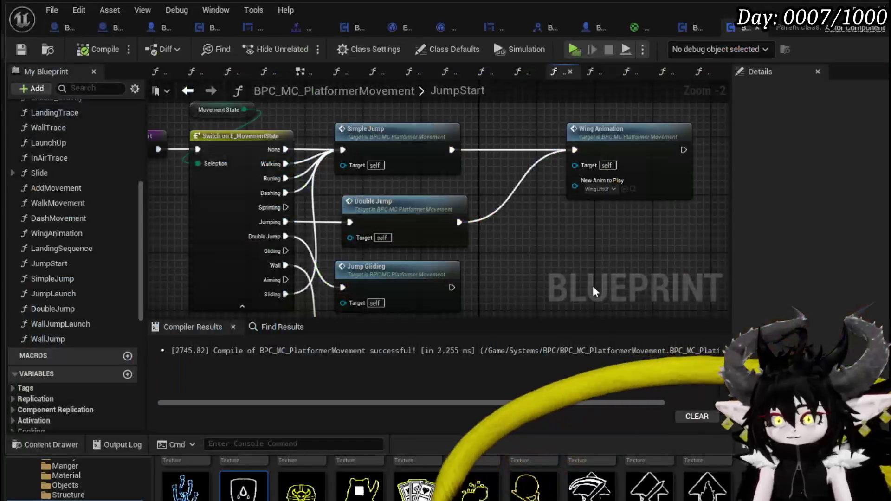
pyautogui.moveTo(611, 266)
pyautogui.mouseDown()
pyautogui.moveTo(551, 258)
pyautogui.moveTo(543, 219)
pyautogui.moveTo(554, 253)
pyautogui.moveTo(678, 274)
pyautogui.mouseUp()
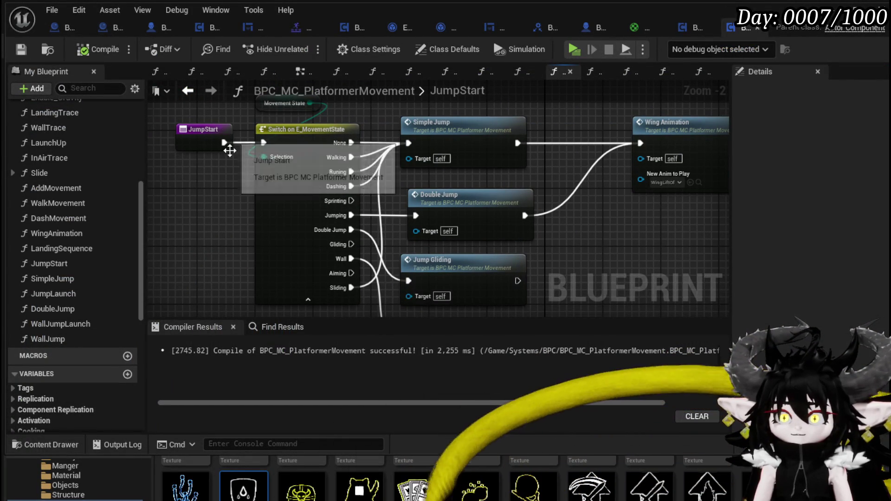
pyautogui.moveTo(209, 180); pyautogui.dragTo(228, 208)
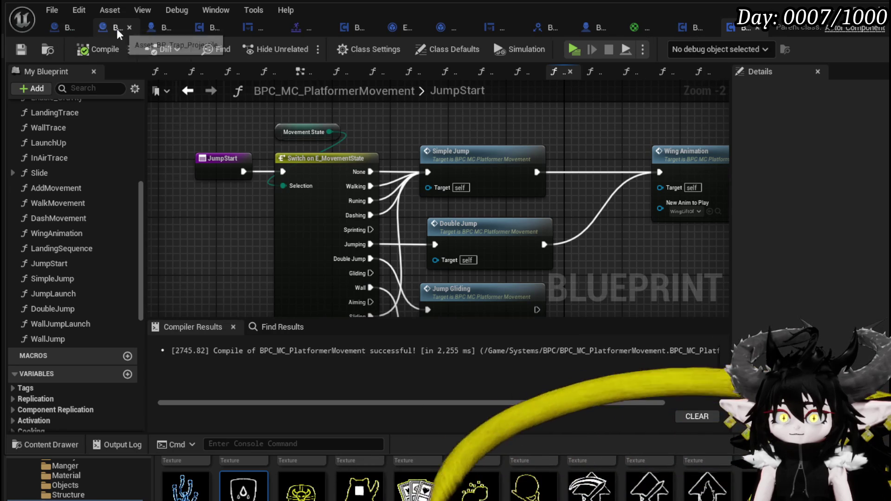
# In the character EventGraph, connect Branch False directly to Server Change Damage Response State.
pyautogui.click(158, 27)
pyautogui.scroll(4, 382, 141)
pyautogui.scroll(-2, 382, 141)
pyautogui.scroll(-2, 563, 183)
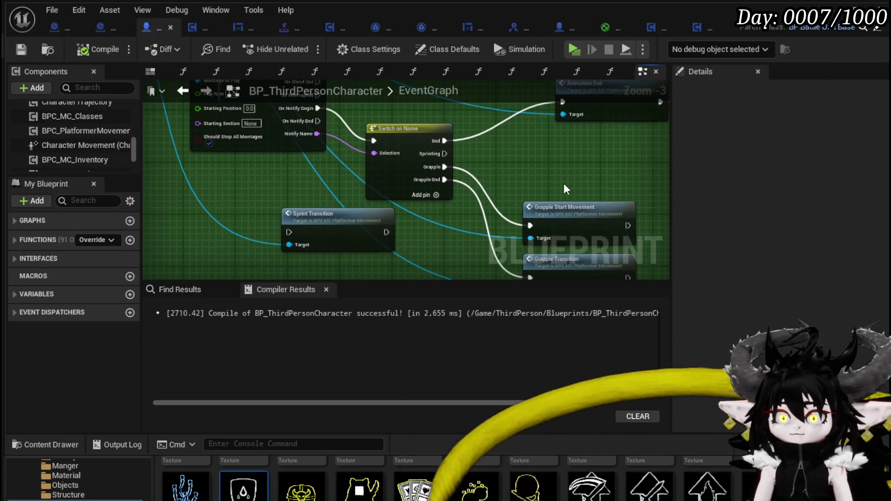
pyautogui.scroll(-1, 561, 182)
pyautogui.scroll(-6, 561, 182)
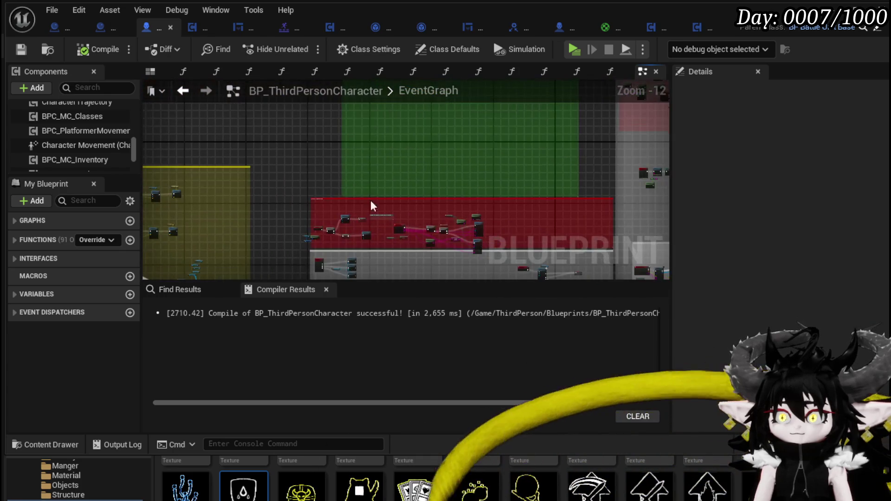
pyautogui.scroll(6, 479, 202)
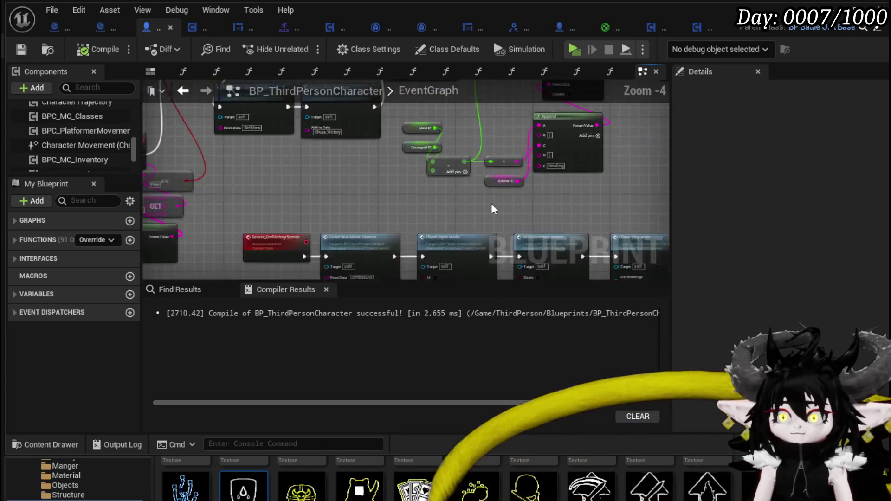
pyautogui.scroll(-6, 246, 202)
pyautogui.scroll(6, 261, 206)
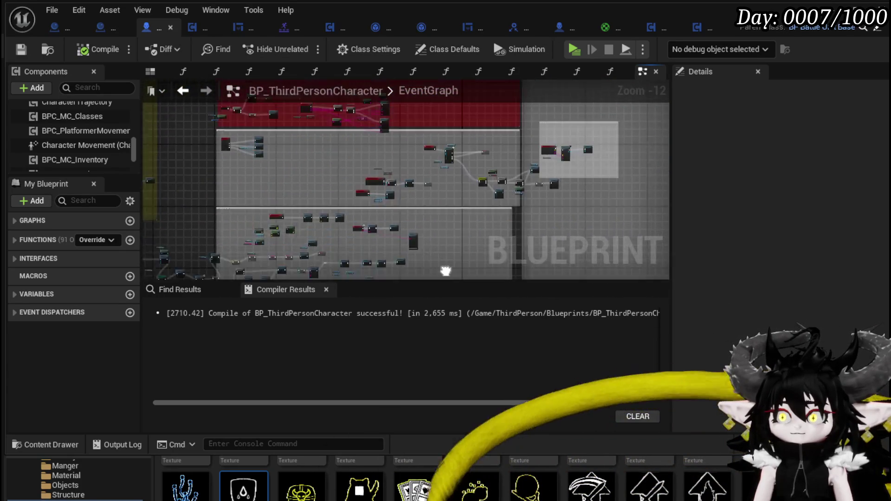
pyautogui.scroll(5, 291, 166)
pyautogui.moveTo(335, 152)
pyautogui.mouseDown()
pyautogui.moveTo(336, 181)
pyautogui.moveTo(406, 231)
pyautogui.mouseUp()
pyautogui.click(538, 152)
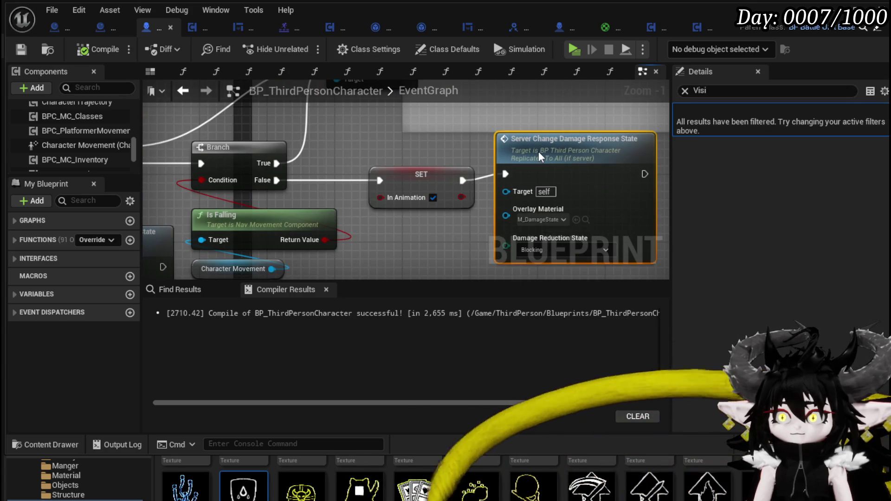
pyautogui.moveTo(369, 147); pyautogui.dragTo(297, 143)
pyautogui.moveTo(205, 176); pyautogui.dragTo(437, 180)
# Insert SET In Animation between PlayBlockAnimation and Play Montage, then compile and save.
pyautogui.click(392, 199)
pyautogui.scroll(-3, 374, 213)
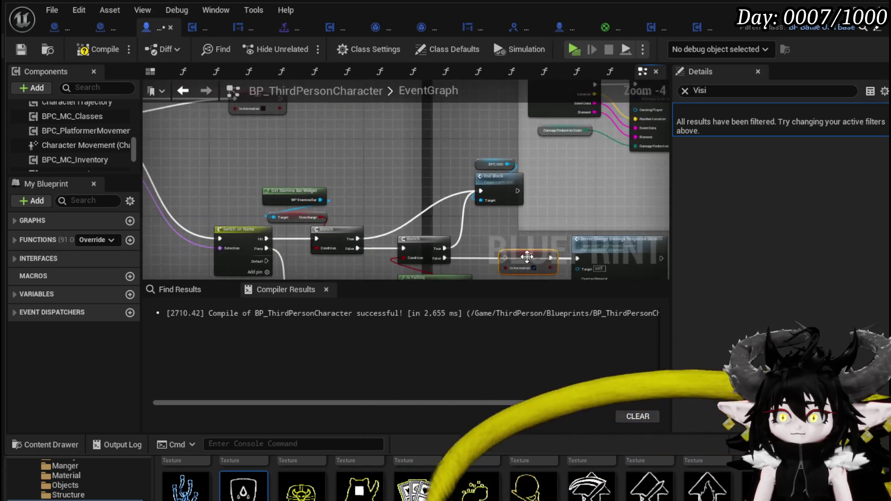
pyautogui.moveTo(398, 239); pyautogui.dragTo(239, 199)
pyautogui.moveTo(313, 218)
pyautogui.mouseDown()
pyautogui.moveTo(354, 191)
pyautogui.moveTo(341, 195)
pyautogui.mouseUp()
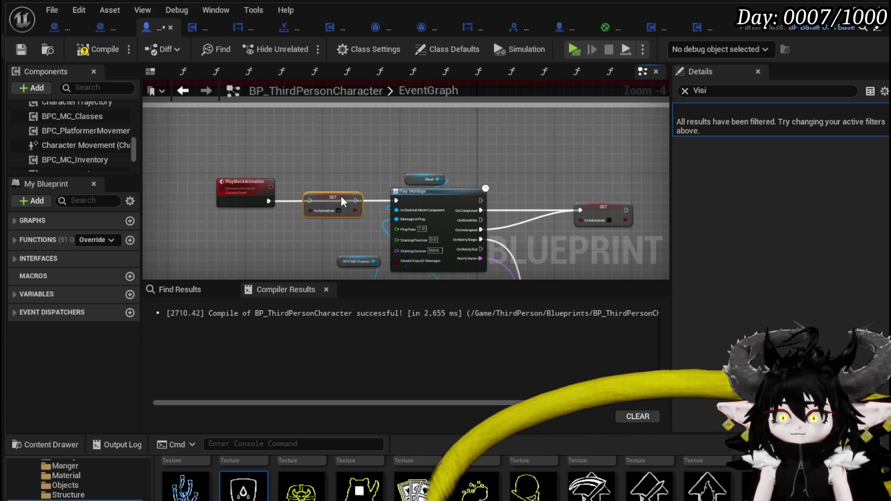
pyautogui.moveTo(266, 203); pyautogui.dragTo(396, 200)
pyautogui.click(313, 152)
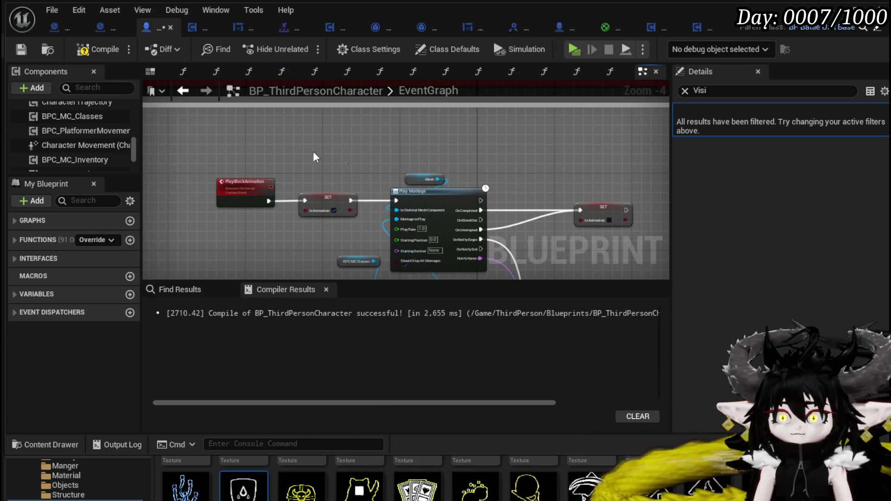
pyautogui.press('F7')
pyautogui.click(18, 52)
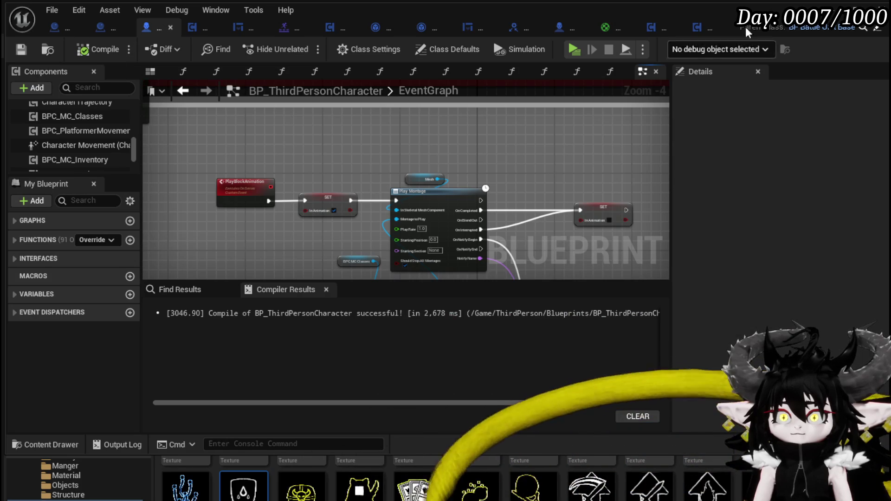
pyautogui.hotkey('alt', 'Tab')
# Play-test running, two dashes, blocking with Q and attacking with E, then stop the session.
pyautogui.click(300, 51)
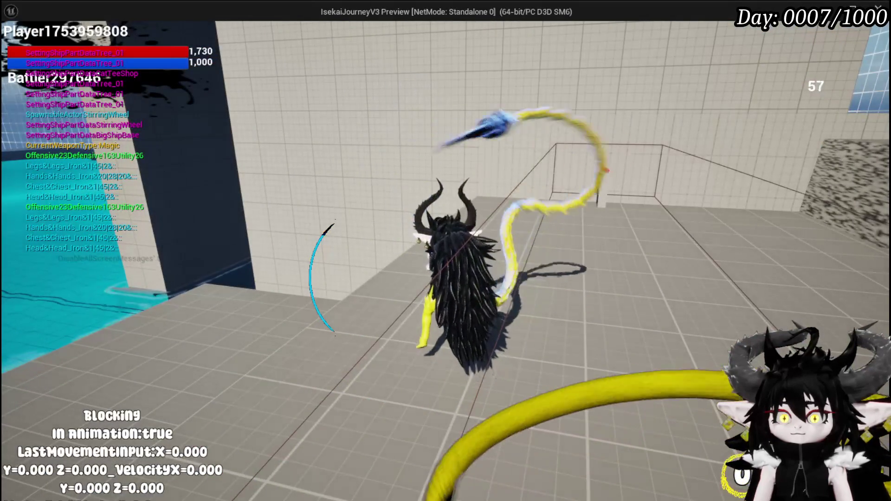
pyautogui.press('w')
pyautogui.press('shift')
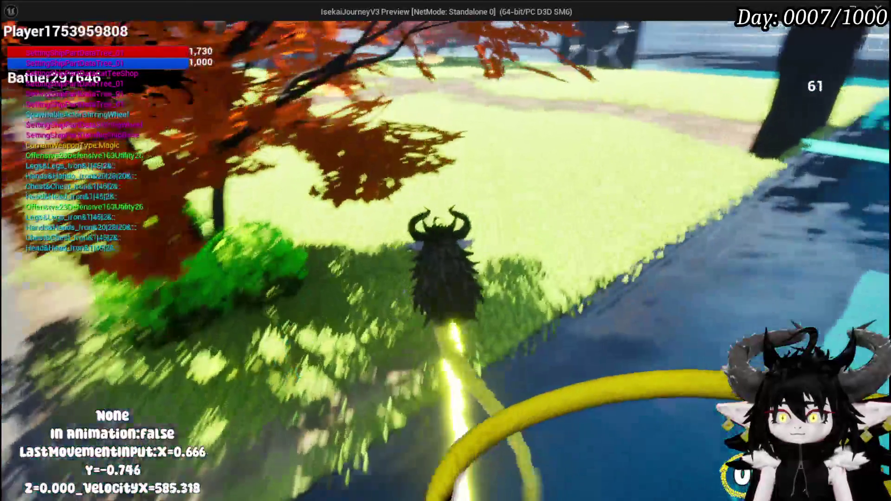
pyautogui.press('shift')
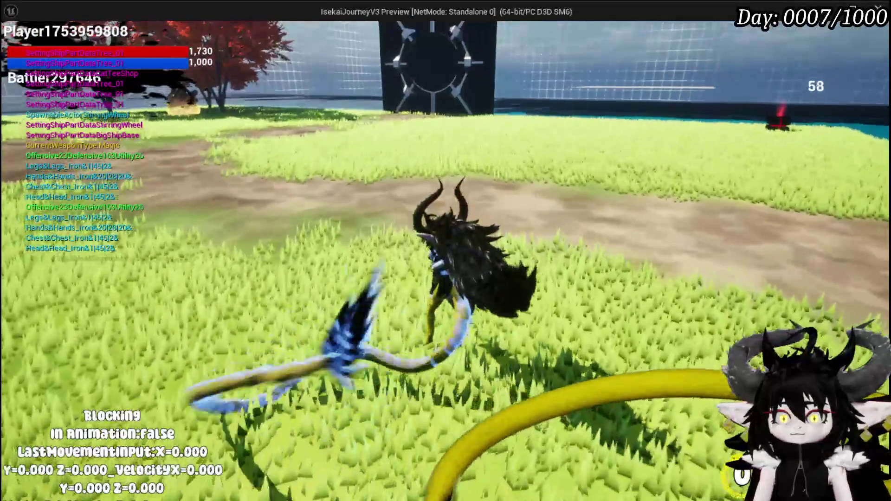
pyautogui.press('q')
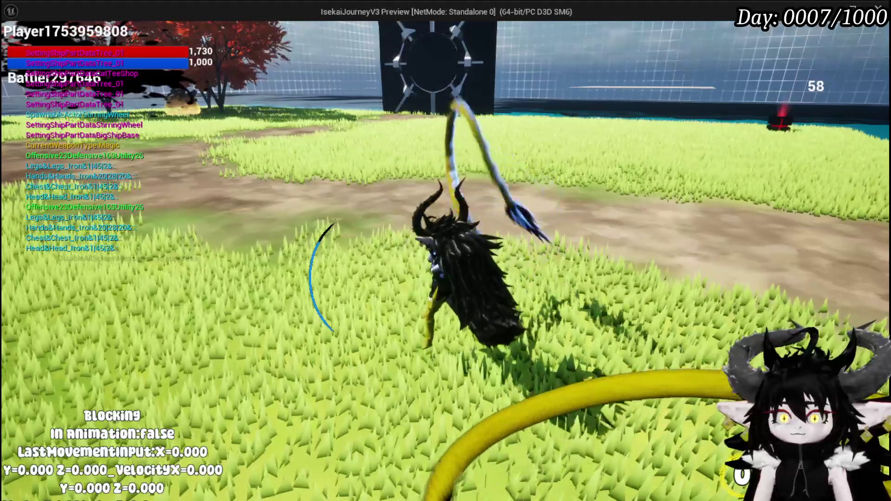
pyautogui.press('q')
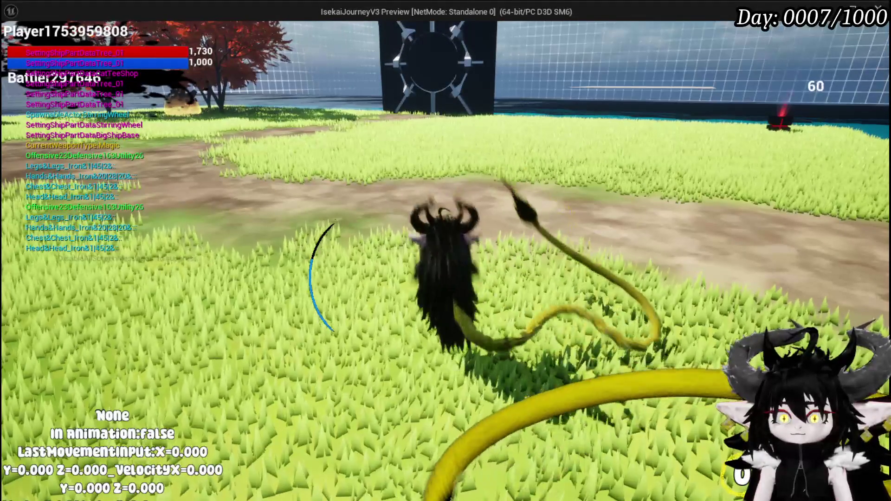
pyautogui.press('e')
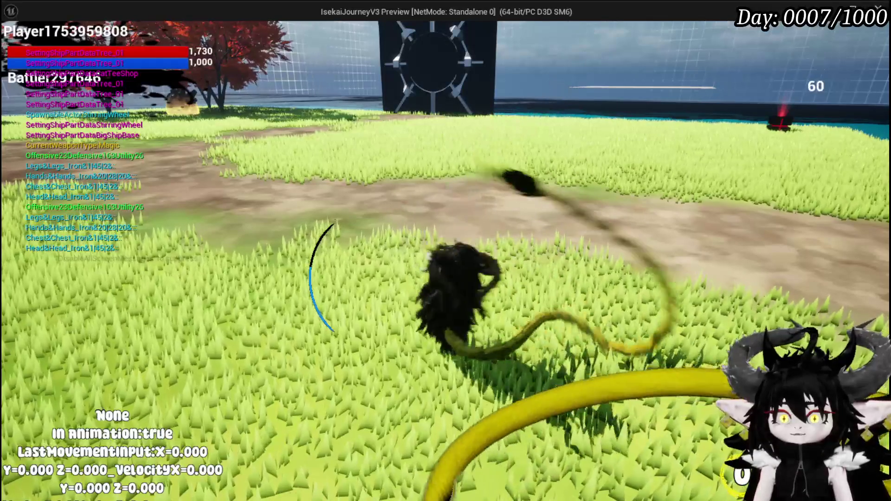
pyautogui.press('q')
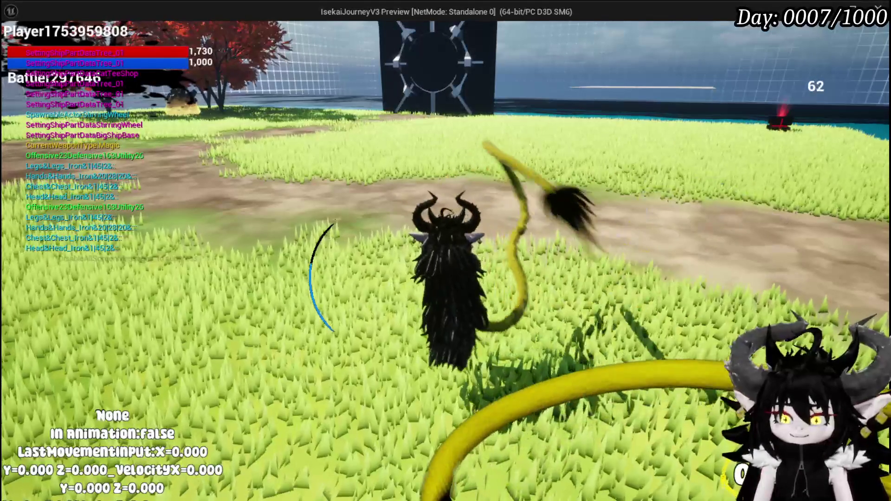
pyautogui.press('Escape')
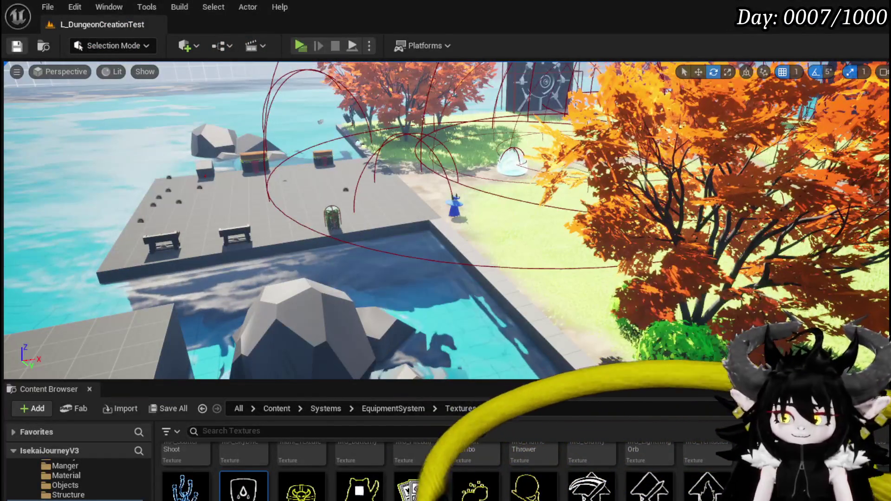
pyautogui.hotkey('alt', 'Tab')
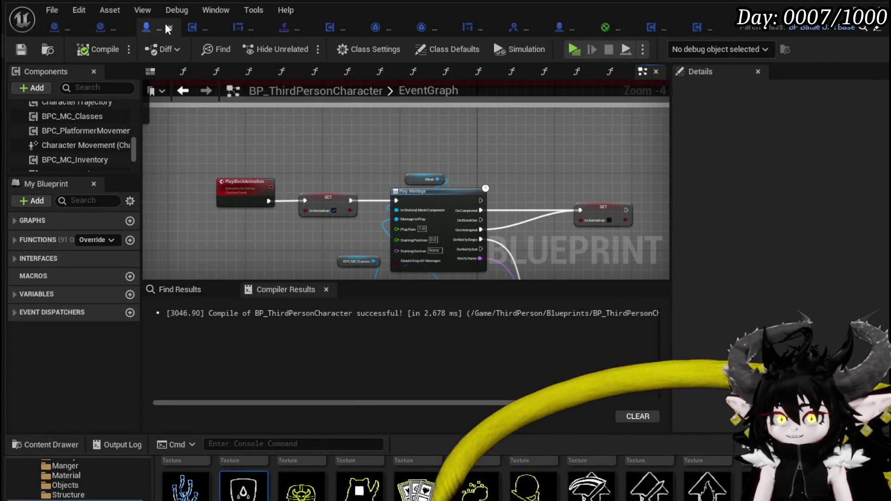
pyautogui.click(705, 30)
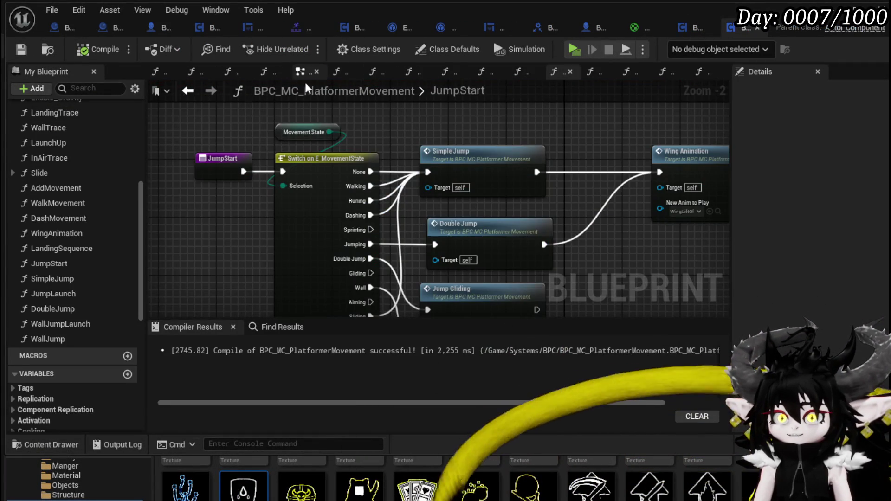
pyautogui.click(297, 75)
pyautogui.moveTo(283, 236)
pyautogui.mouseDown()
pyautogui.moveTo(299, 297)
pyautogui.moveTo(291, 283)
pyautogui.mouseUp()
pyautogui.moveTo(567, 201); pyautogui.dragTo(429, 137)
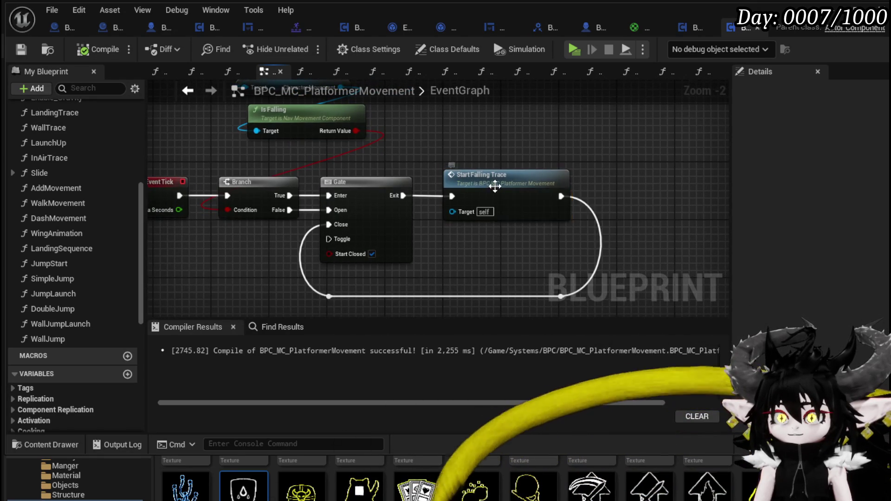
pyautogui.doubleClick(495, 185)
pyautogui.moveTo(487, 184); pyautogui.dragTo(235, 130)
pyautogui.scroll(-2, 455, 167)
pyautogui.moveTo(455, 167); pyautogui.dragTo(408, 154)
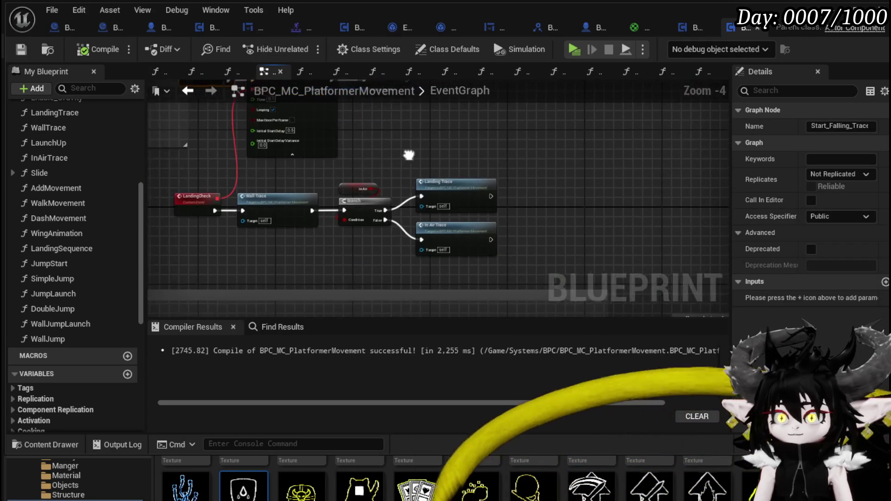
pyautogui.scroll(2, 417, 156)
pyautogui.scroll(-4, 364, 183)
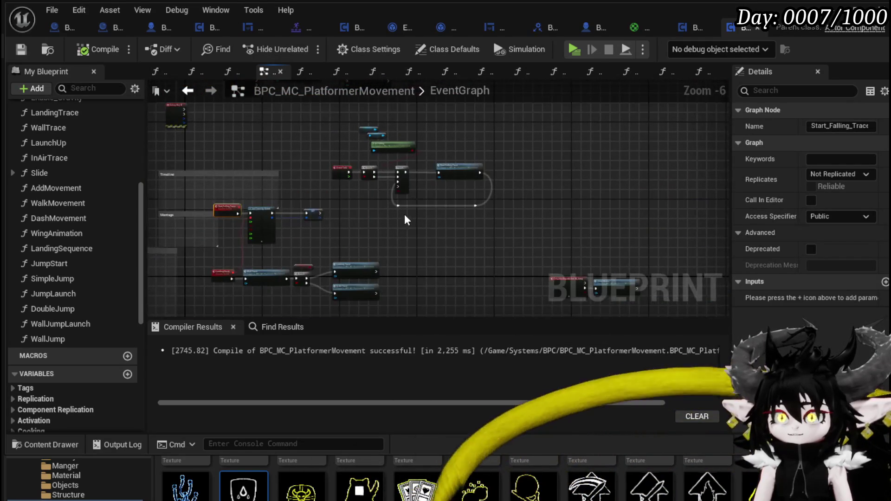
pyautogui.scroll(3, 469, 162)
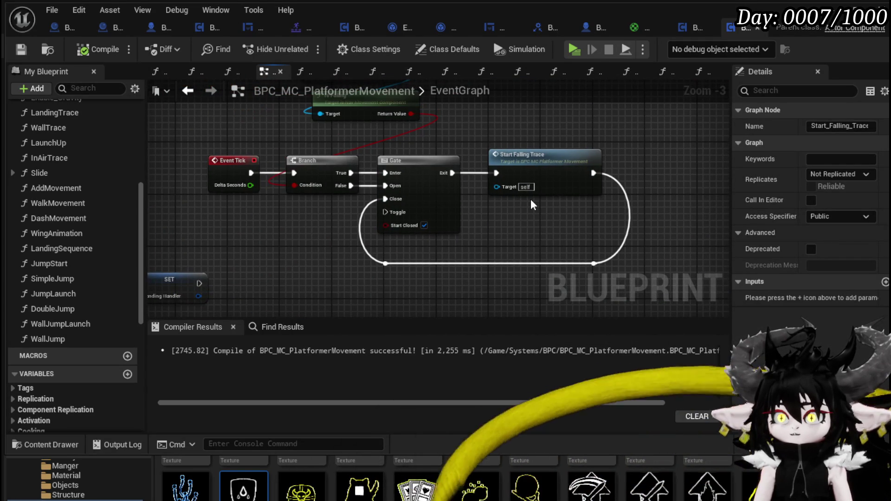
pyautogui.click(531, 200)
pyautogui.moveTo(530, 199); pyautogui.dragTo(548, 252)
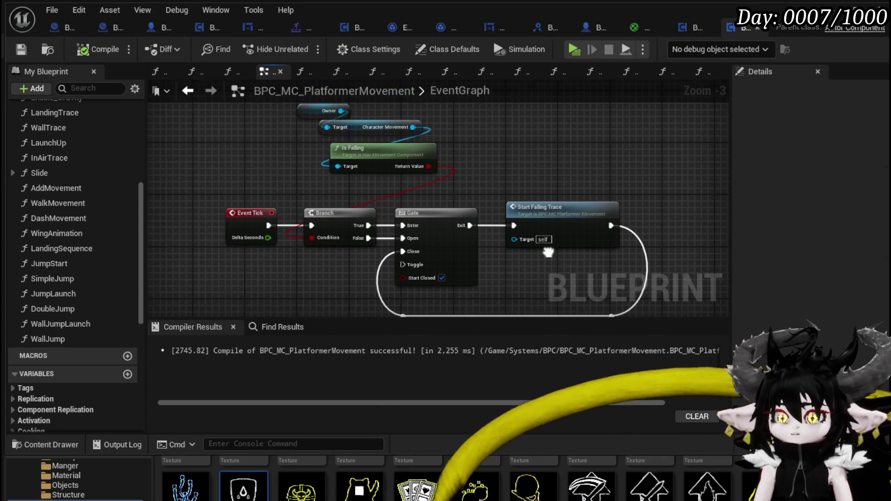
pyautogui.moveTo(363, 132); pyautogui.dragTo(364, 112)
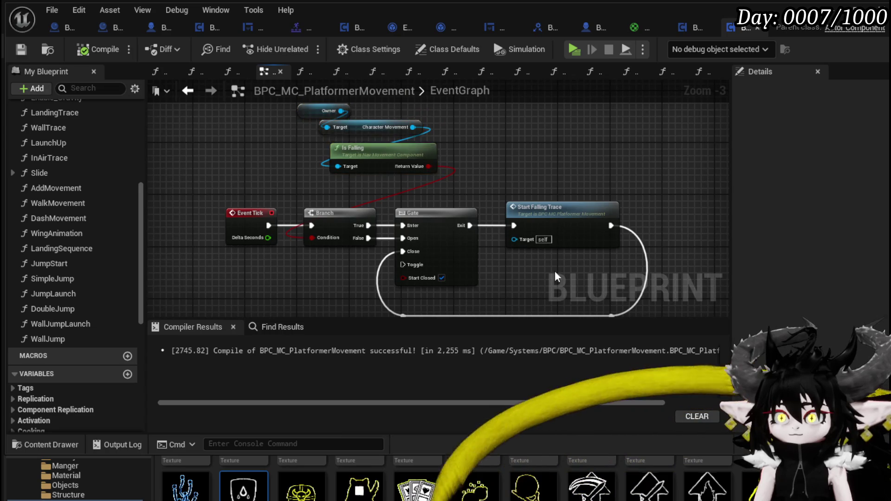
pyautogui.scroll(-3, 557, 209)
pyautogui.scroll(4, 488, 222)
pyautogui.scroll(-4, 487, 223)
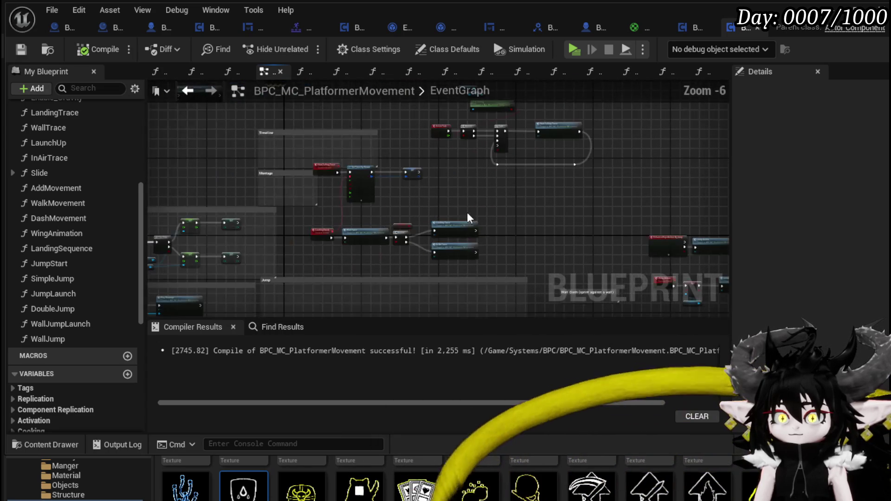
pyautogui.scroll(4, 478, 217)
pyautogui.scroll(-3, 441, 207)
pyautogui.moveTo(471, 204)
pyautogui.mouseDown()
pyautogui.moveTo(259, 221)
pyautogui.moveTo(379, 284)
pyautogui.moveTo(344, 282)
pyautogui.mouseUp()
pyautogui.scroll(3, 541, 140)
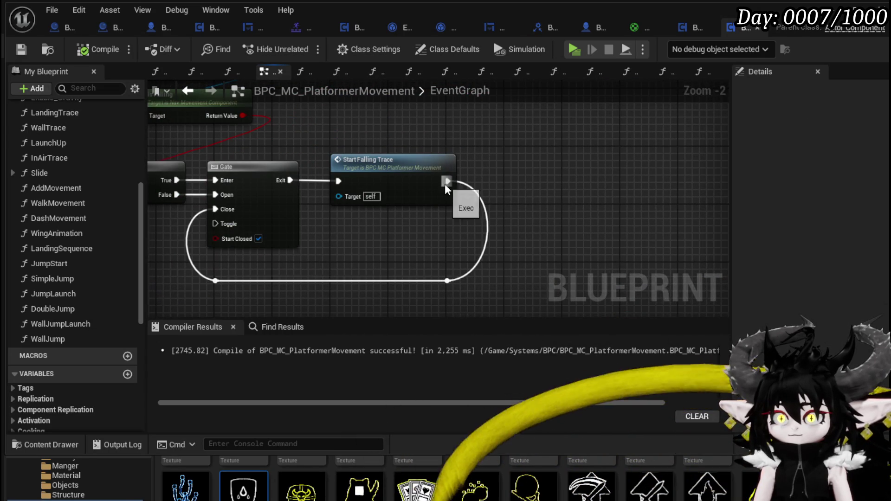
# Add a Print String after Start Falling Trace with the text "falling".
pyautogui.moveTo(445, 183); pyautogui.dragTo(540, 182)
pyautogui.write('Print Sitrn')
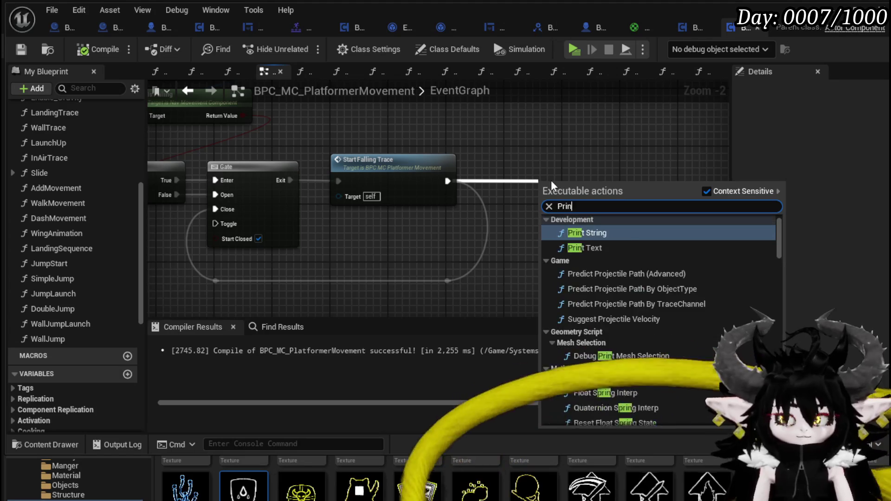
pyautogui.press('BackSpace')
pyautogui.press('BackSpace')
pyautogui.press('BackSpace')
pyautogui.write('tring')
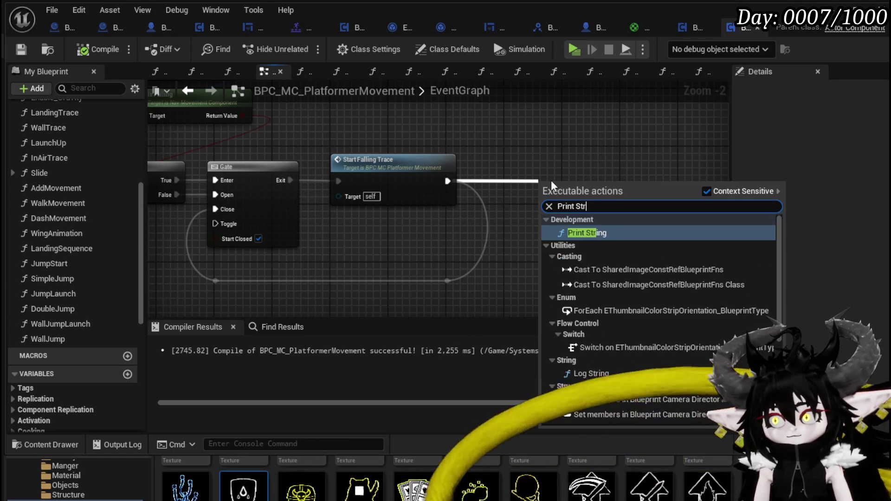
pyautogui.click(586, 231)
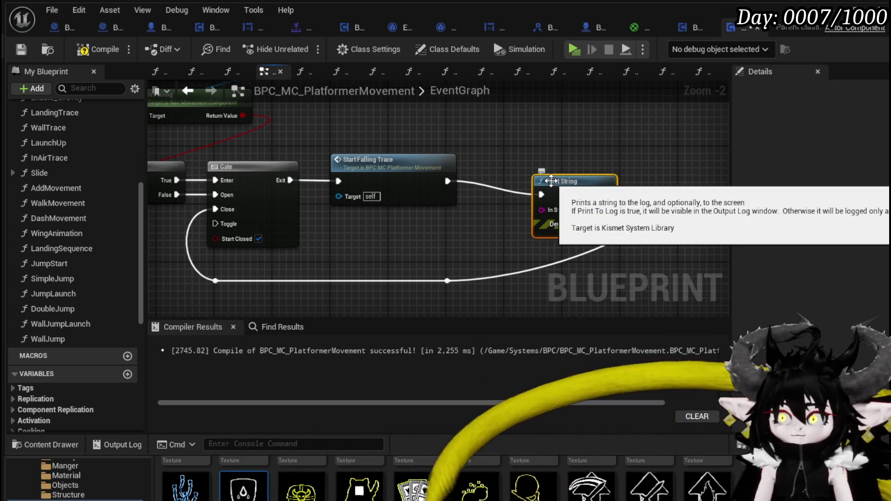
pyautogui.write('falling')
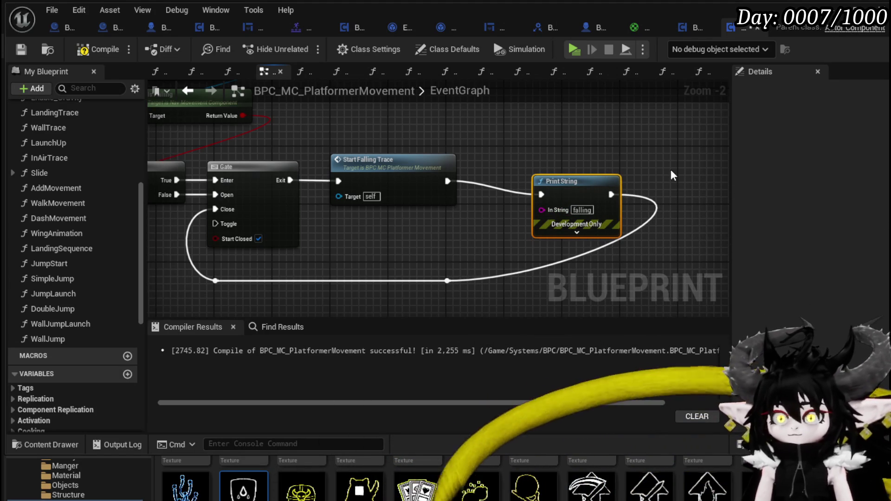
pyautogui.moveTo(569, 185); pyautogui.dragTo(517, 170)
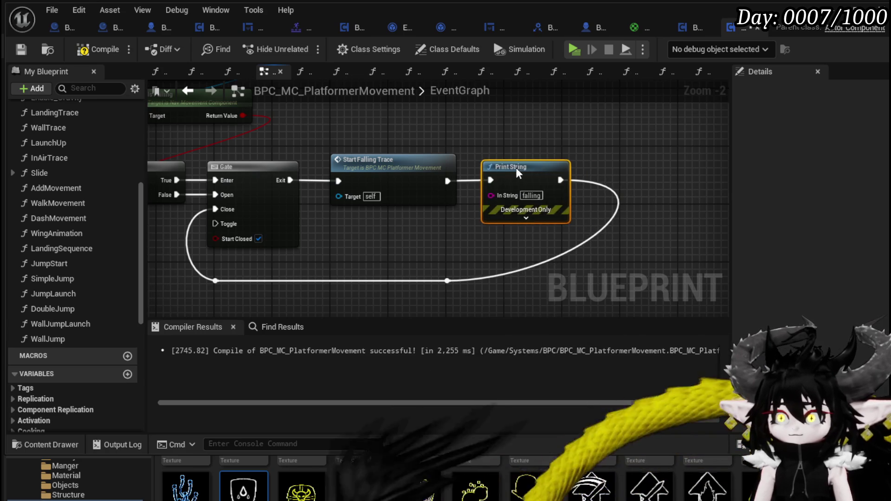
# Set the Print String text colour to magenta and its duration to 180 seconds.
pyautogui.click(526, 217)
pyautogui.click(528, 242)
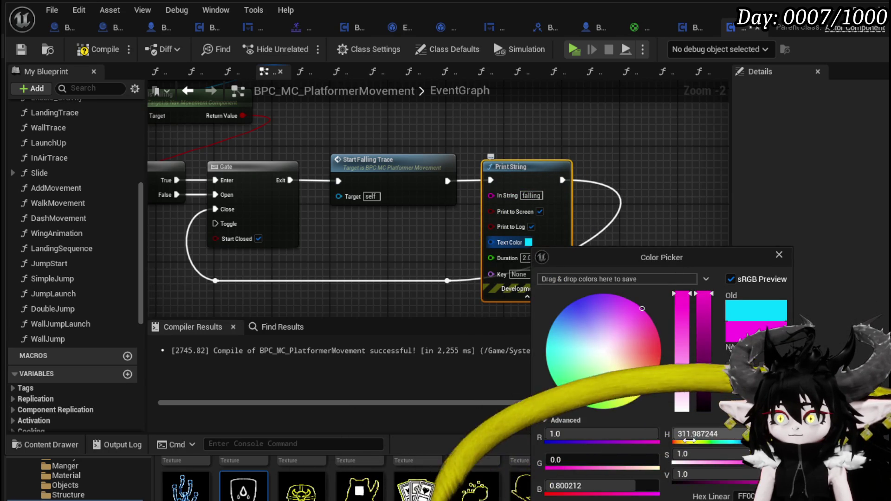
pyautogui.press('Escape')
pyautogui.click(526, 258)
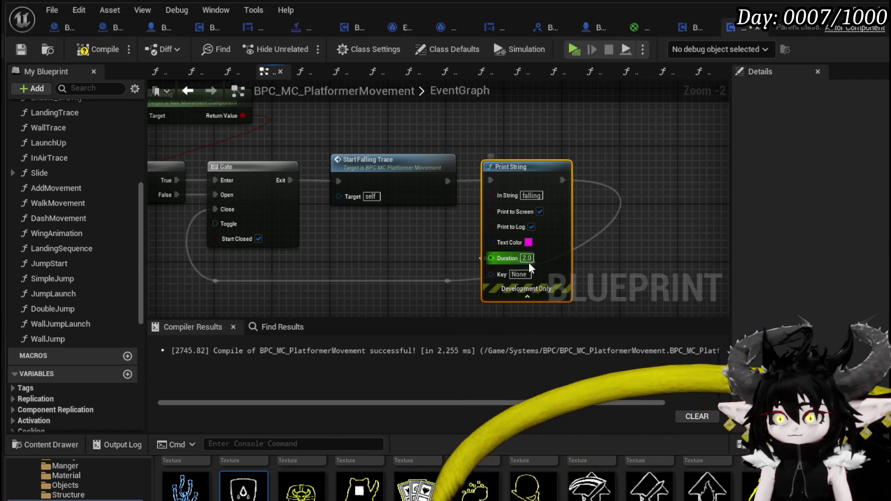
pyautogui.write('180')
pyautogui.press('Return')
pyautogui.click(524, 153)
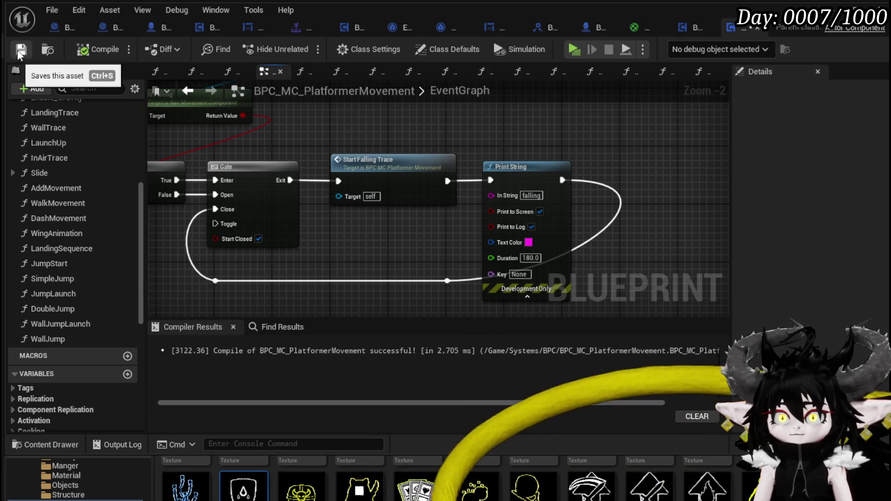
# Play-test running across the island and repeatedly blocking and parrying creatures.
pyautogui.hotkey('alt', 'p')
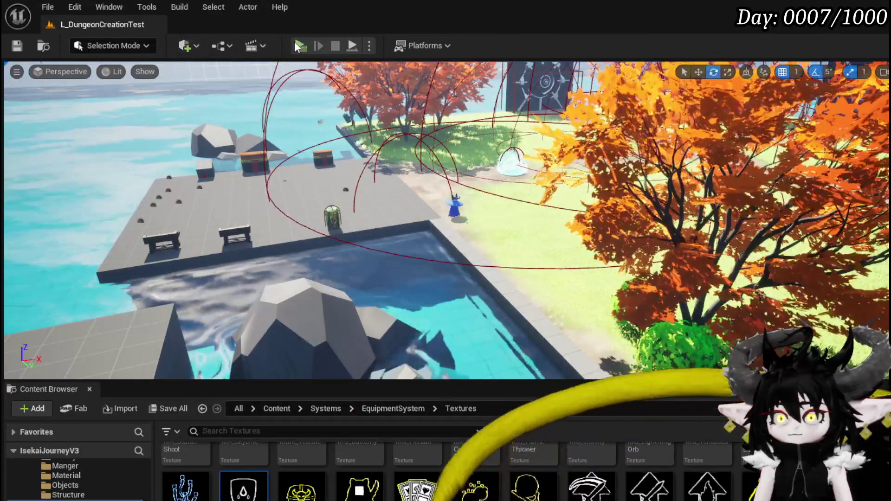
pyautogui.press('w')
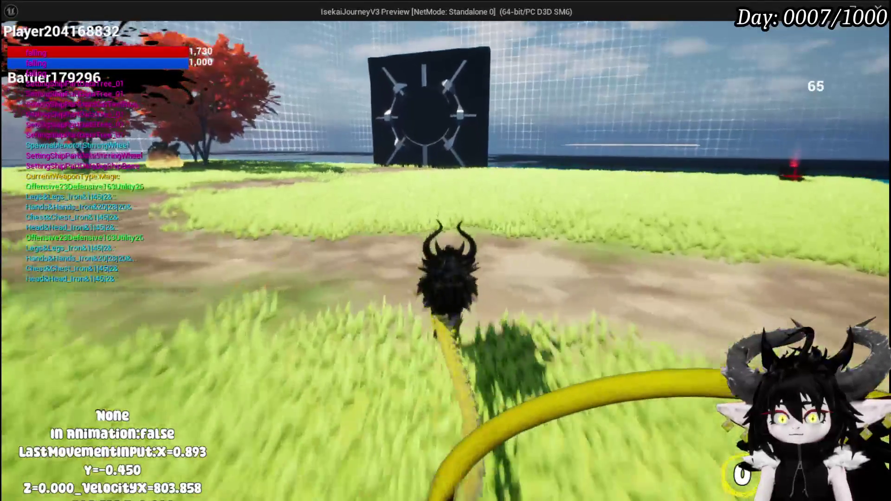
pyautogui.press('space')
pyautogui.press('q')
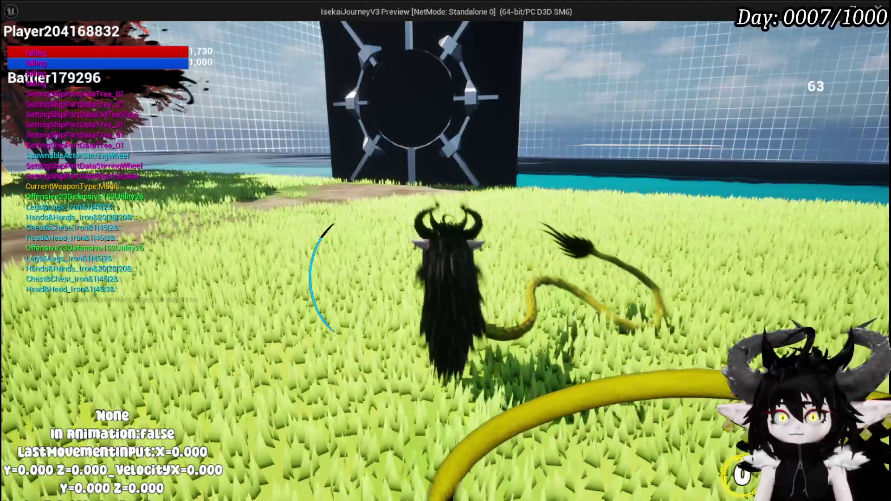
pyautogui.press('q')
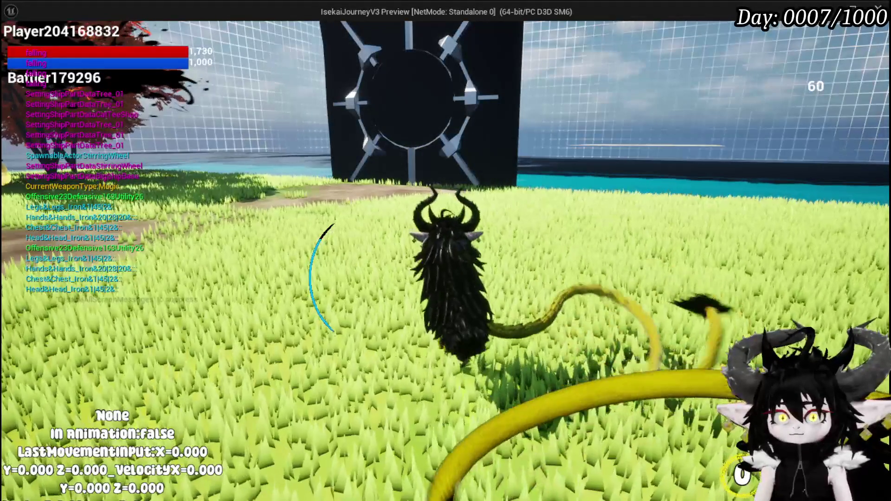
pyautogui.press('q')
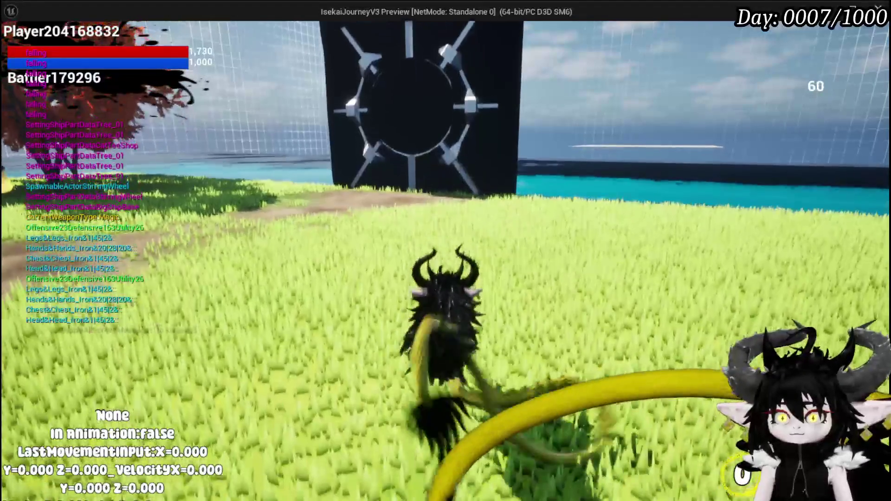
pyautogui.press('q')
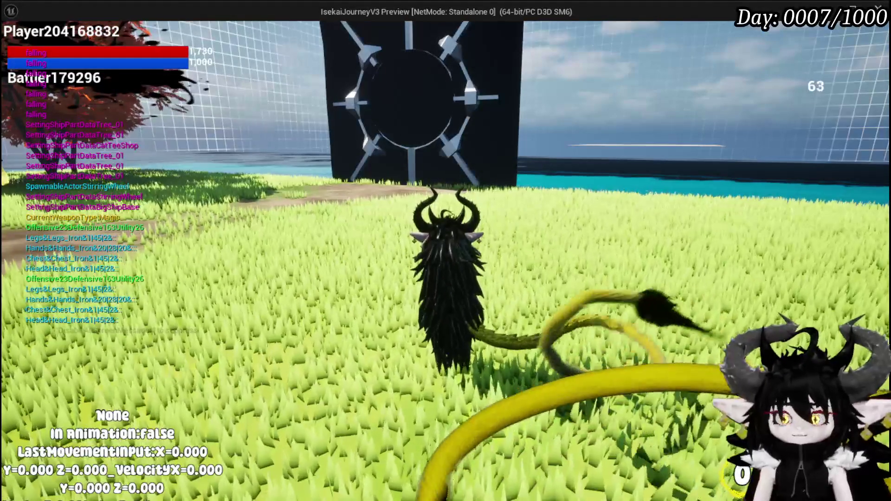
pyautogui.press('q')
# Stop the preview, save all assets with Ctrl+S and return to the movement blueprint.
pyautogui.hotkey('alt', 'Tab')
pyautogui.press('Escape')
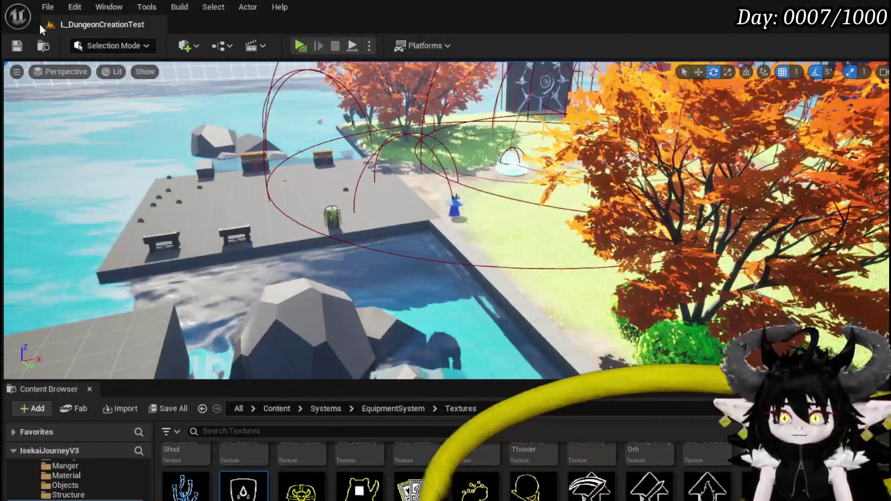
pyautogui.hotkey('ctrl', 's')
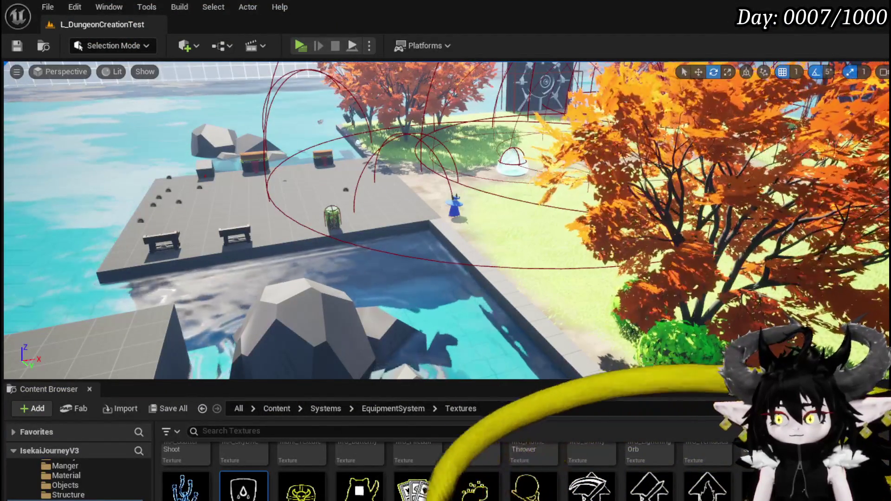
pyautogui.hotkey('alt', 'Tab')
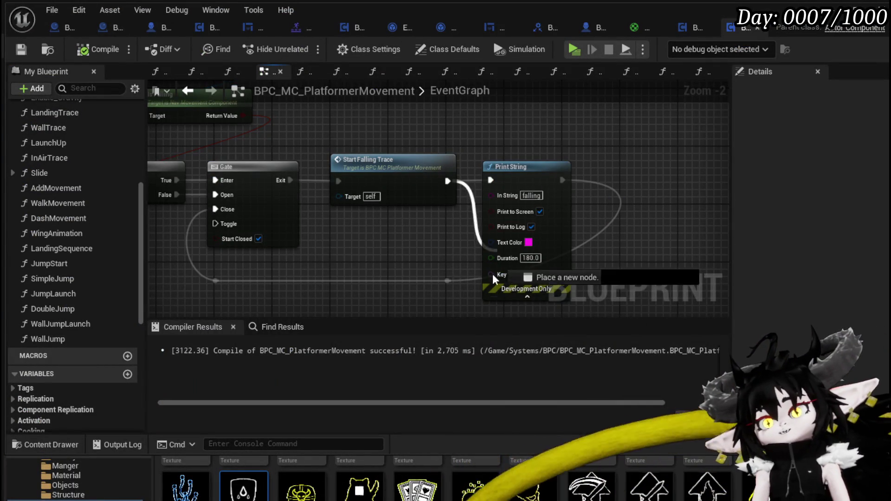
# Reconnect Start Falling Trace to the Gate loop, delete the debug Print String and compile.
pyautogui.moveTo(450, 287); pyautogui.dragTo(449, 282)
pyautogui.click(525, 166)
pyautogui.press('Delete')
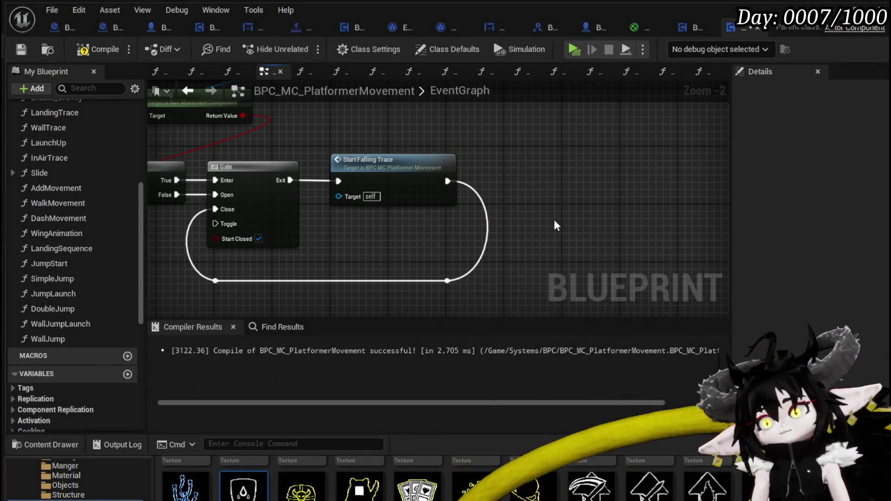
pyautogui.click(22, 49)
# Pan through the Dash event's Dash Movement, Dash System and launch nodes.
pyautogui.scroll(-4, 463, 180)
pyautogui.moveTo(462, 179)
pyautogui.mouseDown()
pyautogui.moveTo(511, 199)
pyautogui.moveTo(495, 195)
pyautogui.moveTo(541, 177)
pyautogui.mouseUp()
pyautogui.moveTo(339, 212)
pyautogui.mouseDown()
pyautogui.moveTo(523, 181)
pyautogui.moveTo(348, 249)
pyautogui.moveTo(432, 212)
pyautogui.moveTo(431, 133)
pyautogui.moveTo(334, 183)
pyautogui.moveTo(274, 136)
pyautogui.mouseUp()
pyautogui.scroll(4, 348, 248)
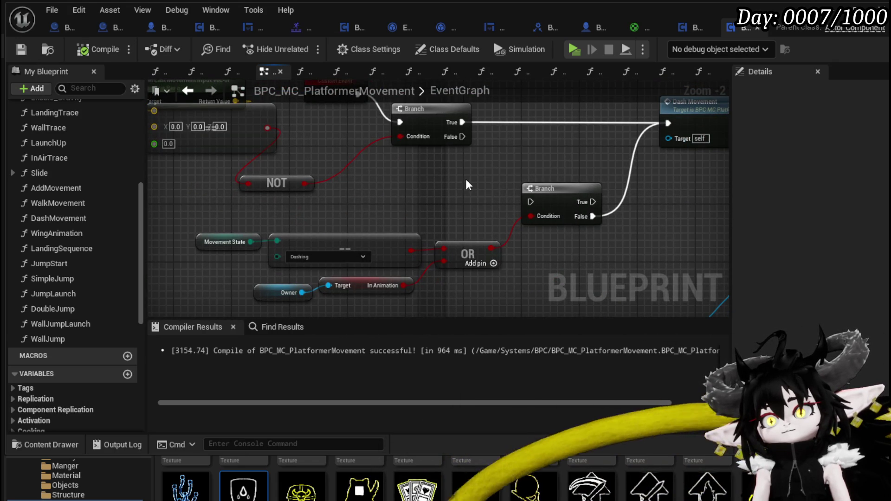
pyautogui.moveTo(466, 180)
pyautogui.mouseDown()
pyautogui.moveTo(291, 212)
pyautogui.moveTo(430, 208)
pyautogui.moveTo(271, 218)
pyautogui.mouseUp()
pyautogui.moveTo(376, 222)
pyautogui.mouseDown()
pyautogui.moveTo(195, 243)
pyautogui.moveTo(29, 227)
pyautogui.mouseUp()
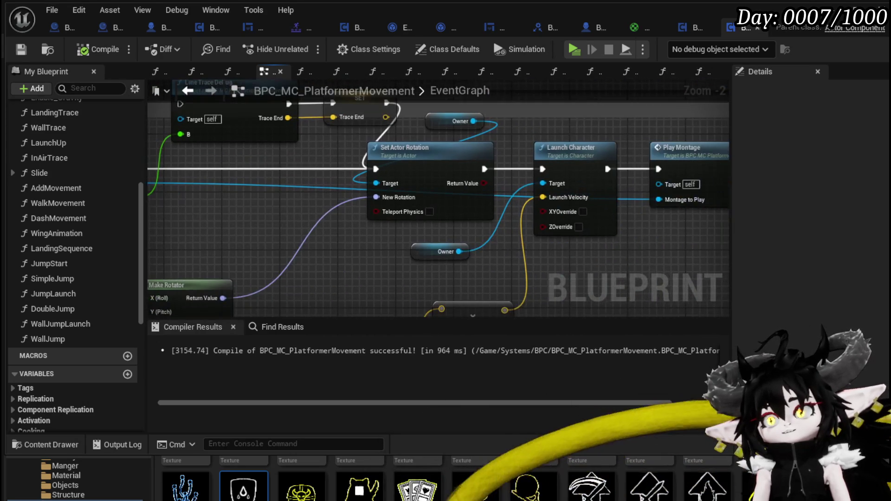
pyautogui.moveTo(348, 250)
pyautogui.mouseDown()
pyautogui.moveTo(149, 228)
pyautogui.moveTo(171, 193)
pyautogui.moveTo(360, 149)
pyautogui.moveTo(344, 254)
pyautogui.moveTo(391, 260)
pyautogui.mouseUp()
pyautogui.moveTo(140, 223)
pyautogui.mouseDown()
pyautogui.moveTo(428, 222)
pyautogui.moveTo(548, 195)
pyautogui.mouseUp()
pyautogui.moveTo(347, 177)
pyautogui.mouseDown()
pyautogui.moveTo(388, 222)
pyautogui.moveTo(438, 223)
pyautogui.mouseUp()
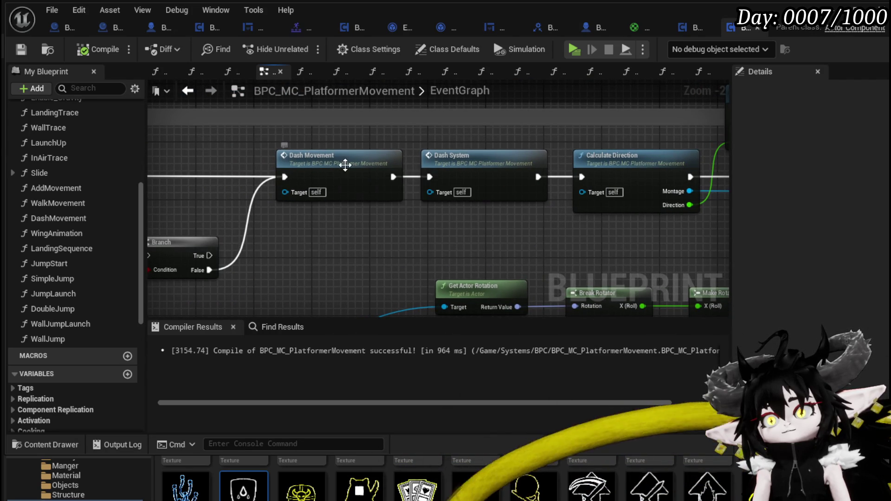
# In DashMovement, delete the Damage Reduction State setter, close the gap, then compile and save.
pyautogui.doubleClick(345, 164)
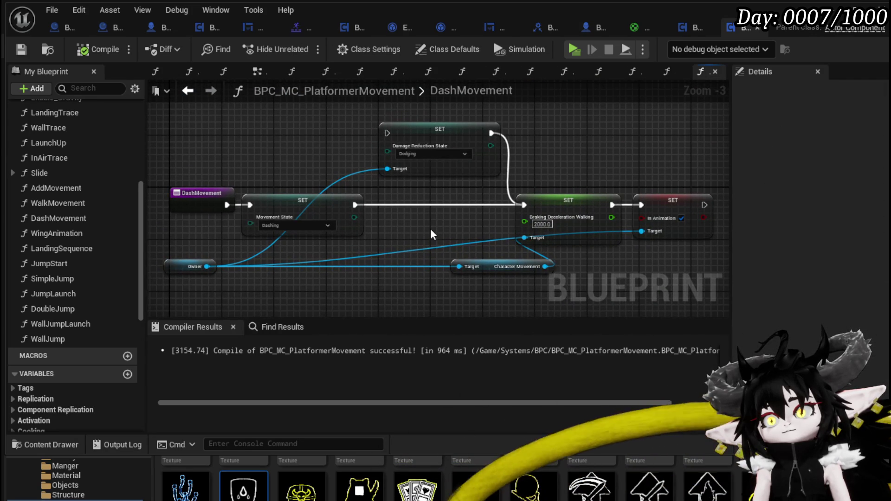
pyautogui.click(441, 174)
pyautogui.press('Delete')
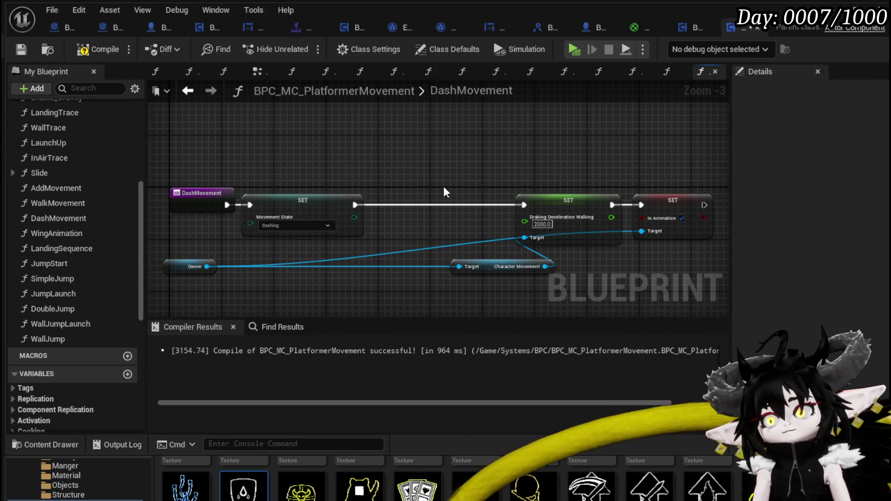
pyautogui.moveTo(481, 152); pyautogui.dragTo(701, 280)
pyautogui.moveTo(533, 205); pyautogui.dragTo(424, 204)
pyautogui.click(457, 189)
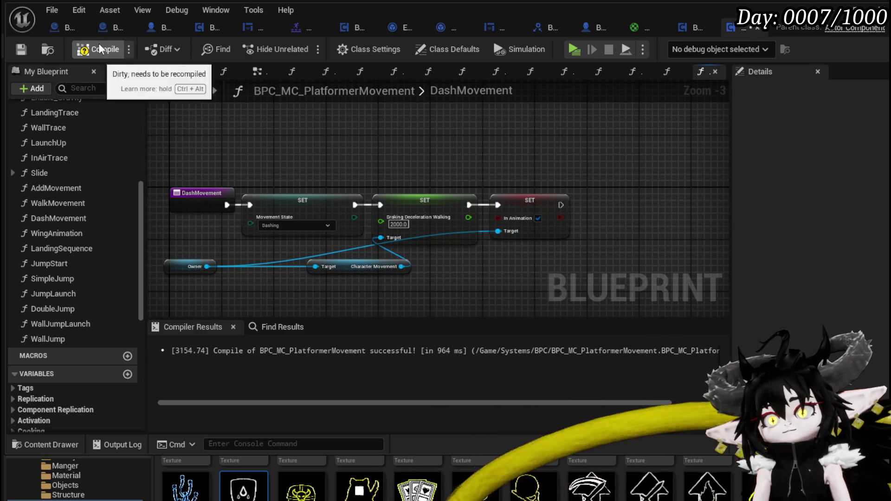
pyautogui.click(13, 49)
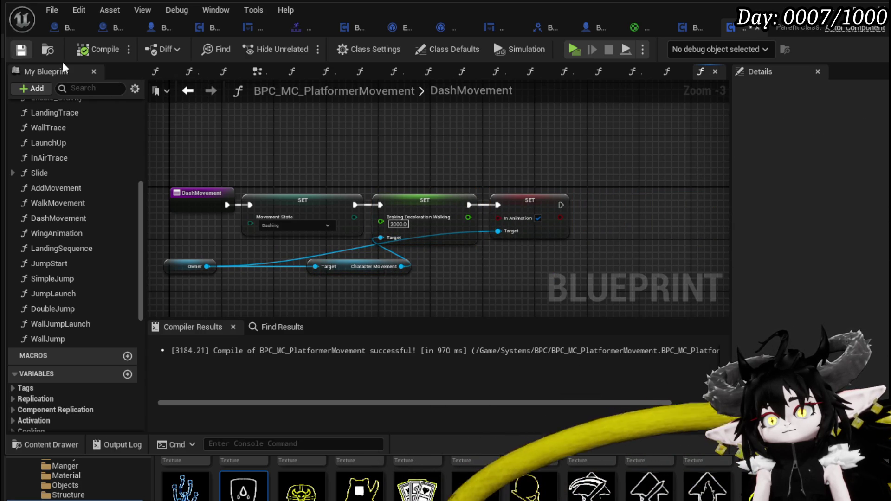
# Inspect DashSystem and PlayMontage functions, then switch to the third-person character blueprint.
pyautogui.click(198, 91)
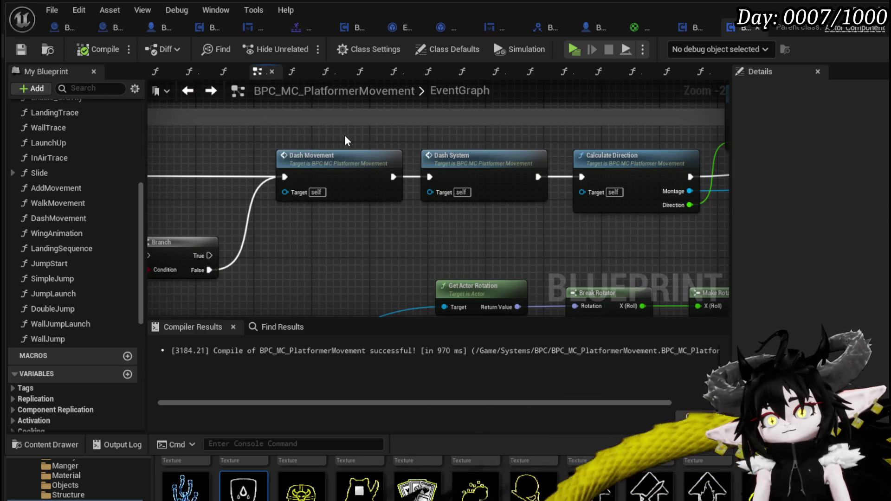
pyautogui.doubleClick(472, 162)
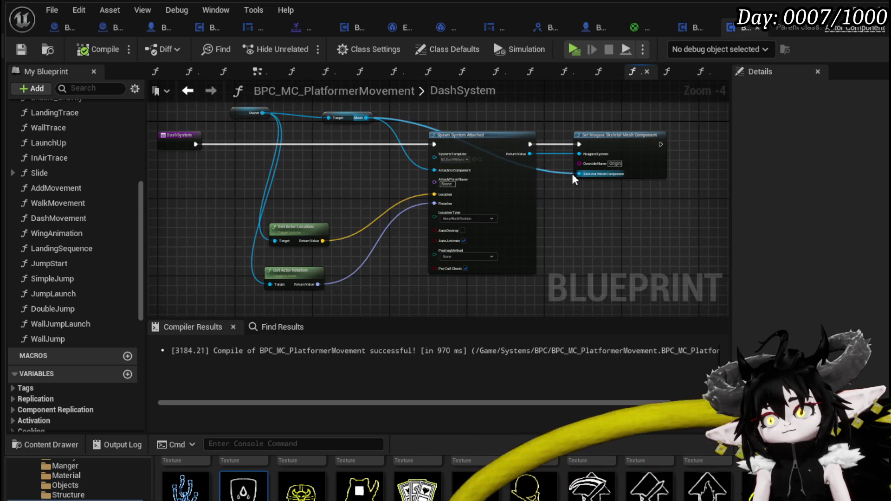
pyautogui.click(188, 91)
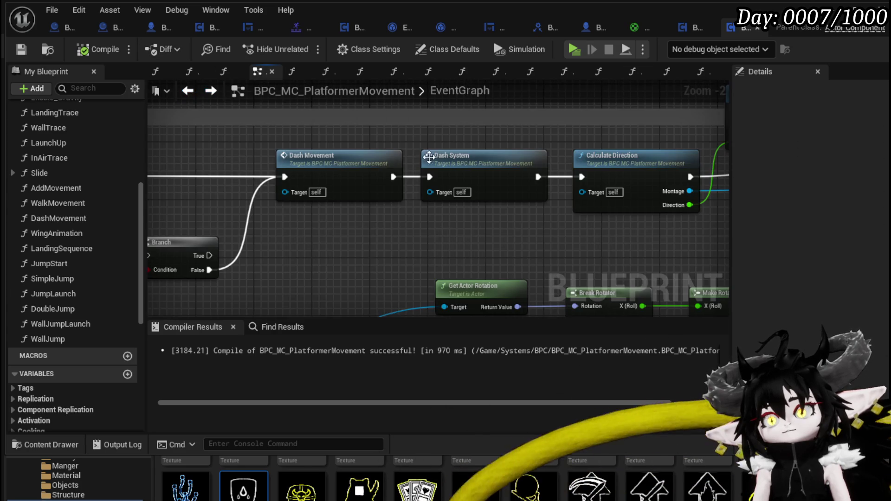
pyautogui.scroll(2, 278, 176)
pyautogui.moveTo(314, 181); pyautogui.dragTo(250, 182)
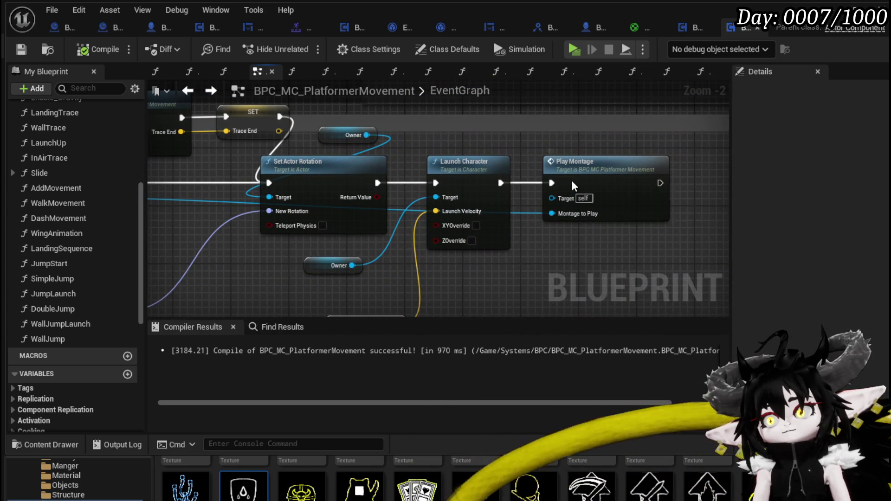
pyautogui.doubleClick(573, 182)
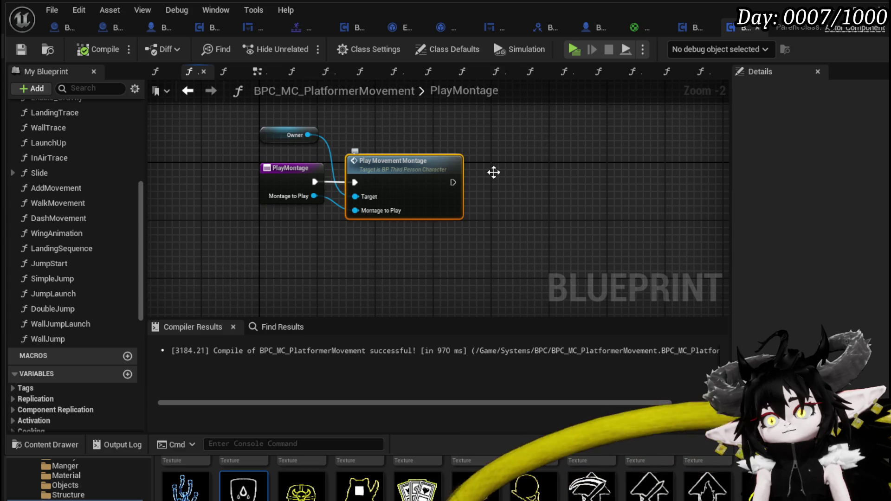
pyautogui.hotkey('ctrl', 'Tab')
pyautogui.scroll(2, 429, 166)
# Move both Grapple nodes next to Switch on Name, then compile and save BP_ThirdPersonCharacter.
pyautogui.moveTo(430, 165)
pyautogui.mouseDown()
pyautogui.moveTo(290, 132)
pyautogui.moveTo(286, 73)
pyautogui.moveTo(320, 74)
pyautogui.mouseUp()
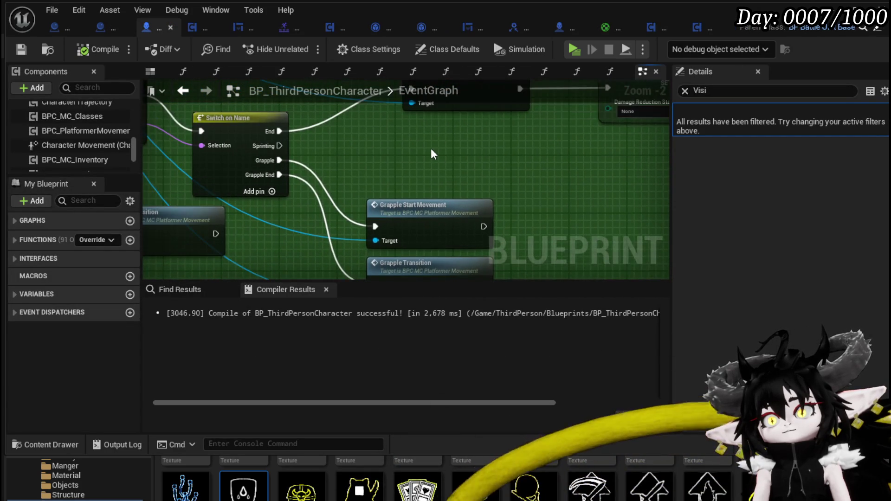
pyautogui.scroll(-1, 431, 153)
pyautogui.moveTo(457, 220)
pyautogui.mouseDown()
pyautogui.moveTo(436, 193)
pyautogui.moveTo(396, 192)
pyautogui.mouseUp()
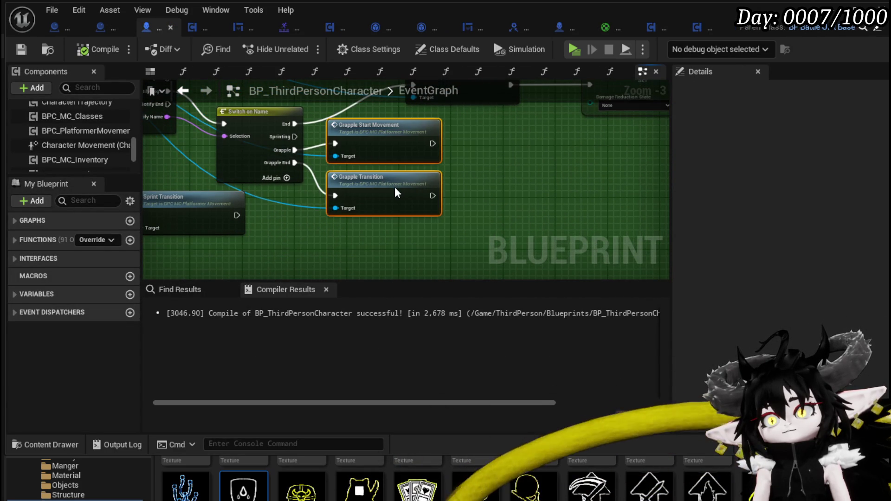
pyautogui.click(258, 97)
pyautogui.moveTo(258, 97)
pyautogui.mouseDown()
pyautogui.moveTo(387, 149)
pyautogui.moveTo(398, 166)
pyautogui.moveTo(457, 188)
pyautogui.moveTo(516, 229)
pyautogui.mouseUp()
pyautogui.scroll(-6, 517, 230)
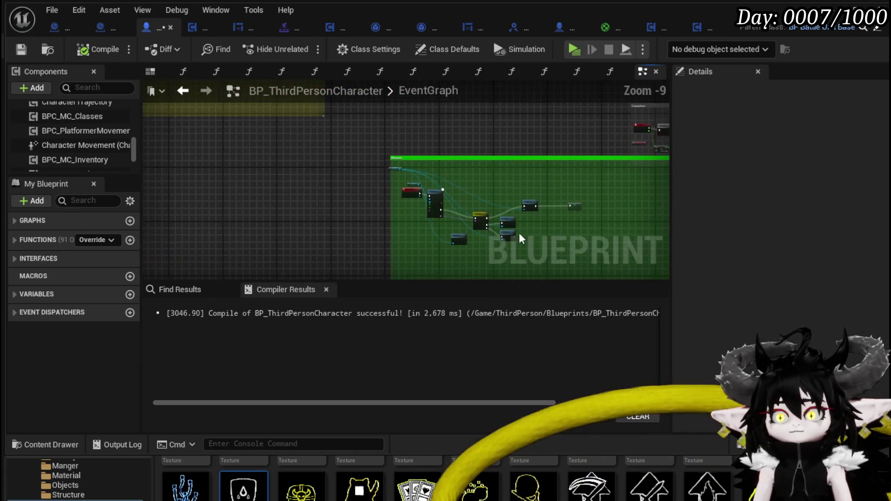
pyautogui.scroll(7, 518, 233)
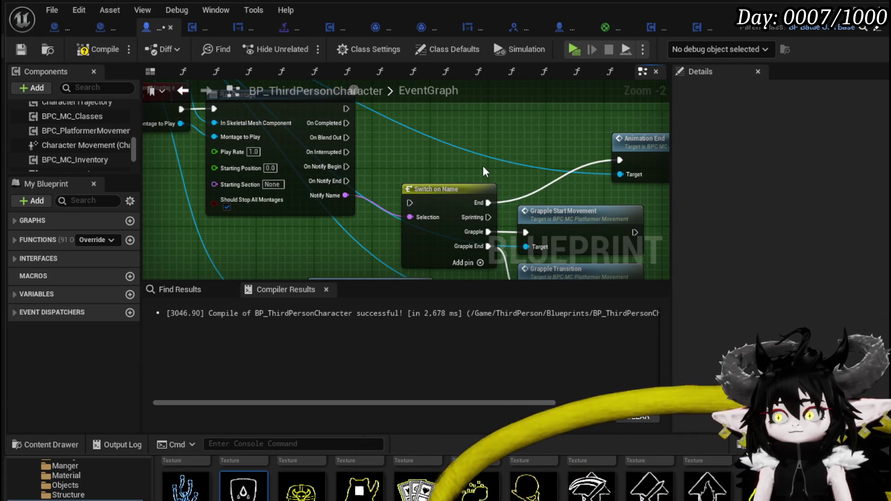
pyautogui.click(21, 51)
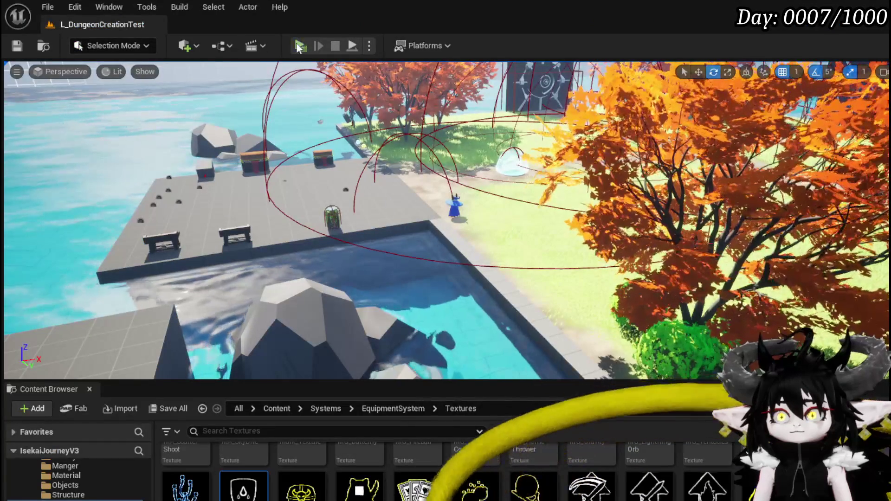
# Play-test standalone: run with W, dash with Shift, parry with A, attack and block with Space.
pyautogui.click(297, 44)
pyautogui.press('w')
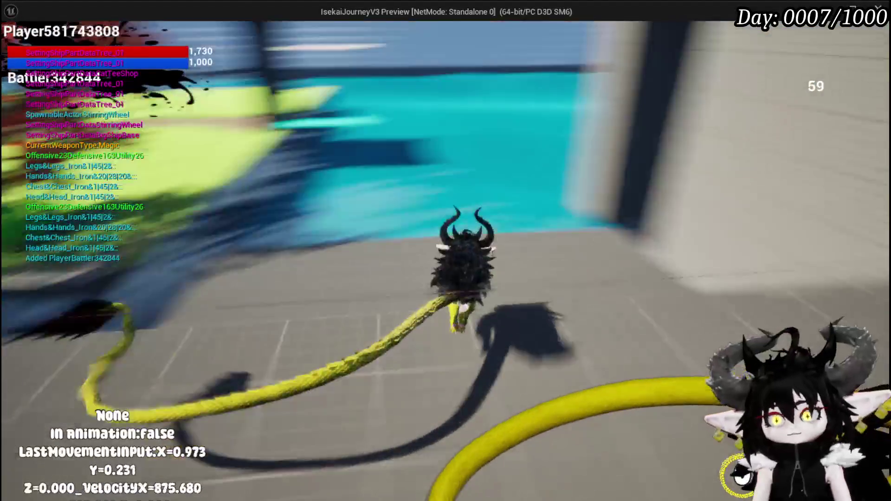
pyautogui.press('shift')
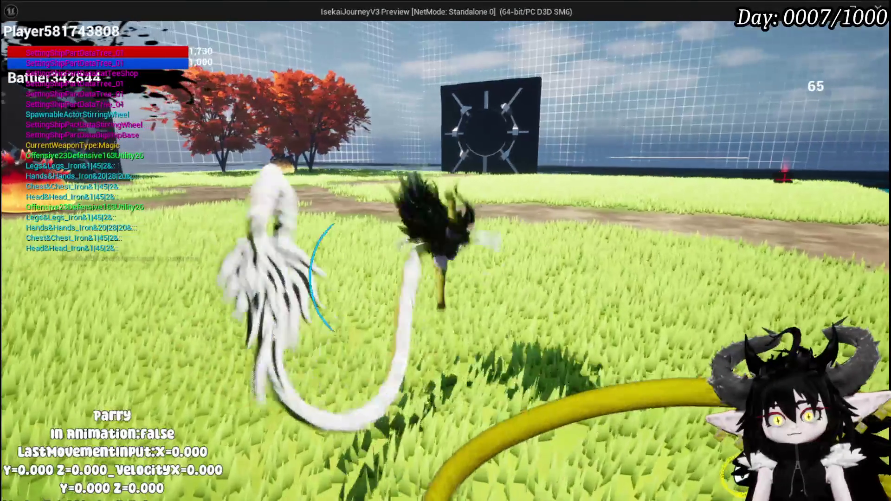
pyautogui.press('a')
pyautogui.press('space')
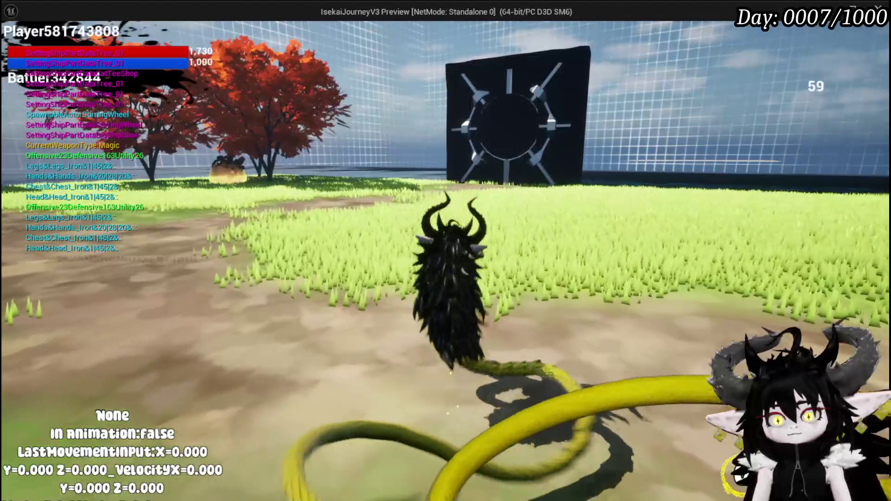
# Stop the play-test and save the modified assets with Ctrl+S.
pyautogui.press('Escape')
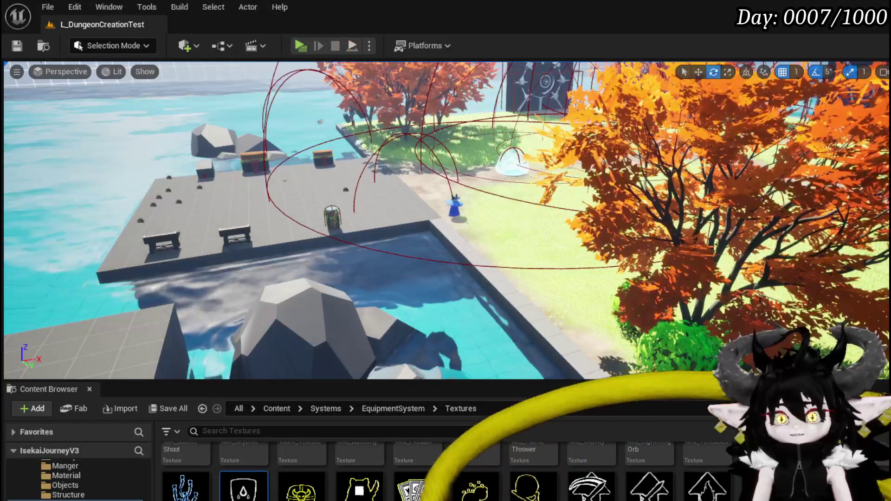
pyautogui.hotkey('ctrl', 's')
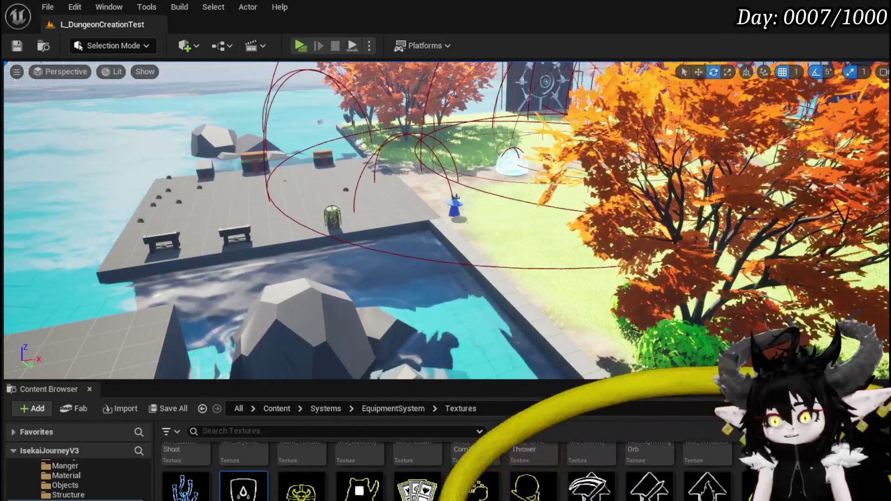
pyautogui.hotkey('alt', 'Tab')
# Inspect the PlayMovementMontage event, Animation End and Play Montage wiring, then go to BPC_MC_PlatformerMovement.
pyautogui.moveTo(330, 198)
pyautogui.mouseDown()
pyautogui.moveTo(452, 258)
pyautogui.moveTo(548, 259)
pyautogui.mouseUp()
pyautogui.moveTo(250, 221); pyautogui.dragTo(158, 151)
pyautogui.scroll(-1, 393, 176)
pyautogui.moveTo(393, 176)
pyautogui.mouseDown()
pyautogui.moveTo(306, 171)
pyautogui.moveTo(160, 186)
pyautogui.moveTo(377, 175)
pyautogui.moveTo(369, 114)
pyautogui.moveTo(372, 237)
pyautogui.moveTo(388, 232)
pyautogui.mouseUp()
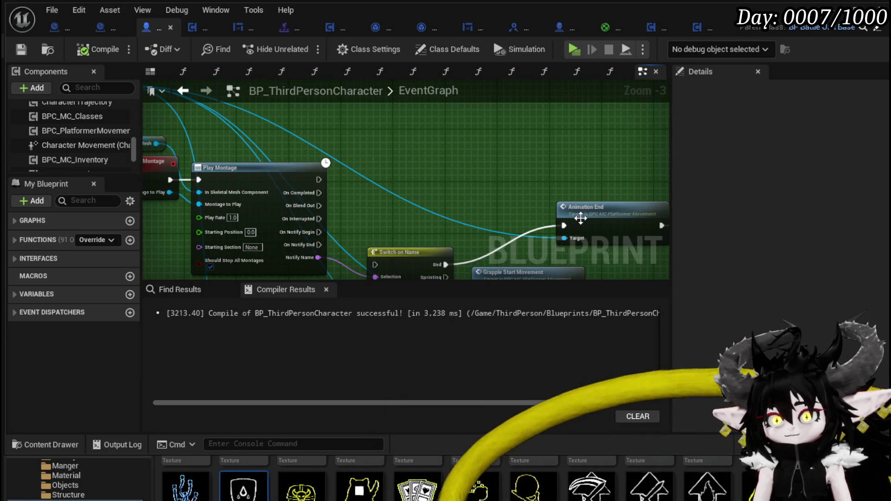
pyautogui.moveTo(558, 205); pyautogui.dragTo(412, 155)
pyautogui.moveTo(346, 161); pyautogui.dragTo(550, 186)
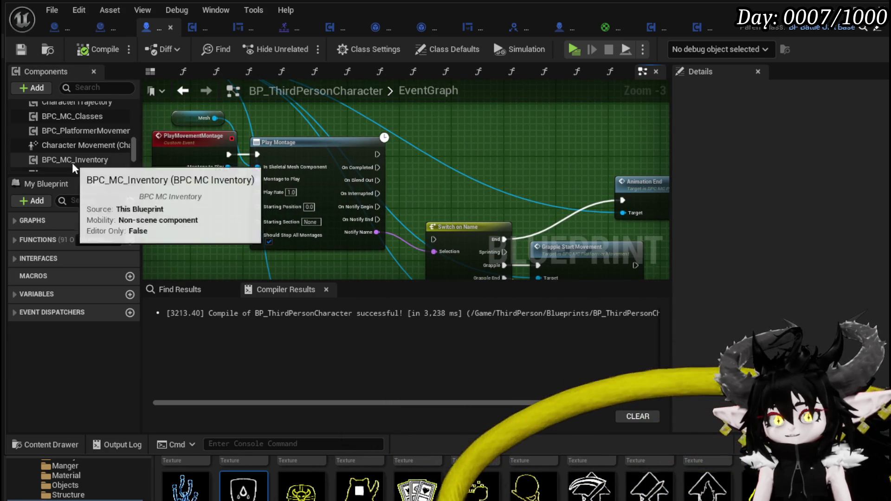
pyautogui.moveTo(449, 166)
pyautogui.mouseDown()
pyautogui.moveTo(541, 190)
pyautogui.moveTo(537, 182)
pyautogui.mouseUp()
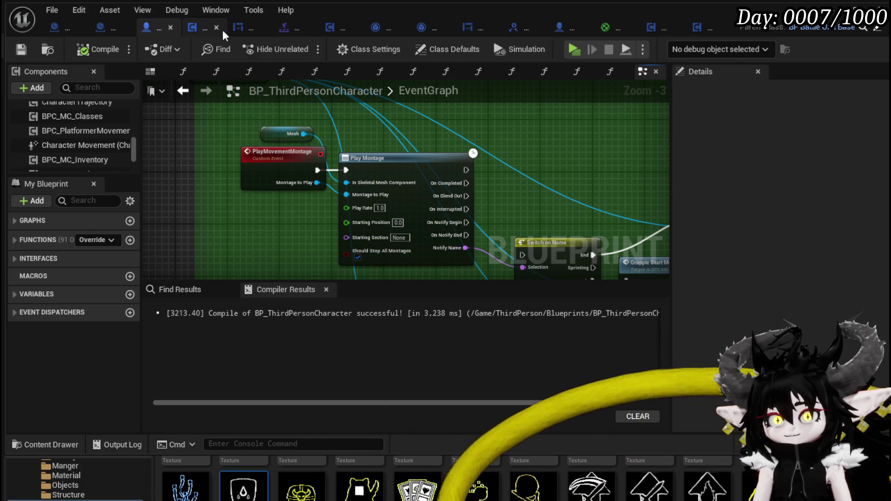
pyautogui.click(704, 31)
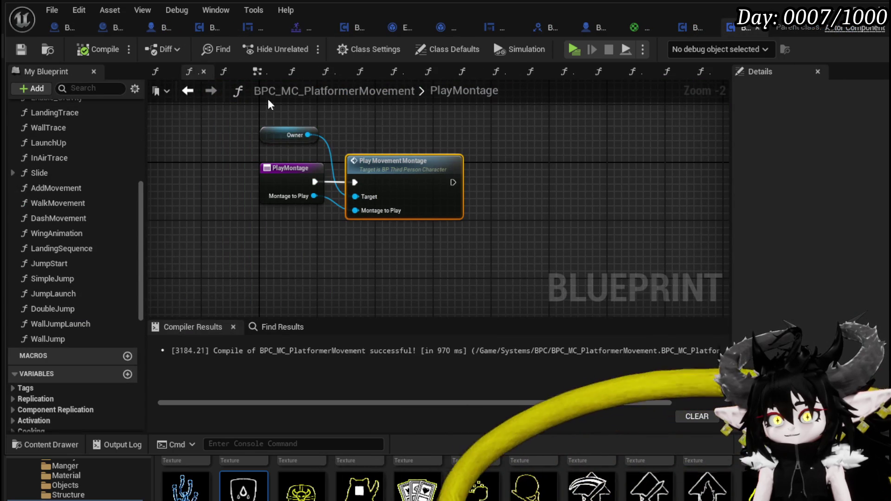
# Delete the Stop Movement Timeline node from the platformer movement EventGraph.
pyautogui.click(198, 89)
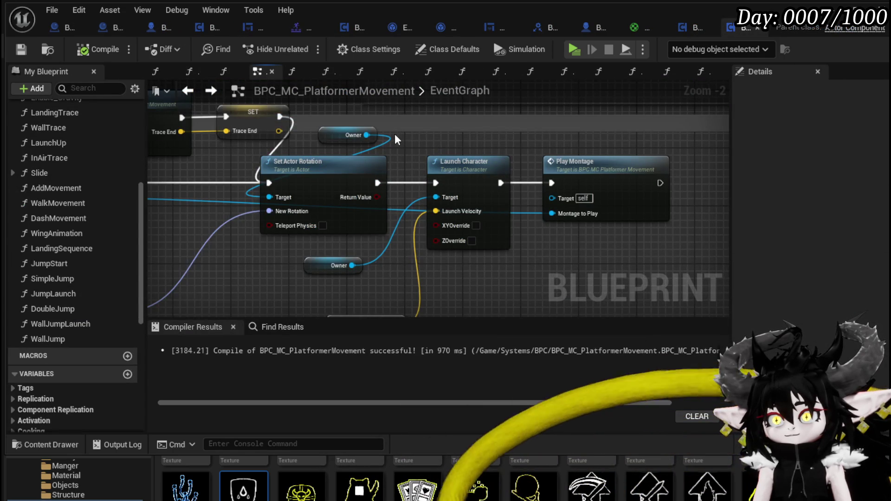
pyautogui.scroll(-3, 397, 139)
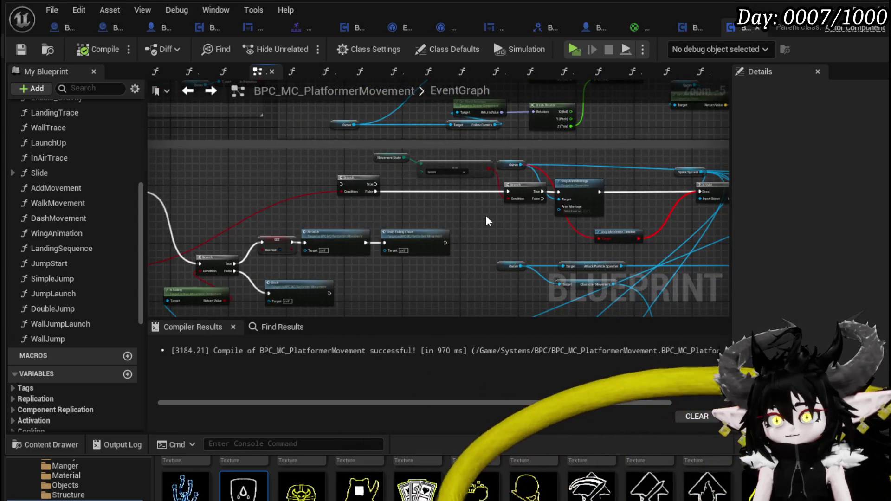
pyautogui.scroll(3, 327, 228)
pyautogui.press('Delete')
pyautogui.scroll(-3, 297, 225)
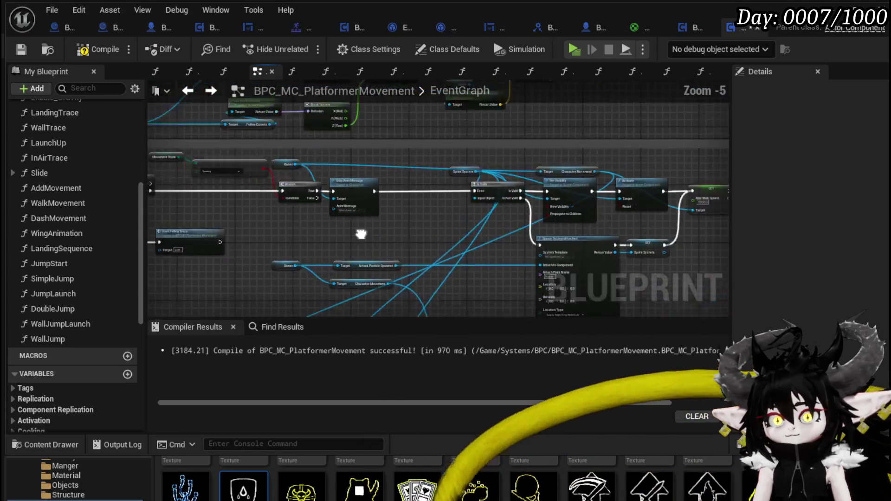
pyautogui.scroll(1, 478, 224)
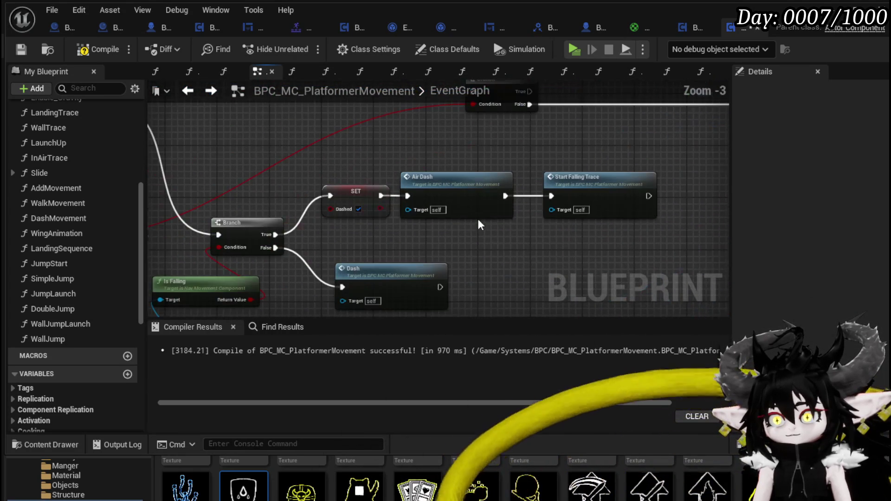
# Look over the IA_Dodge, Air Dash and Dash event nodes, then compile and save the component.
pyautogui.moveTo(280, 171); pyautogui.dragTo(632, 199)
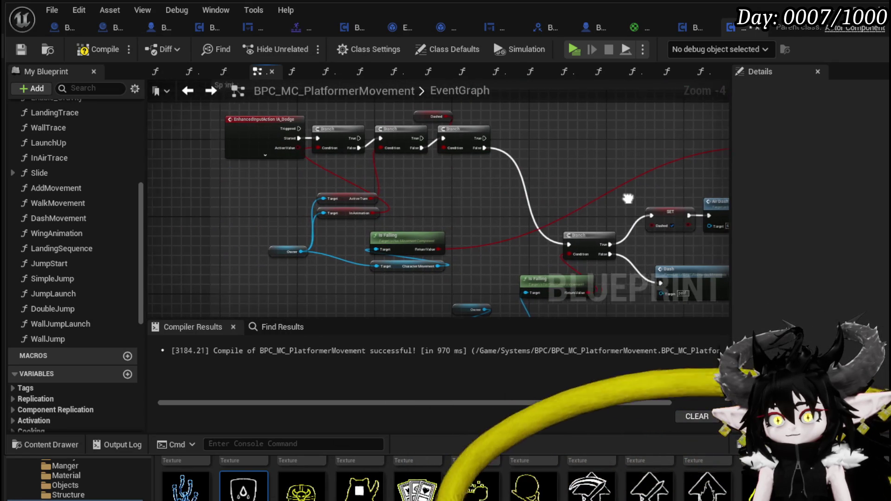
pyautogui.moveTo(633, 199); pyautogui.dragTo(411, 181)
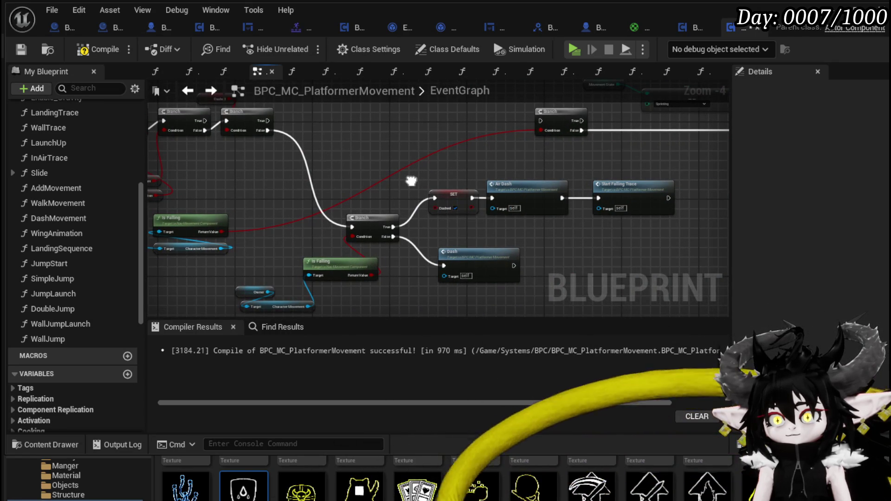
pyautogui.doubleClick(488, 262)
pyautogui.moveTo(441, 258)
pyautogui.mouseDown()
pyautogui.moveTo(345, 177)
pyautogui.moveTo(331, 188)
pyautogui.mouseUp()
pyautogui.moveTo(202, 281); pyautogui.dragTo(390, 224)
pyautogui.moveTo(535, 198)
pyautogui.mouseDown()
pyautogui.moveTo(327, 130)
pyautogui.moveTo(153, 225)
pyautogui.mouseUp()
pyautogui.moveTo(519, 232); pyautogui.dragTo(239, 233)
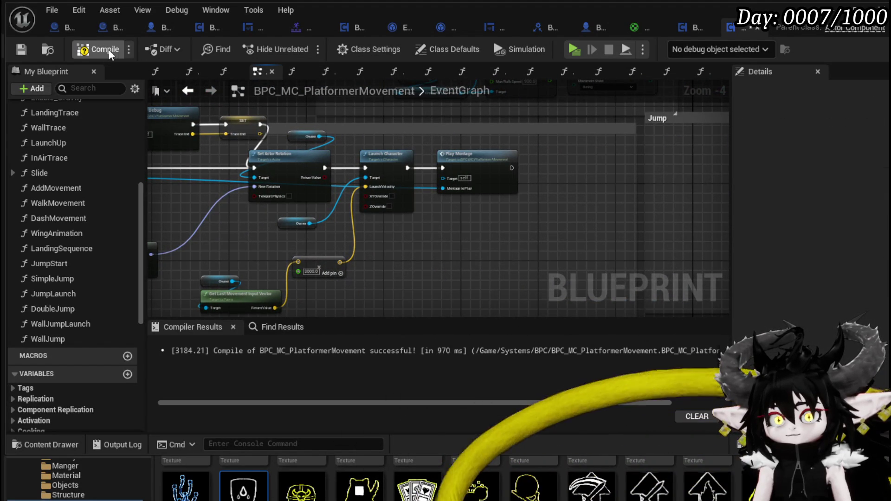
pyautogui.click(18, 49)
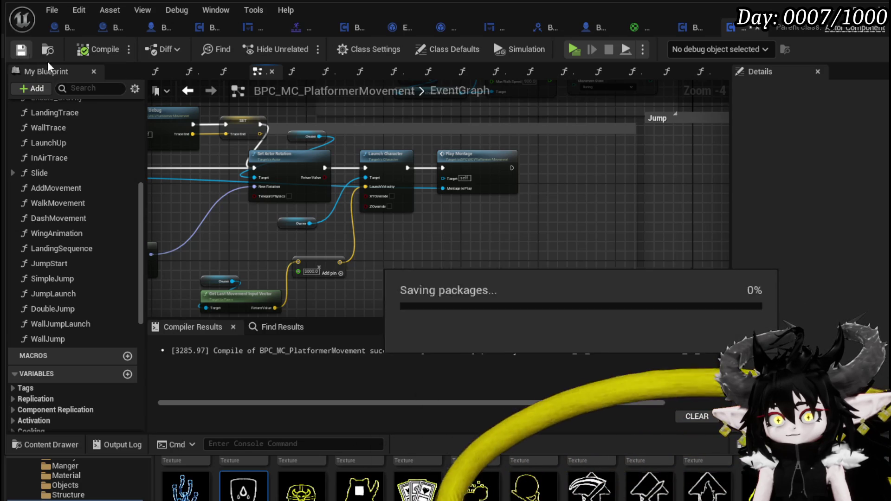
pyautogui.scroll(-3, 275, 187)
pyautogui.moveTo(275, 187); pyautogui.dragTo(710, 211)
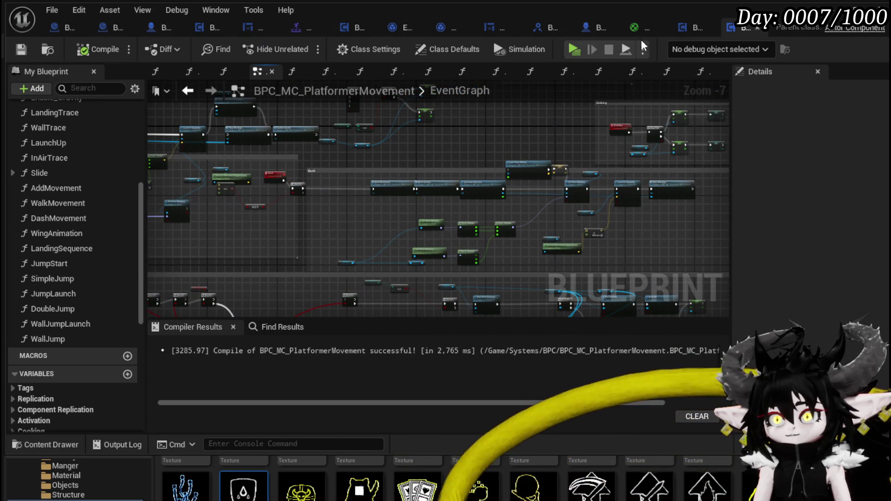
# Search BP_BattleUnit_Base for 'In animation' references.
pyautogui.click(586, 30)
pyautogui.click(282, 289)
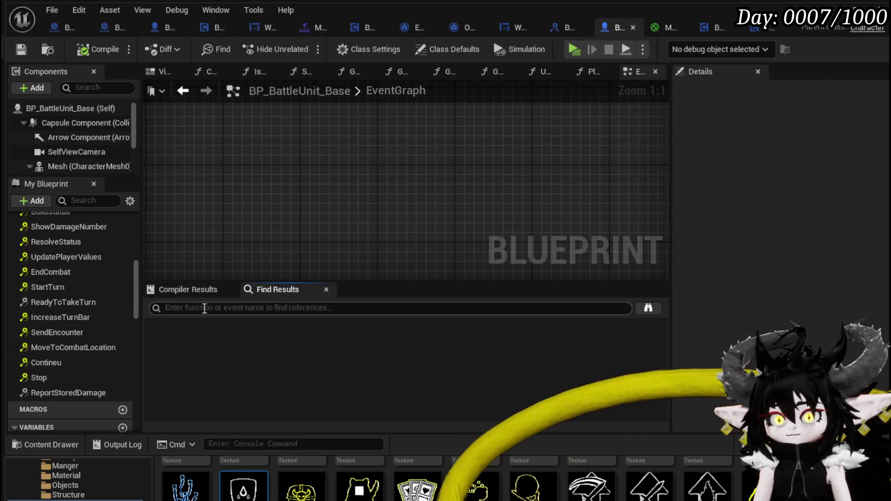
pyautogui.write('In an')
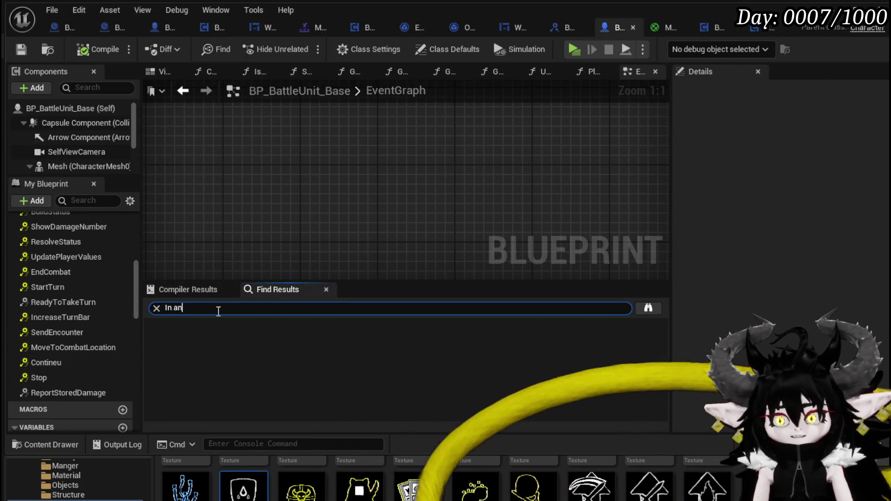
pyautogui.write('imation')
pyautogui.press('Return')
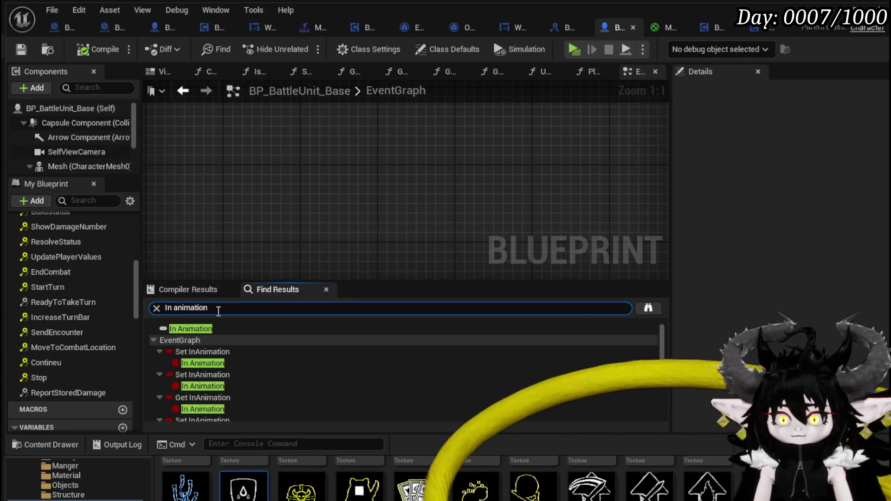
# Review the first Set InAnimation nodes, the commented setter and the getter feeding the Branch.
pyautogui.click(208, 352)
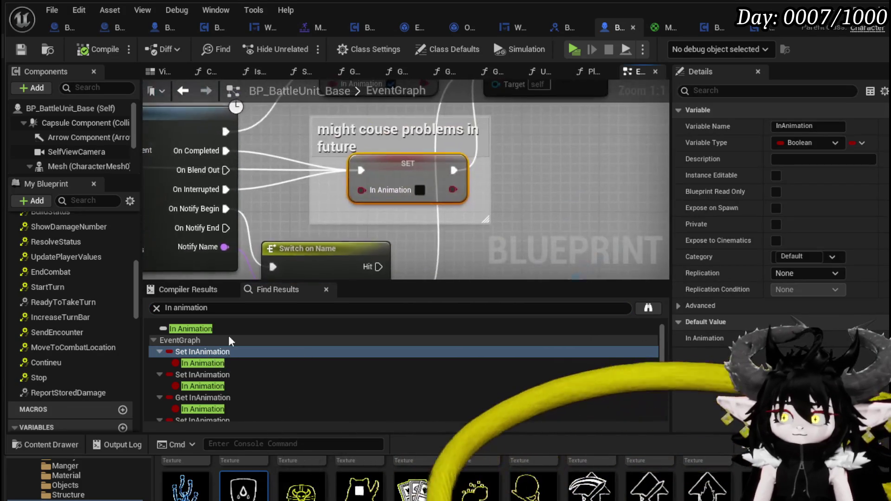
pyautogui.moveTo(260, 126)
pyautogui.mouseDown()
pyautogui.moveTo(577, 129)
pyautogui.moveTo(359, 146)
pyautogui.moveTo(235, 140)
pyautogui.mouseUp()
pyautogui.moveTo(304, 139)
pyautogui.mouseDown()
pyautogui.moveTo(195, 149)
pyautogui.moveTo(447, 217)
pyautogui.mouseUp()
pyautogui.scroll(-1, 449, 216)
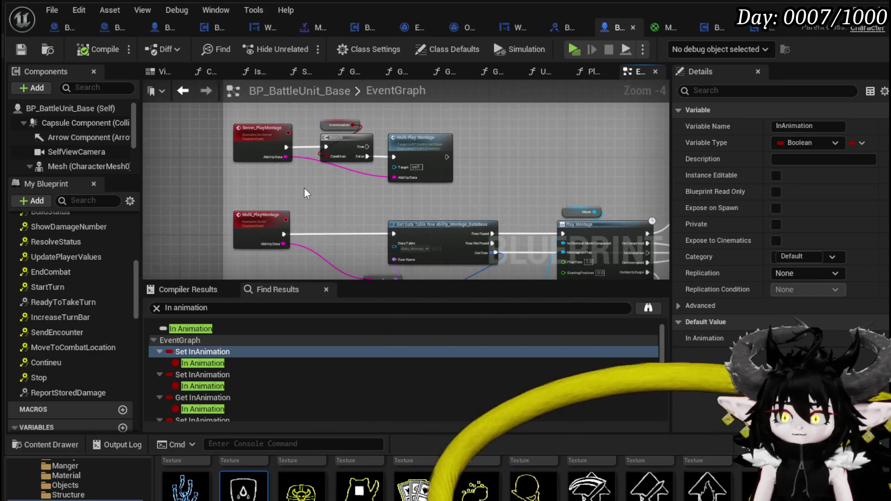
pyautogui.doubleClick(464, 352)
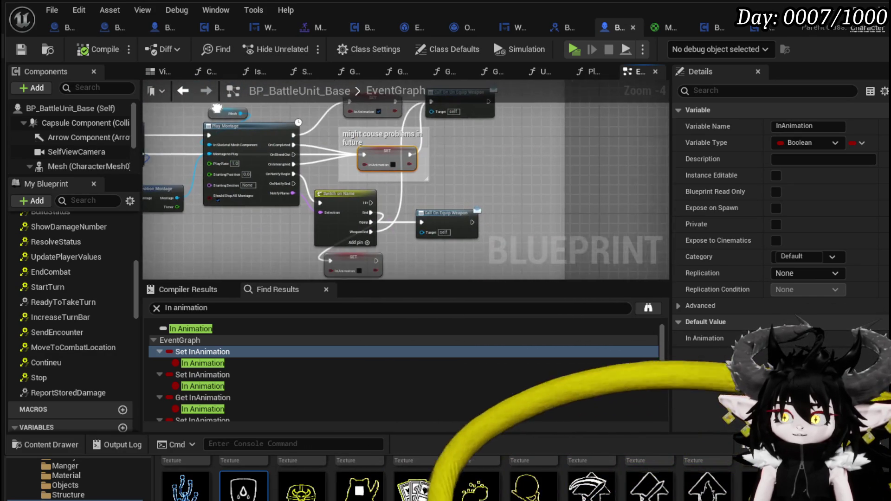
pyautogui.scroll(-5, 301, 388)
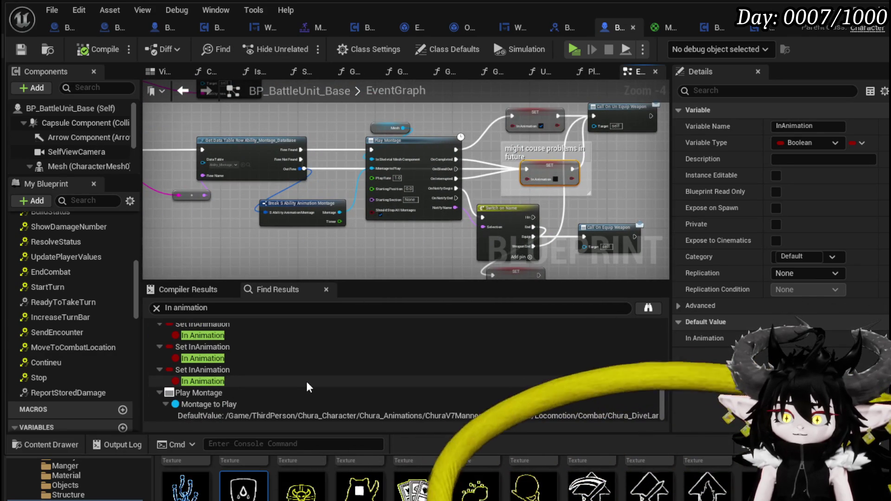
pyautogui.scroll(5, 307, 380)
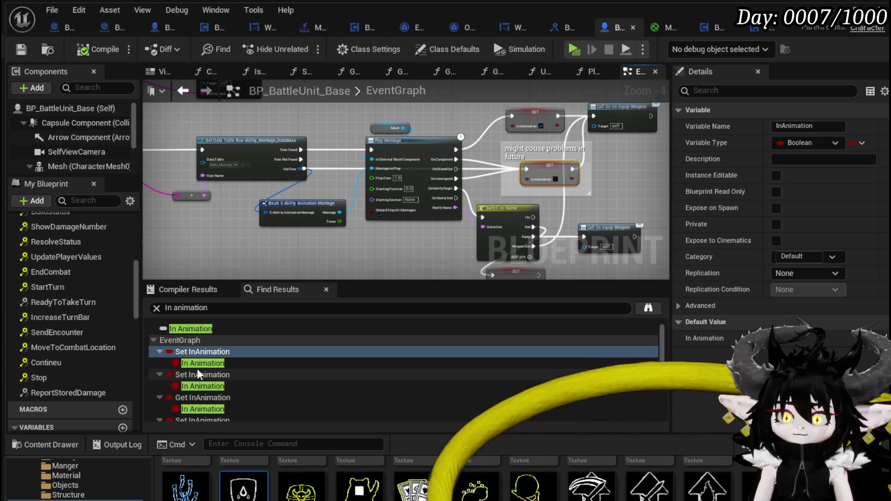
pyautogui.doubleClick(206, 374)
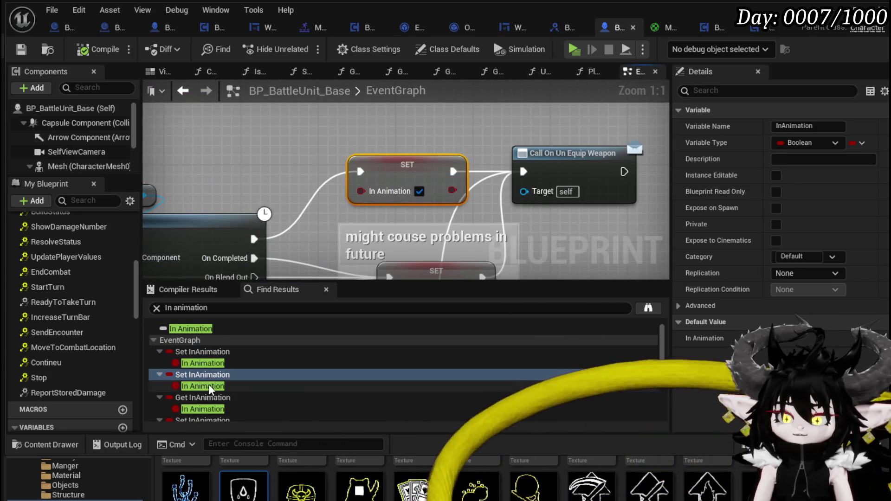
pyautogui.doubleClick(208, 394)
# Review the remaining InAnimation setters, including those after Client_CleanBattleData and MC_OOC_Attack, then close BP_BattleUnit_Base.
pyautogui.scroll(-1, 208, 405)
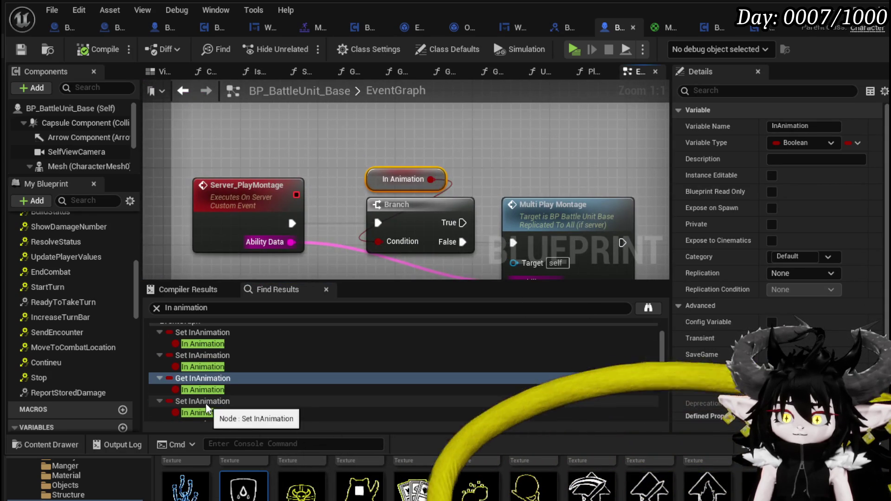
pyautogui.doubleClick(205, 402)
pyautogui.scroll(-1, 205, 403)
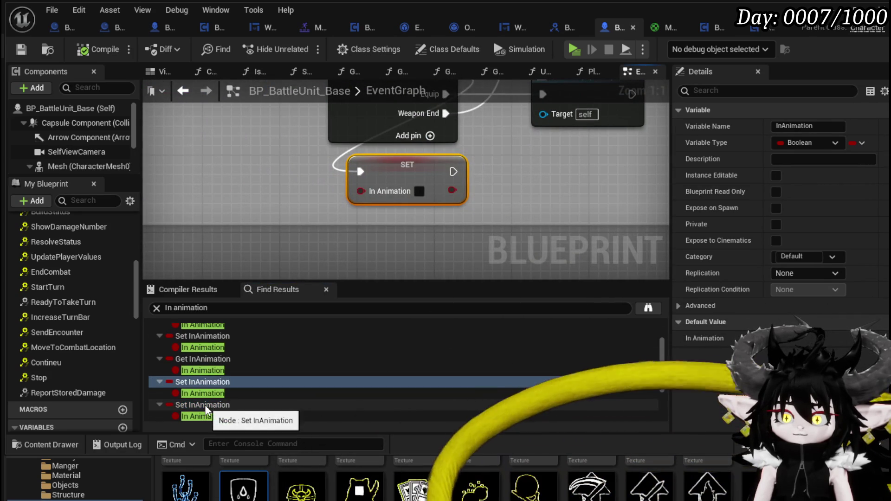
pyautogui.doubleClick(205, 404)
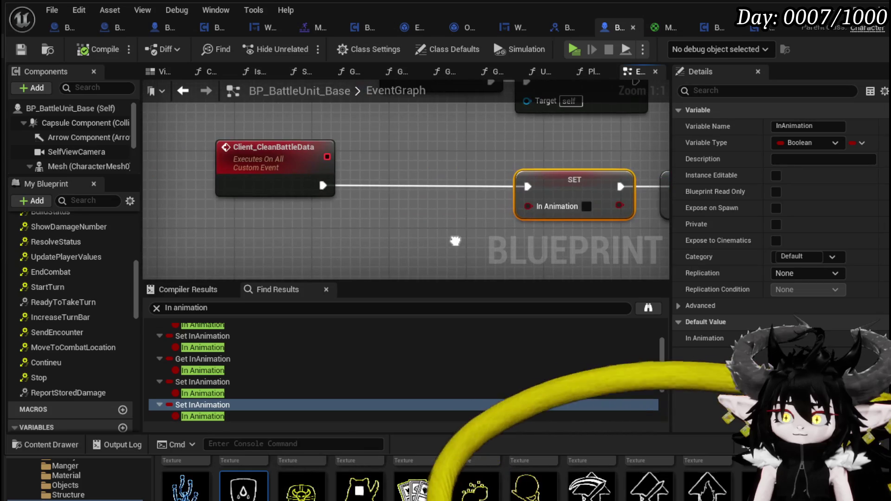
pyautogui.scroll(-3, 227, 376)
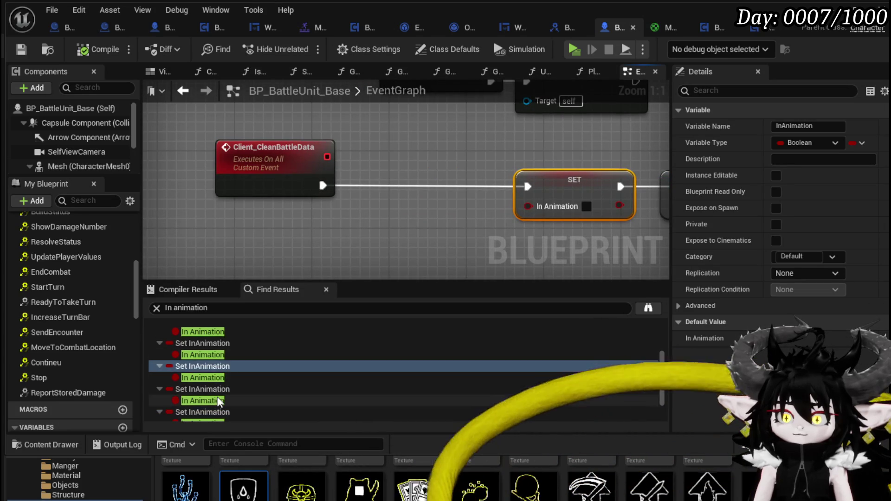
pyautogui.doubleClick(215, 392)
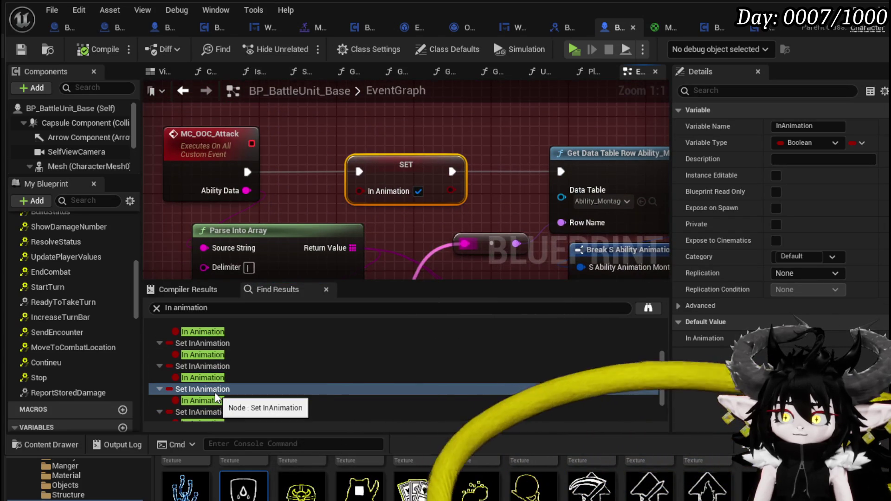
pyautogui.scroll(-1, 214, 392)
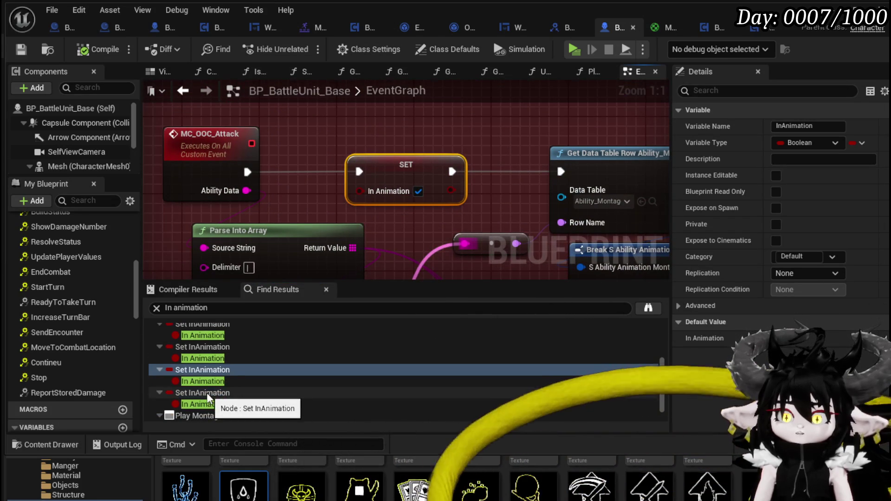
pyautogui.doubleClick(207, 392)
pyautogui.scroll(-4, 290, 251)
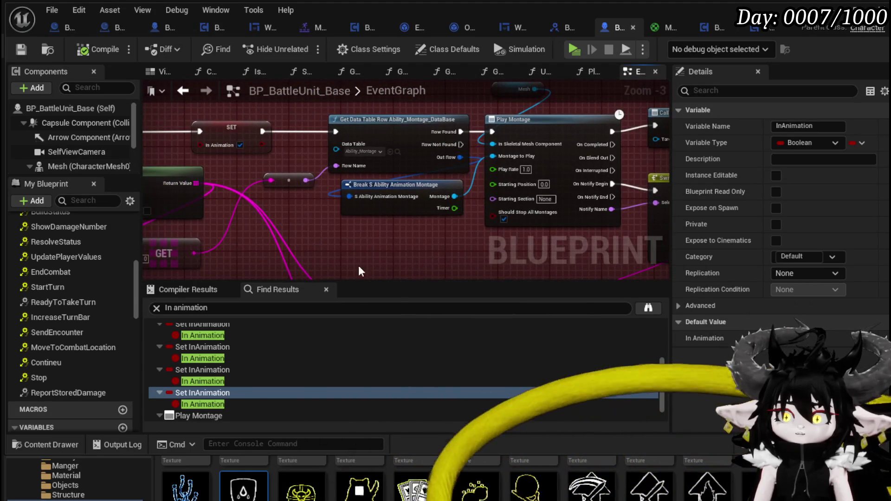
pyautogui.click(218, 370)
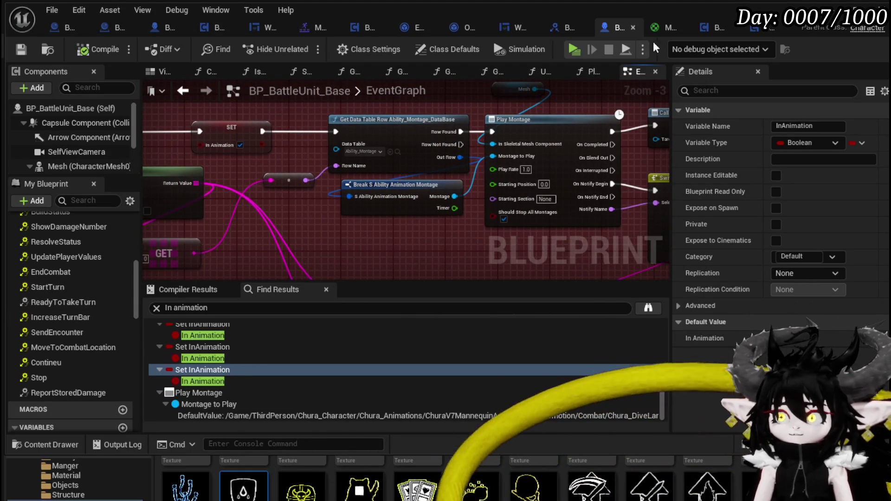
pyautogui.click(631, 26)
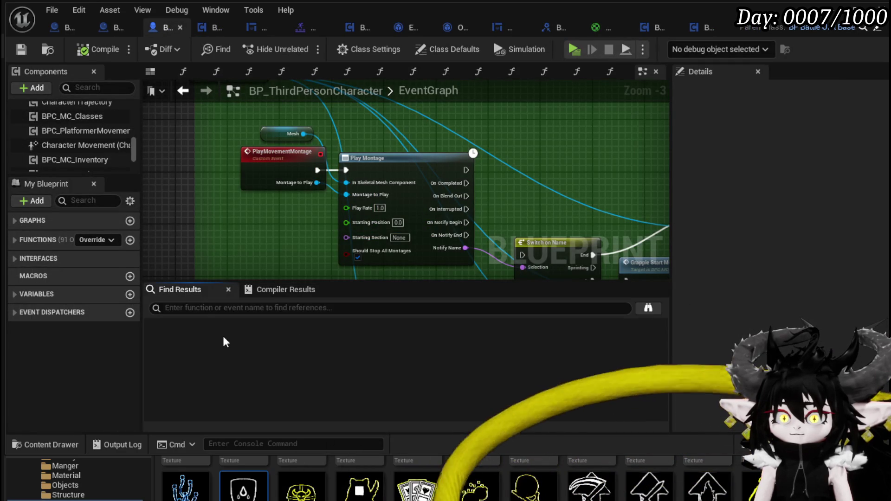
# Search the character Blueprint for 'in animation' and jump to its InAnimation setter.
pyautogui.write('i')
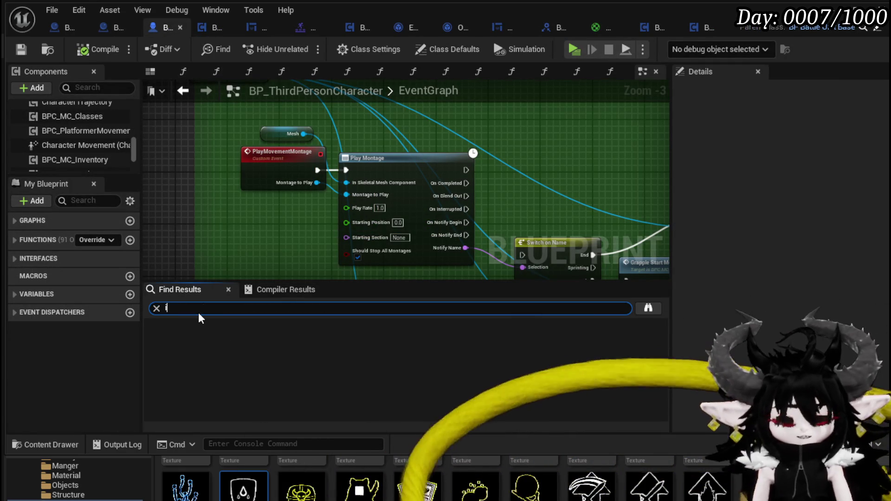
pyautogui.write('n animation')
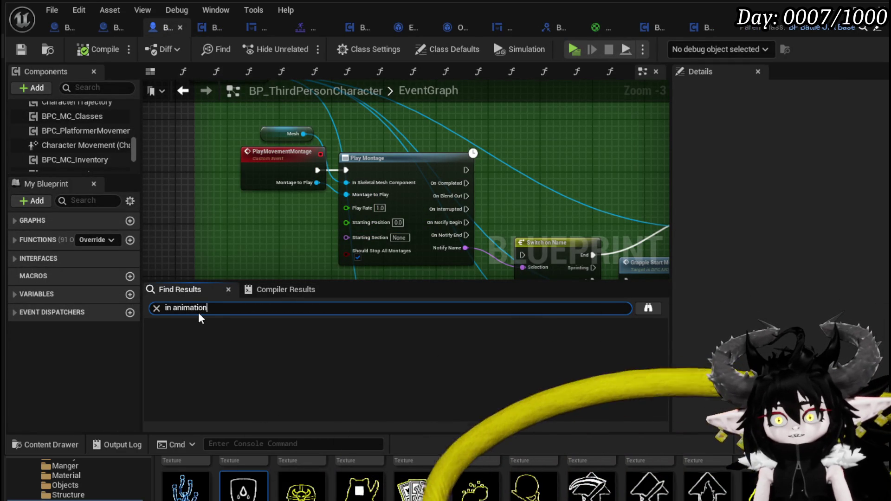
pyautogui.press('Return')
pyautogui.scroll(-3, 251, 371)
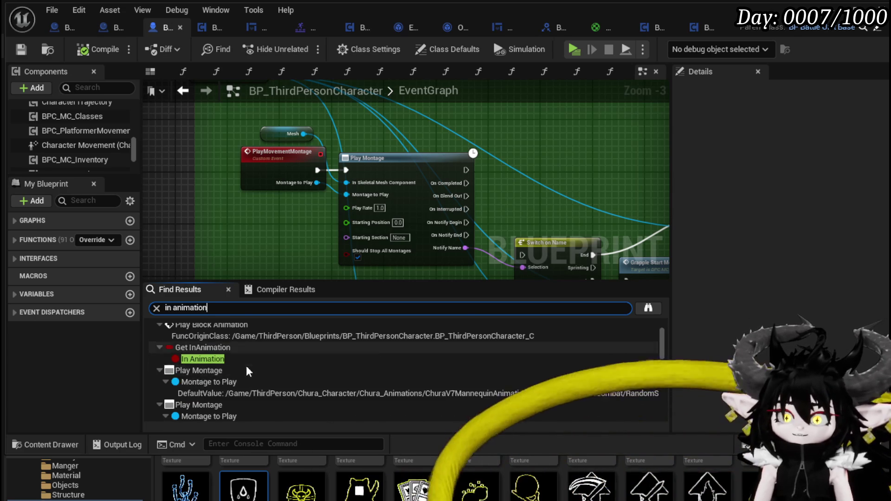
pyautogui.doubleClick(212, 401)
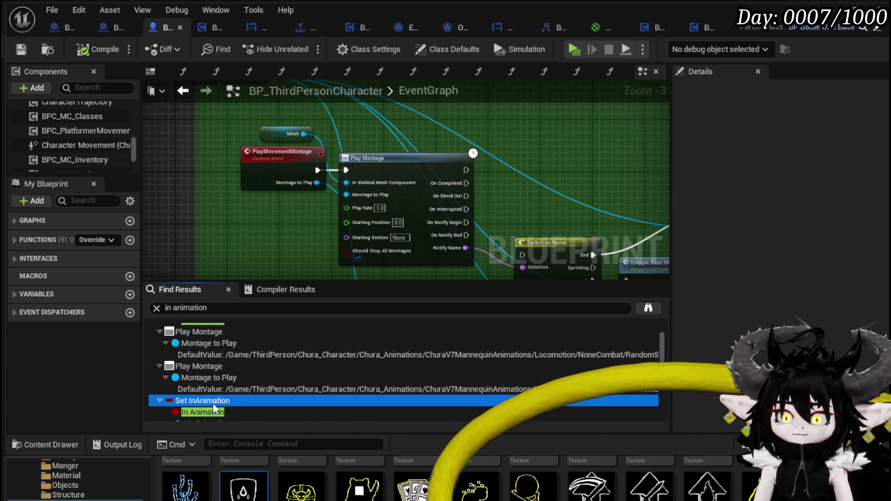
# Marquee-select and delete the whole red comment block around the setter, then compile.
pyautogui.moveTo(328, 249)
pyautogui.mouseDown()
pyautogui.moveTo(288, 146)
pyautogui.moveTo(576, 157)
pyautogui.mouseUp()
pyautogui.scroll(-3, 485, 149)
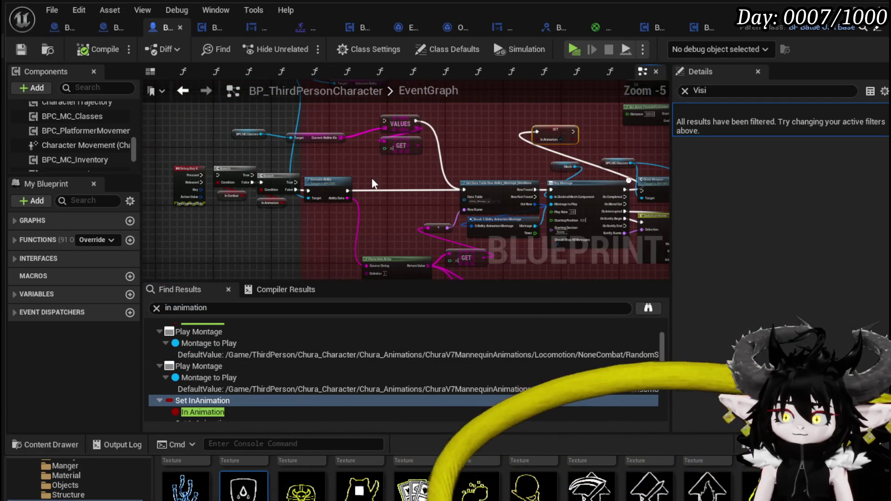
pyautogui.scroll(2, 222, 156)
pyautogui.scroll(-1, 214, 158)
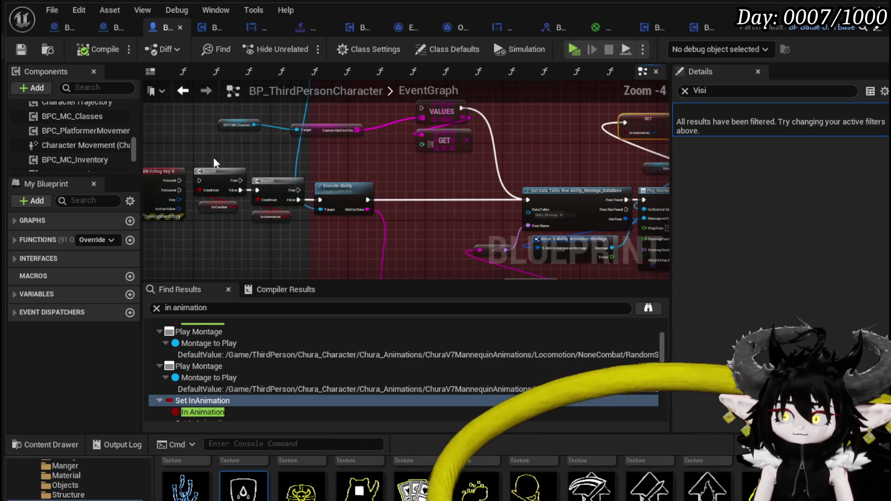
pyautogui.scroll(1, 217, 172)
pyautogui.scroll(-3, 219, 183)
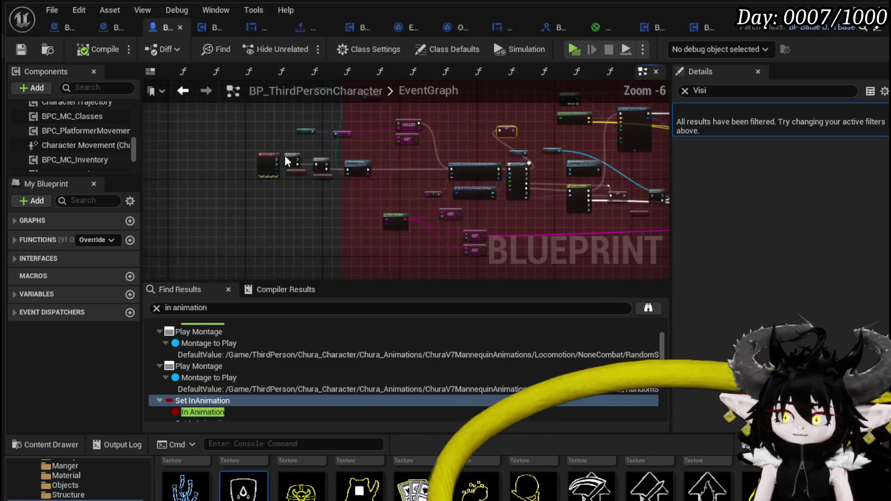
pyautogui.scroll(4, 225, 179)
pyautogui.scroll(-4, 226, 179)
pyautogui.scroll(-3, 213, 139)
pyautogui.scroll(-2, 262, 166)
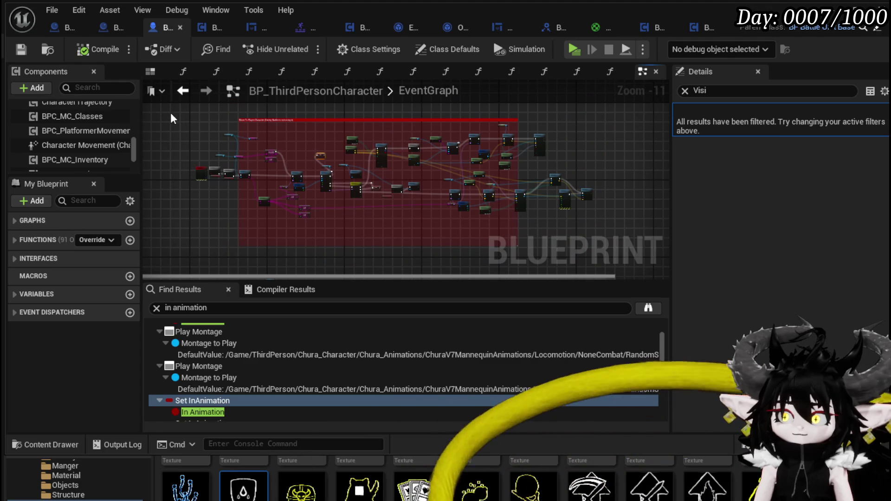
pyautogui.moveTo(192, 117)
pyautogui.mouseDown()
pyautogui.moveTo(448, 173)
pyautogui.moveTo(605, 244)
pyautogui.moveTo(614, 261)
pyautogui.mouseUp()
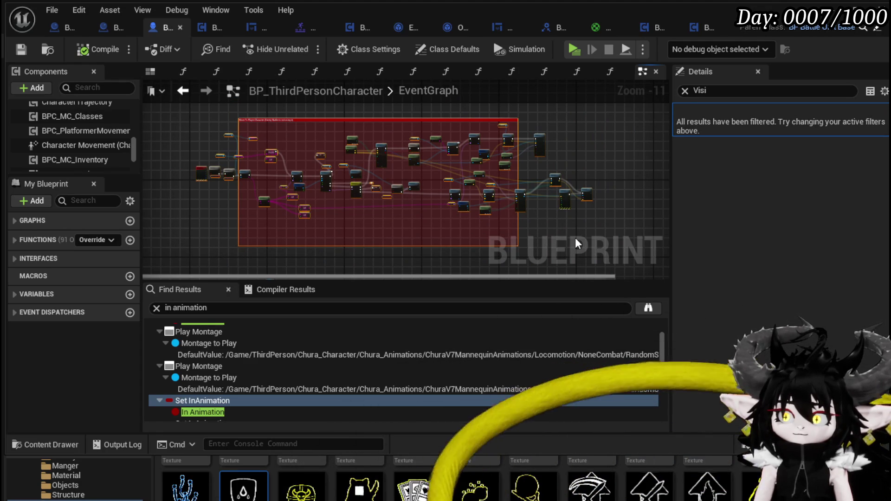
pyautogui.press('Delete')
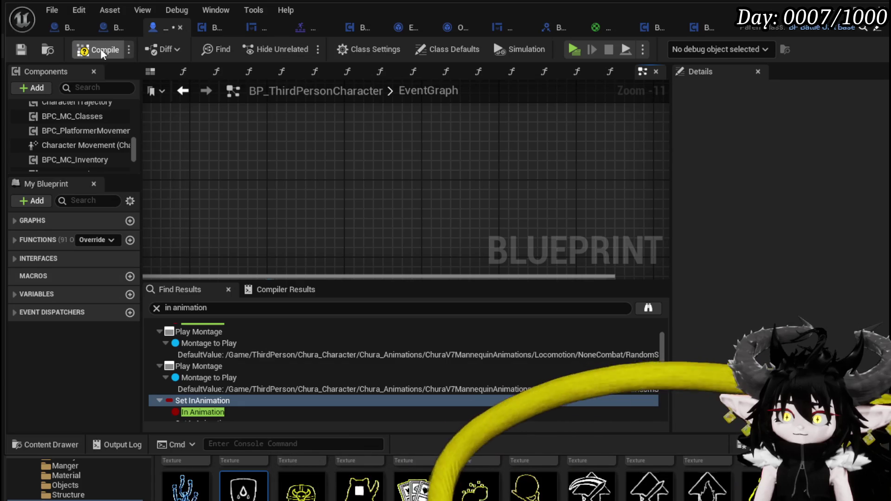
pyautogui.click(21, 50)
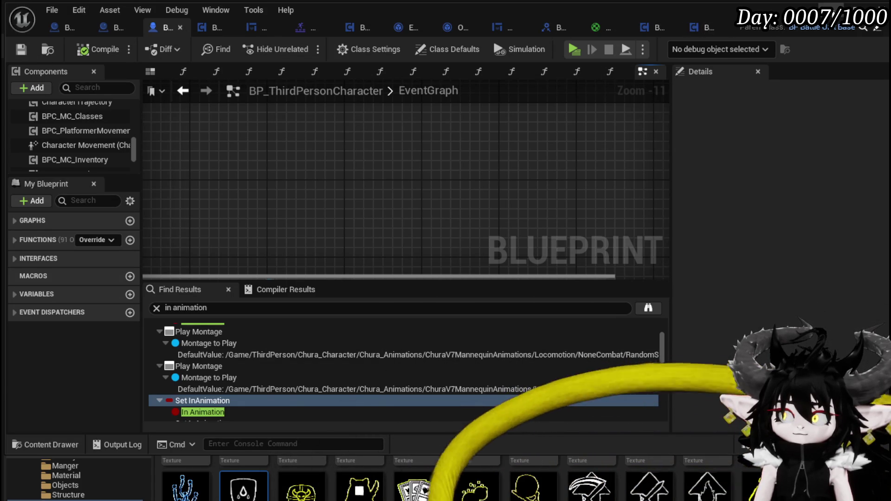
pyautogui.hotkey('alt', 'Tab')
# Play the level, run with W and attack the fire slime to start a battle, then stop and save the level.
pyautogui.click(301, 45)
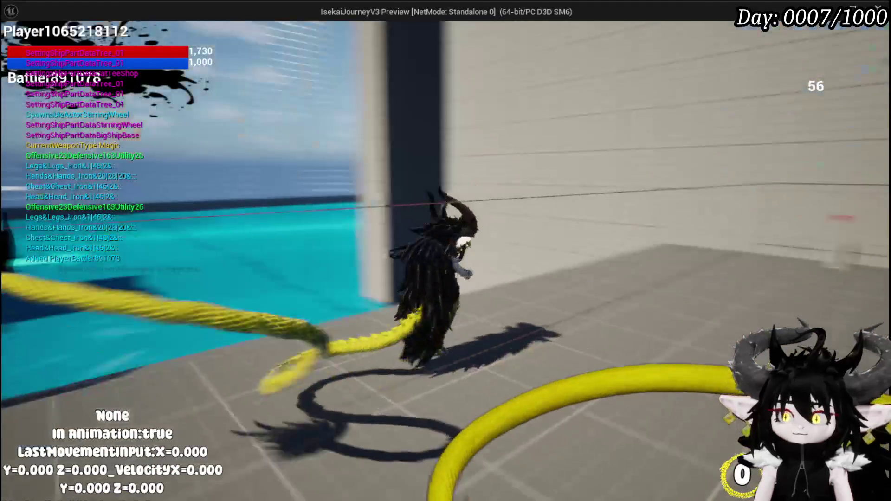
pyautogui.press('w')
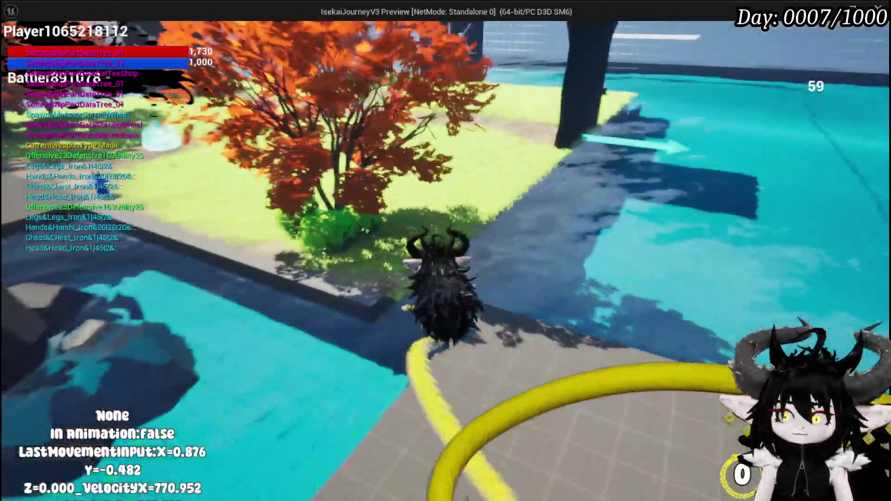
pyautogui.press('w')
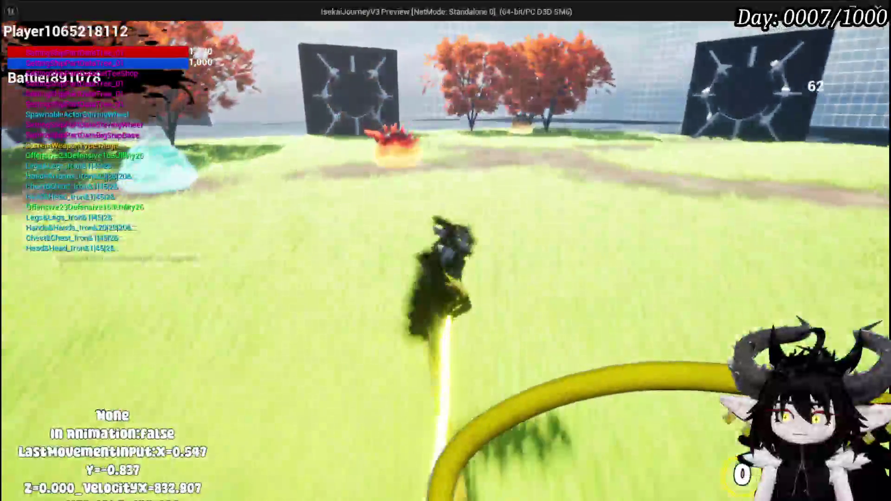
pyautogui.click(445, 251)
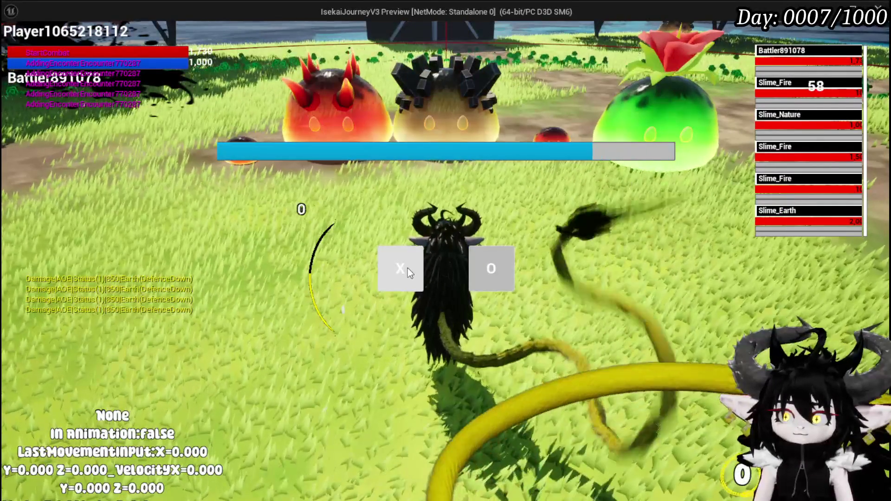
pyautogui.press('Escape')
pyautogui.click(17, 45)
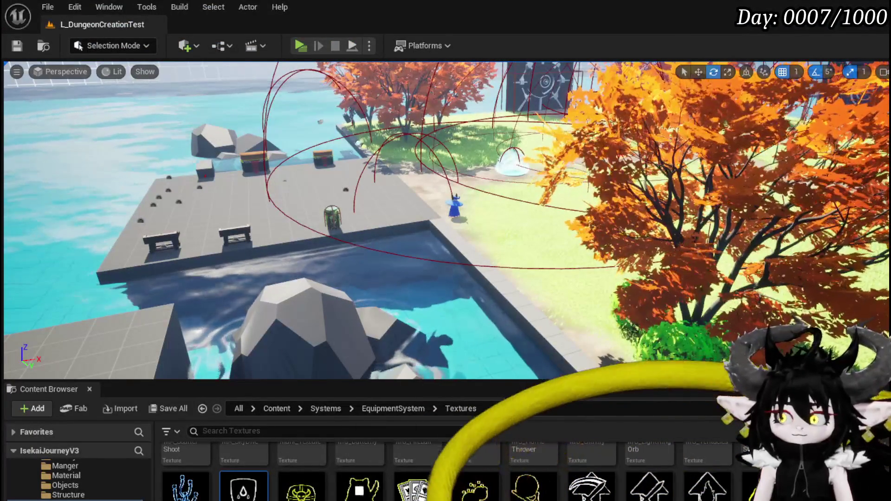
# Return to the BP_ThirdPersonCharacter editor and save the Blueprint from the toolbar.
pyautogui.hotkey('alt', 'Tab')
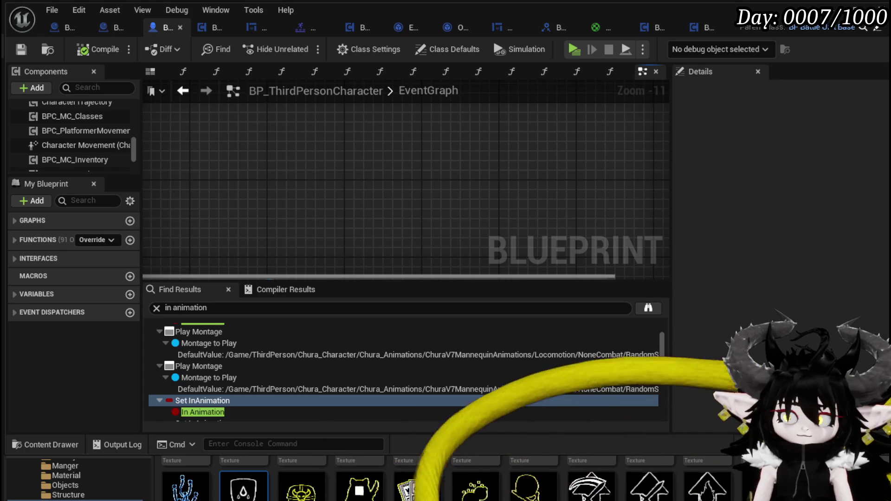
pyautogui.click(22, 49)
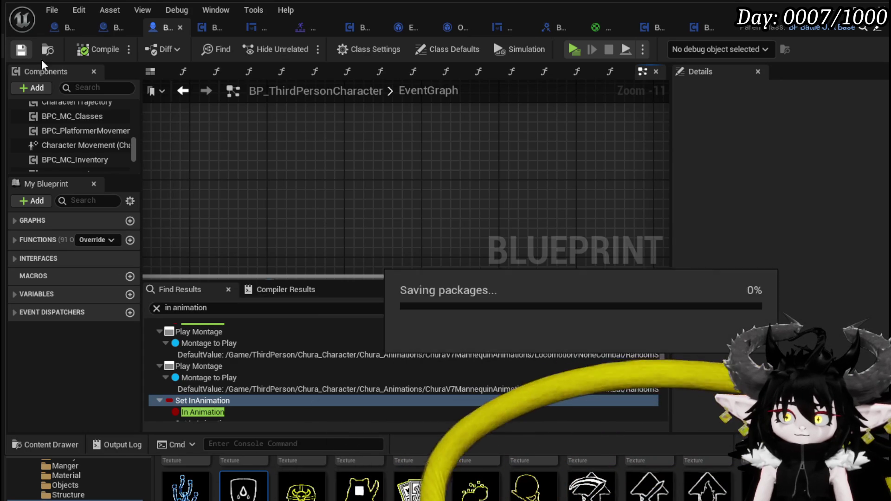
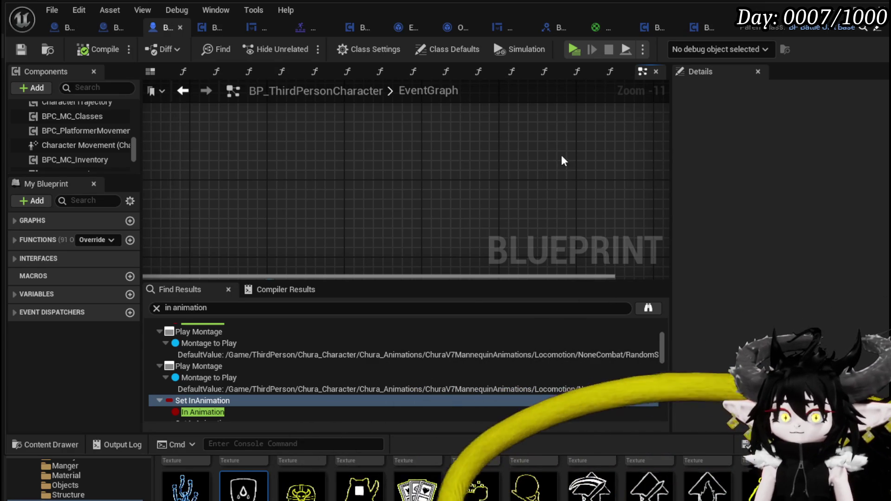
# In BP_ThirdPersonCharacter, step through the In Animation search results' Set InAnimation nodes, including Server Start Turn's.
pyautogui.click(700, 29)
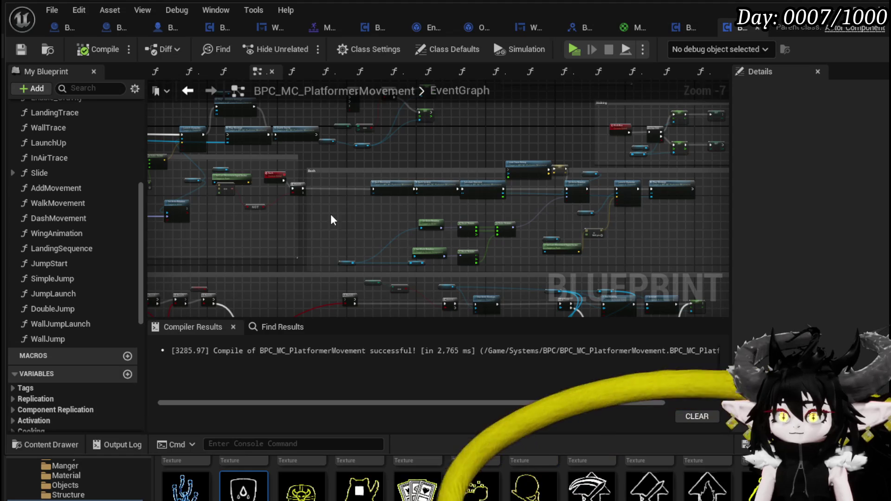
pyautogui.scroll(7, 294, 208)
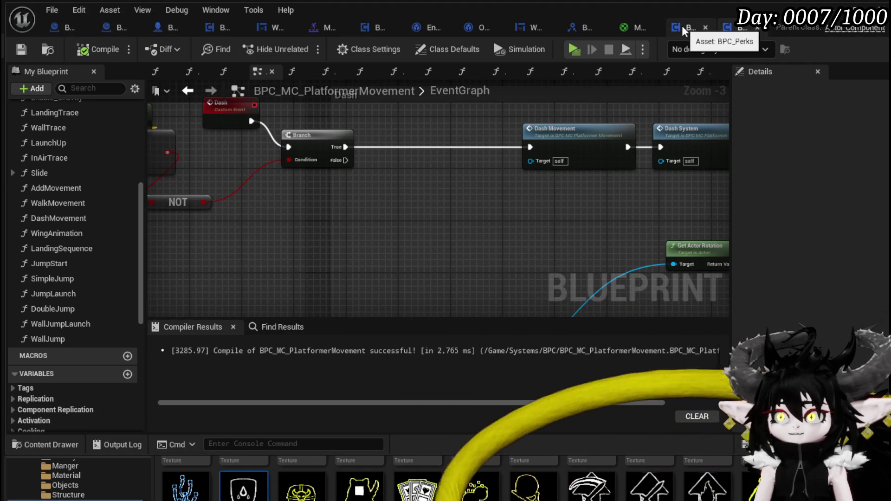
pyautogui.click(162, 28)
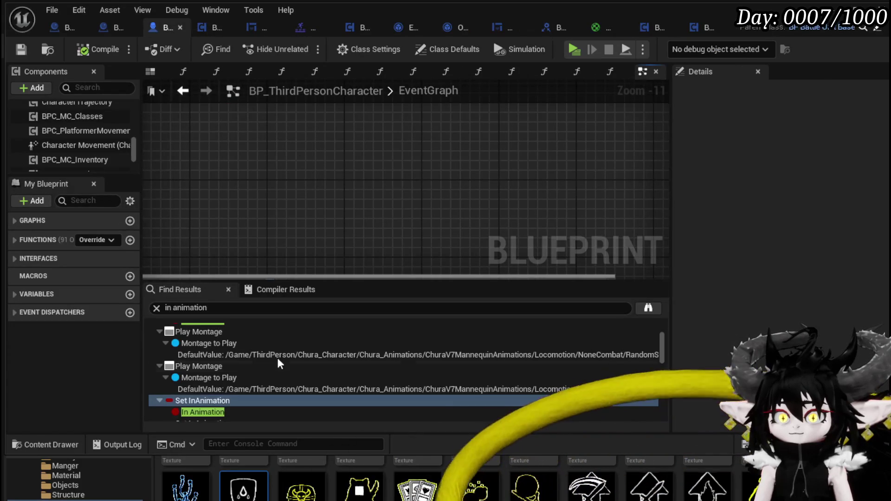
pyautogui.click(216, 307)
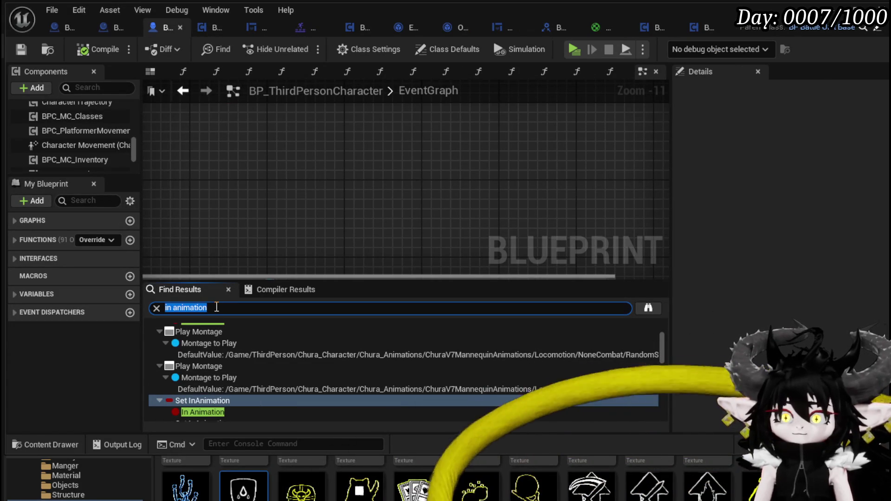
pyautogui.click(208, 402)
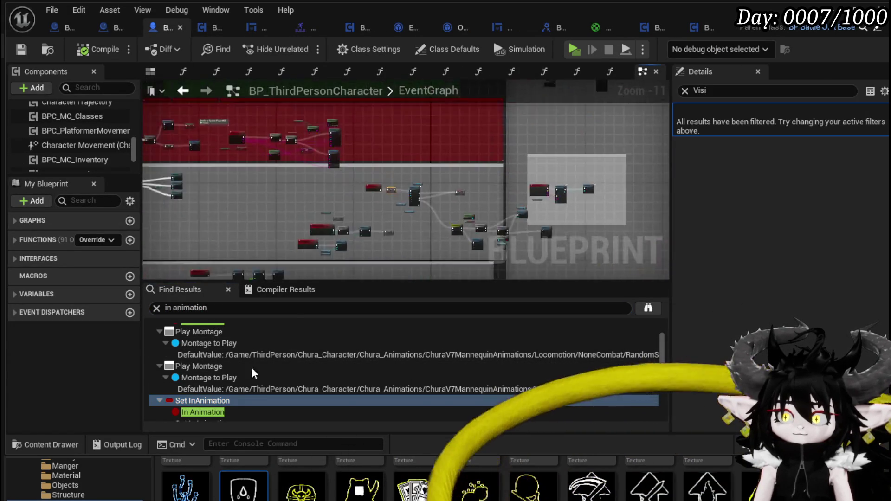
pyautogui.scroll(-2, 219, 394)
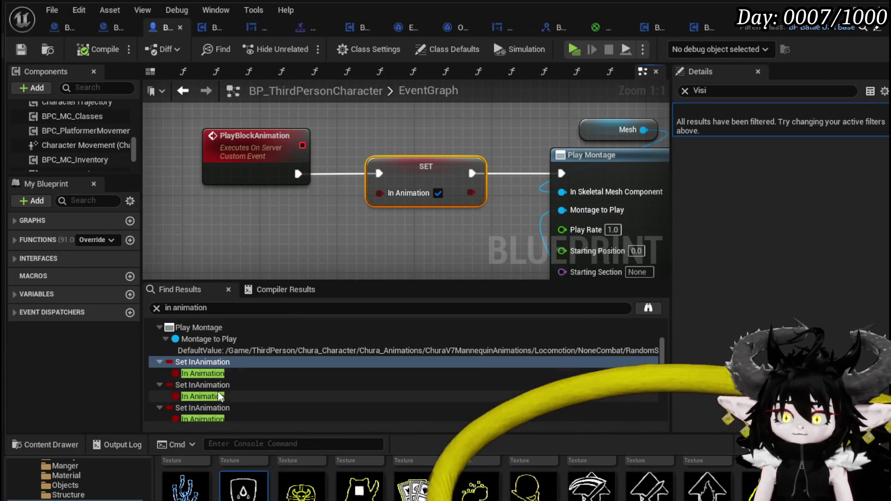
pyautogui.click(207, 385)
pyautogui.scroll(-1, 207, 385)
pyautogui.click(207, 389)
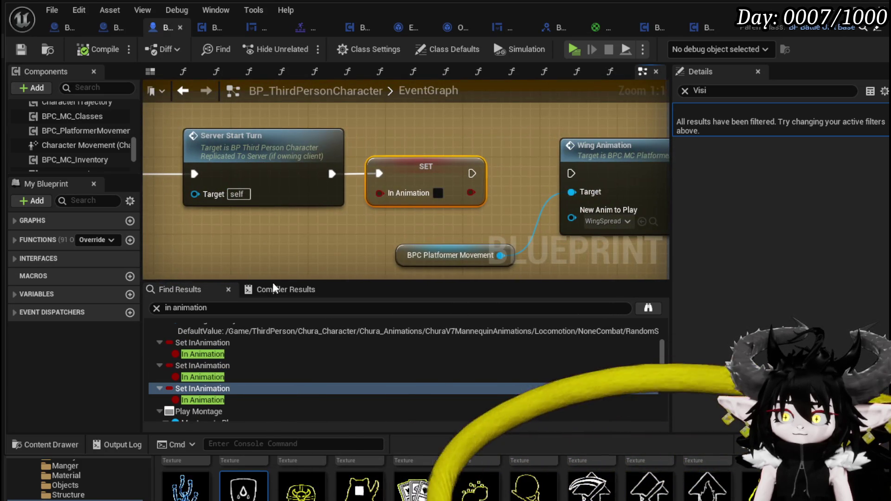
pyautogui.scroll(-2, 316, 235)
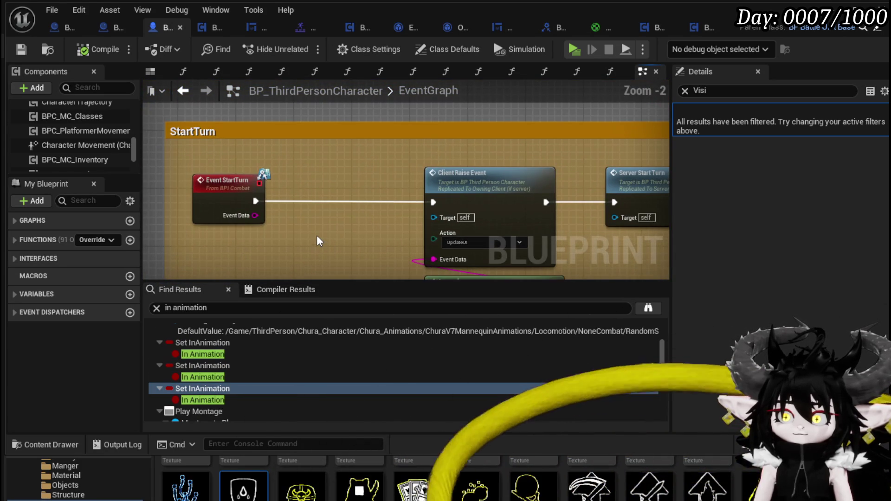
pyautogui.scroll(-4, 237, 355)
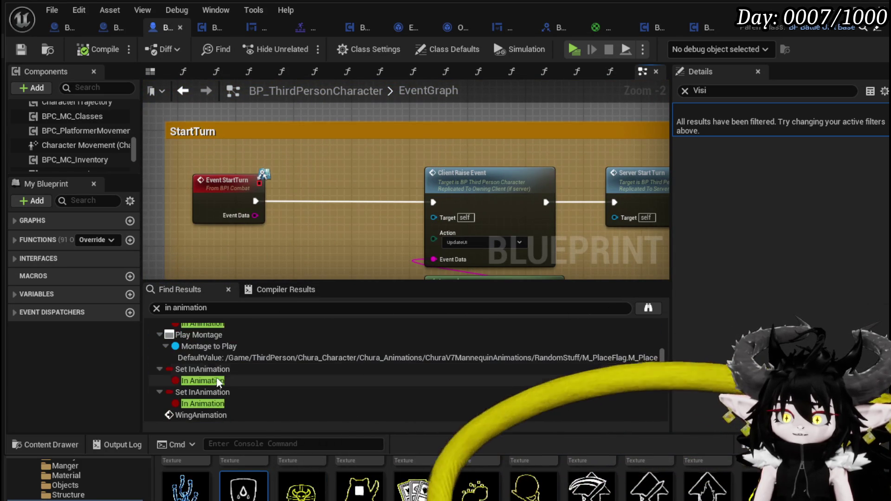
pyautogui.click(214, 370)
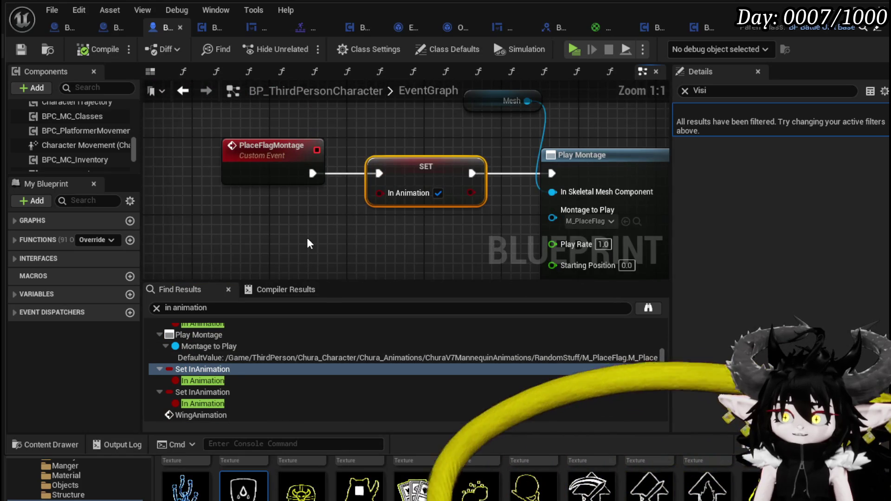
# Inspect the In Animation reset after the flag montage and survey the surrounding event graph.
pyautogui.click(207, 390)
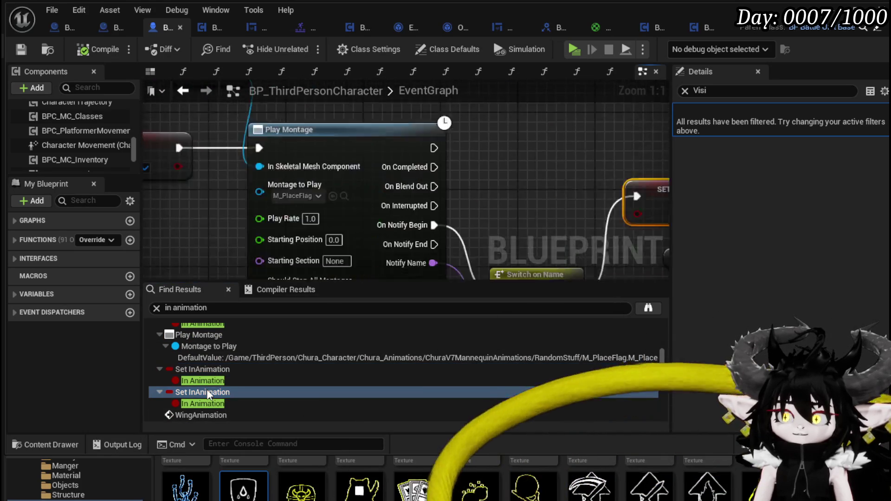
pyautogui.scroll(-2, 222, 389)
pyautogui.scroll(-6, 221, 388)
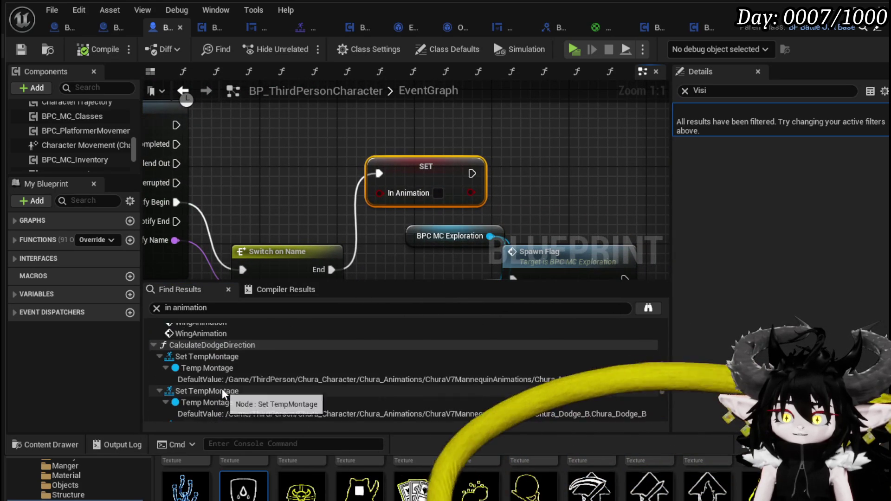
pyautogui.scroll(5, 222, 389)
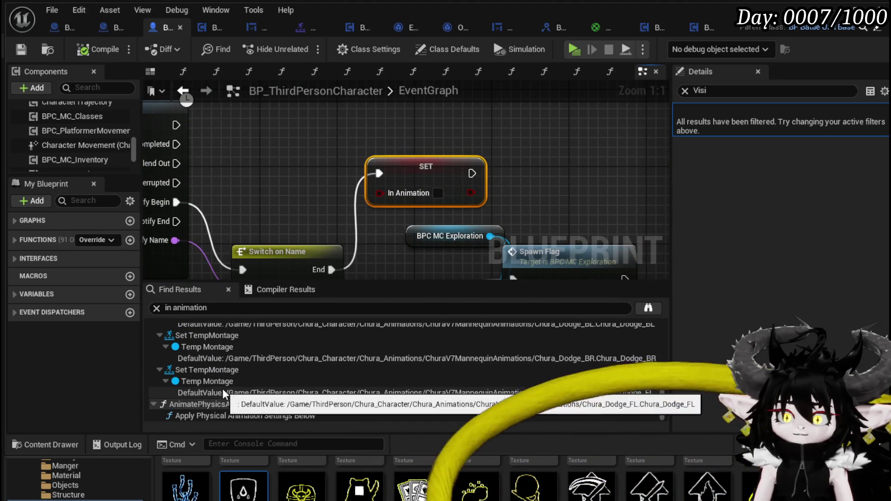
pyautogui.scroll(6, 265, 392)
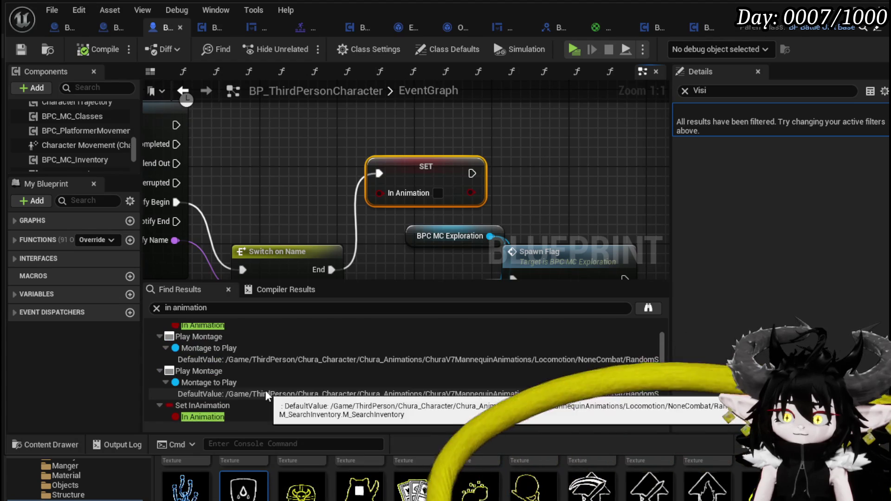
pyautogui.scroll(-12, 332, 207)
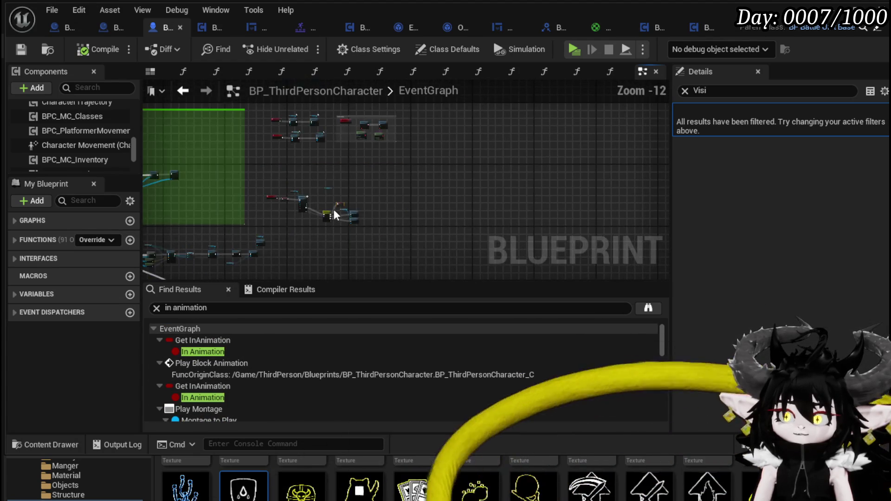
pyautogui.moveTo(363, 227)
pyautogui.mouseDown()
pyautogui.moveTo(421, 135)
pyautogui.moveTo(285, 154)
pyautogui.moveTo(303, 245)
pyautogui.moveTo(384, 144)
pyautogui.moveTo(424, 149)
pyautogui.moveTo(259, 135)
pyautogui.mouseUp()
pyautogui.scroll(10, 360, 211)
pyautogui.scroll(-10, 360, 212)
pyautogui.moveTo(319, 246)
pyautogui.mouseDown()
pyautogui.moveTo(396, 101)
pyautogui.moveTo(307, 216)
pyautogui.moveTo(521, 217)
pyautogui.mouseUp()
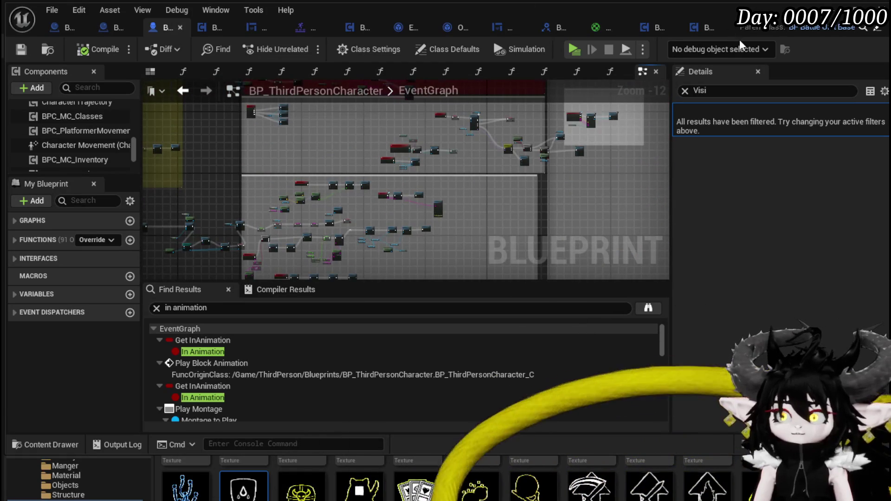
# Compare the movement component with the character blueprint and locate the Animation End call.
pyautogui.click(702, 30)
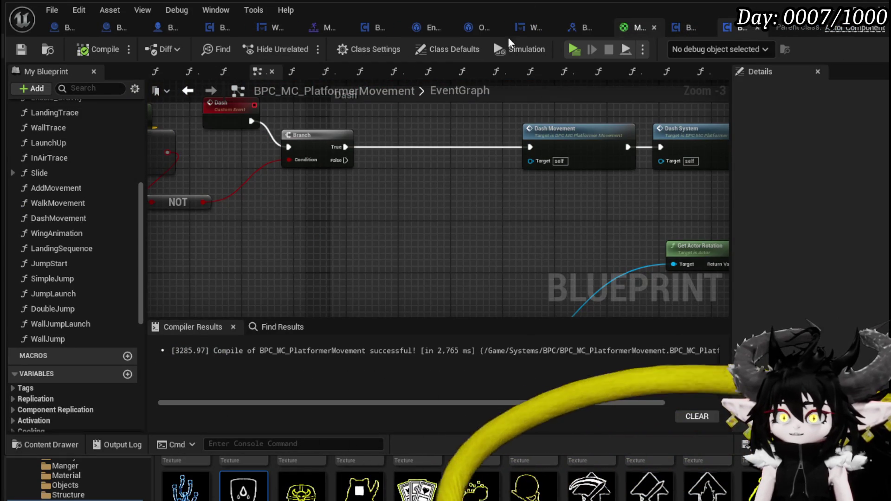
pyautogui.scroll(-3, 418, 222)
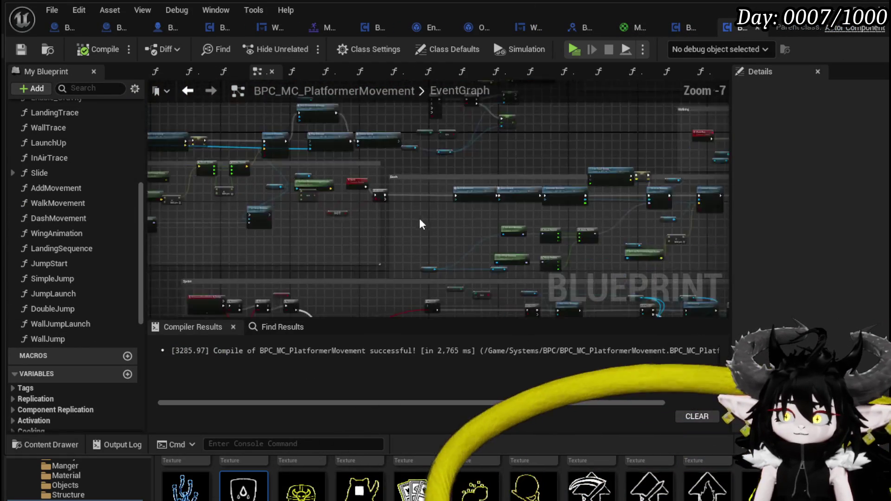
pyautogui.scroll(-2, 319, 158)
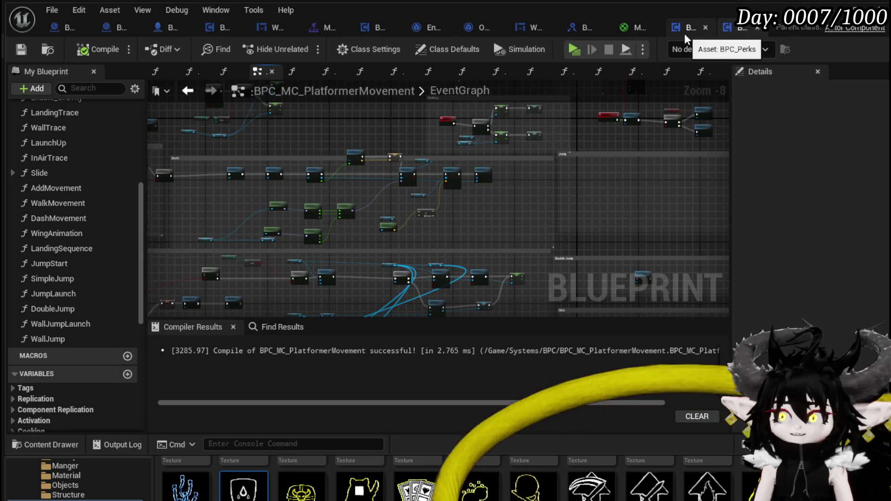
pyautogui.click(167, 28)
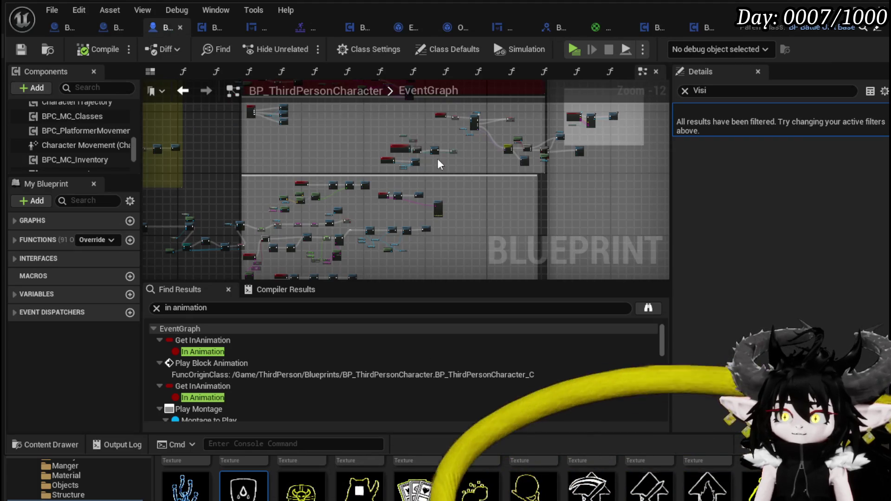
pyautogui.scroll(5, 418, 167)
pyautogui.scroll(-10, 378, 186)
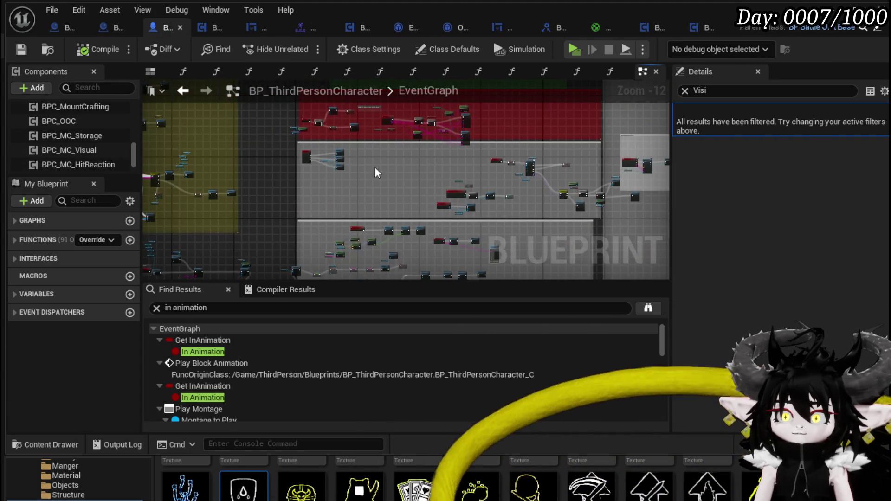
pyautogui.scroll(8, 390, 173)
pyautogui.scroll(1, 361, 146)
pyautogui.moveTo(664, 195); pyautogui.dragTo(380, 204)
# Open the AnimationEnd function and add a breakpoint on its entry node.
pyautogui.doubleClick(410, 169)
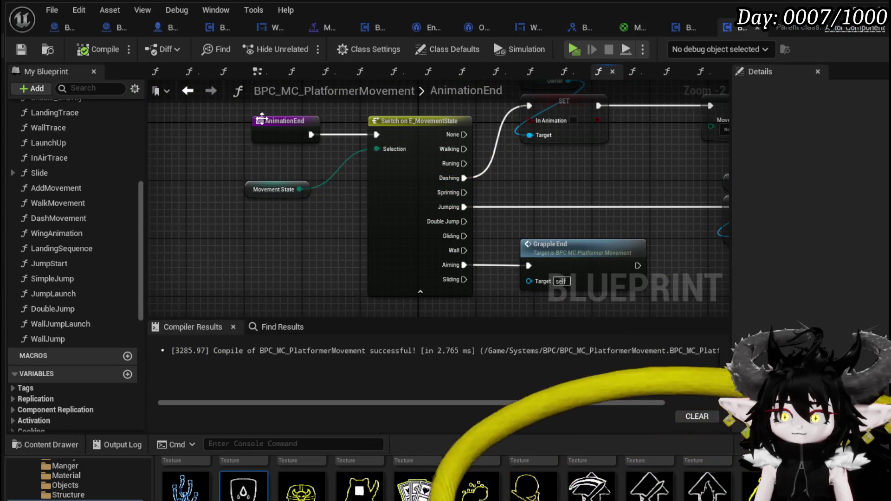
pyautogui.rightClick(256, 119)
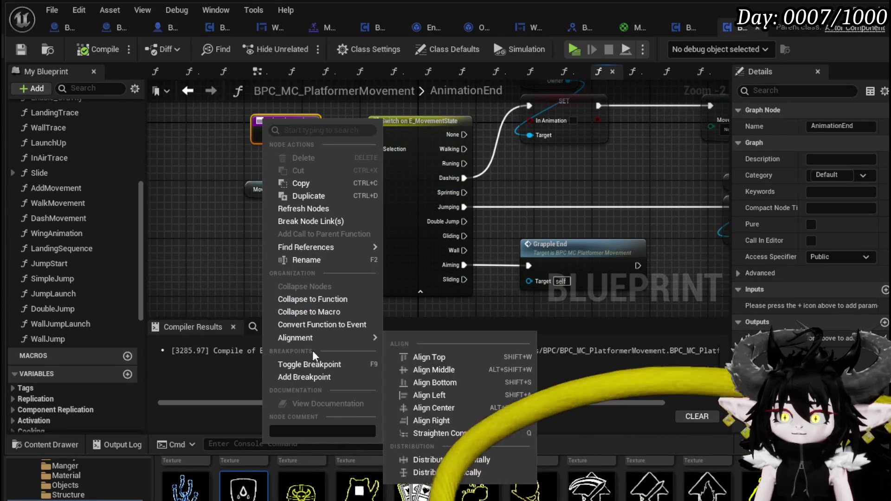
pyautogui.click(304, 377)
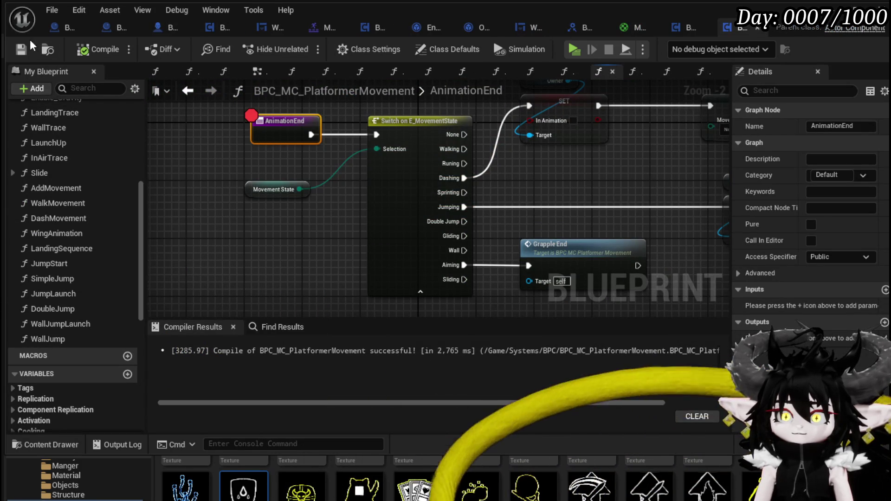
# Play-test the level: run toward the gate, then attack, block and dash.
pyautogui.hotkey('alt', 'Tab')
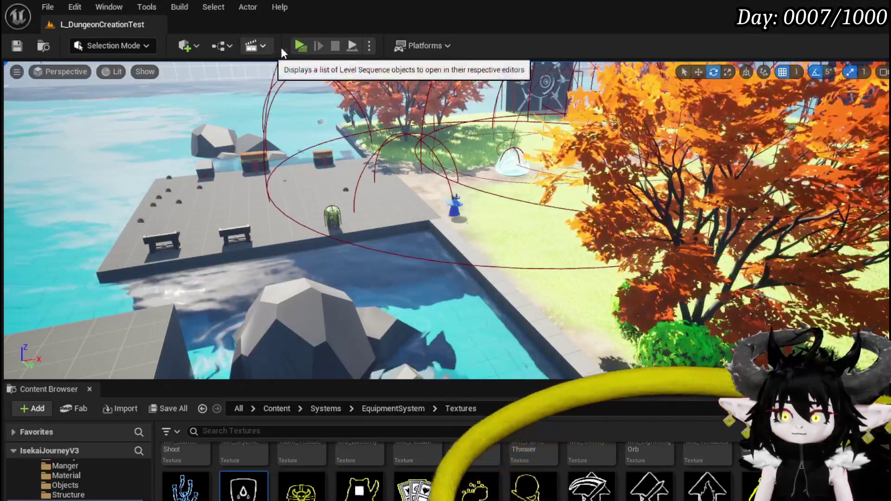
pyautogui.click(301, 44)
pyautogui.press('w')
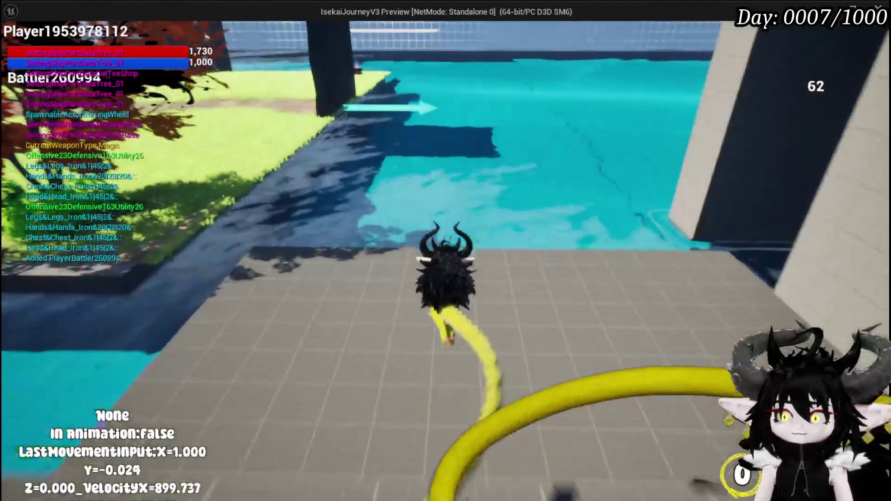
pyautogui.press('w')
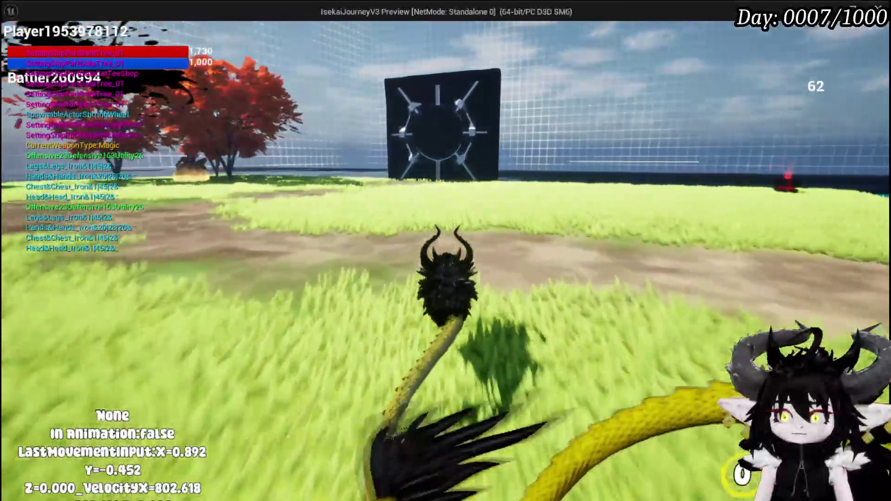
pyautogui.click(445, 250)
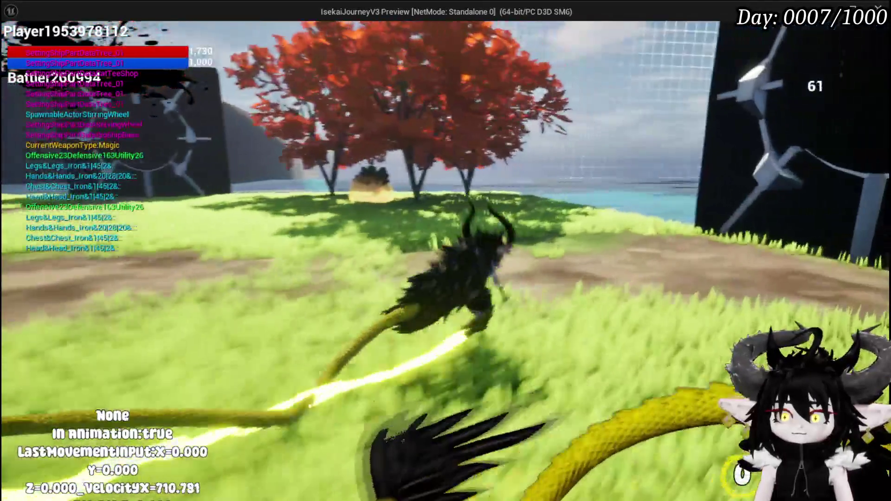
pyautogui.click(445, 251)
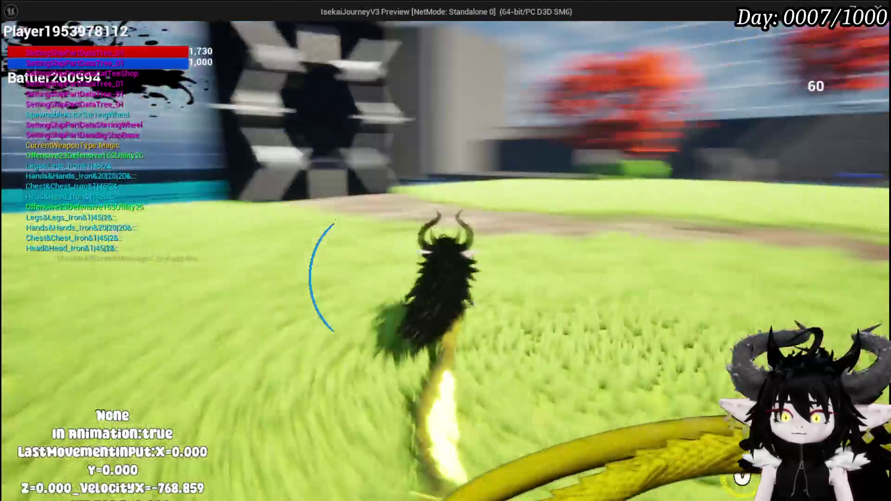
pyautogui.rightClick(445, 250)
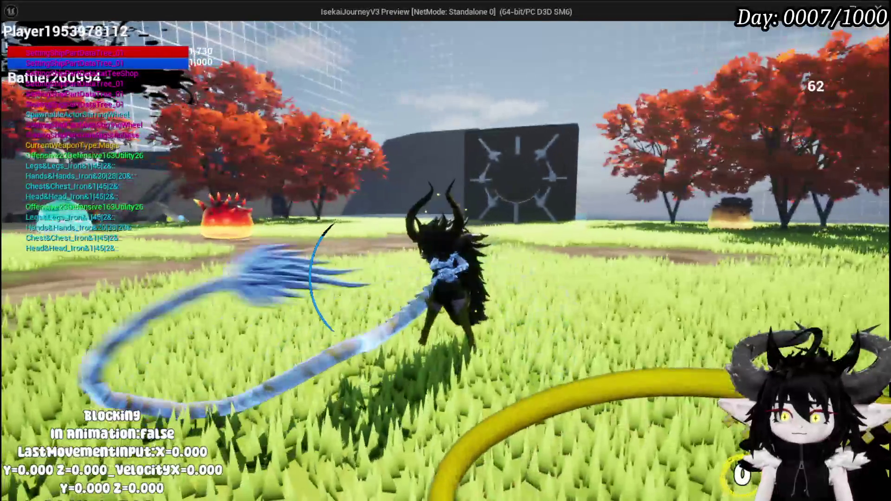
pyautogui.press('shift')
pyautogui.rightClick(446, 250)
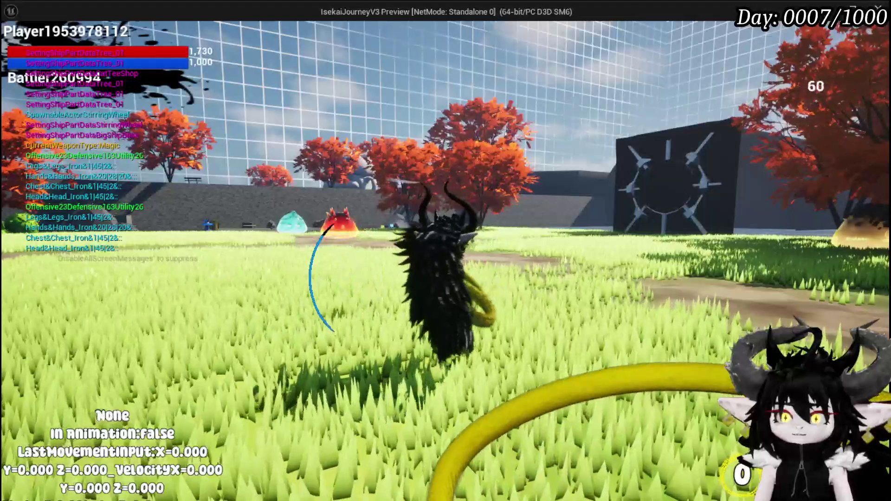
pyautogui.press('shift')
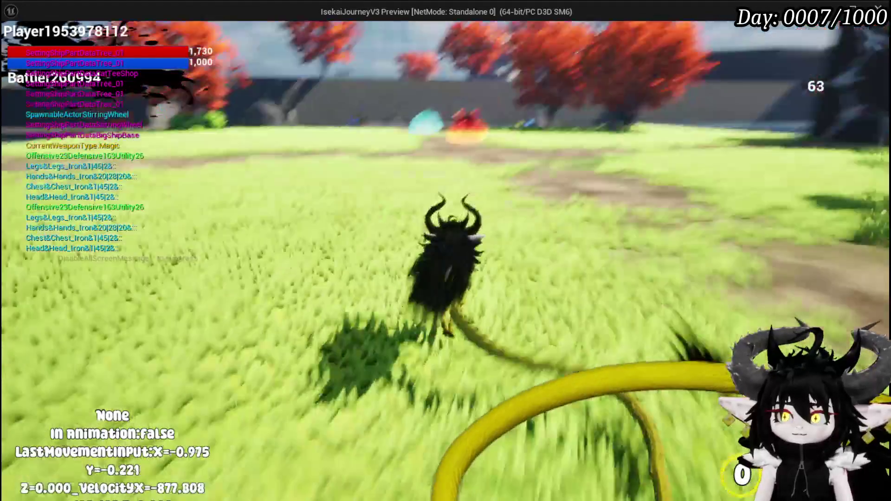
# Stop the preview, save the level, and return to the AnimationEnd graph in PlatformerMovement.
pyautogui.press('Escape')
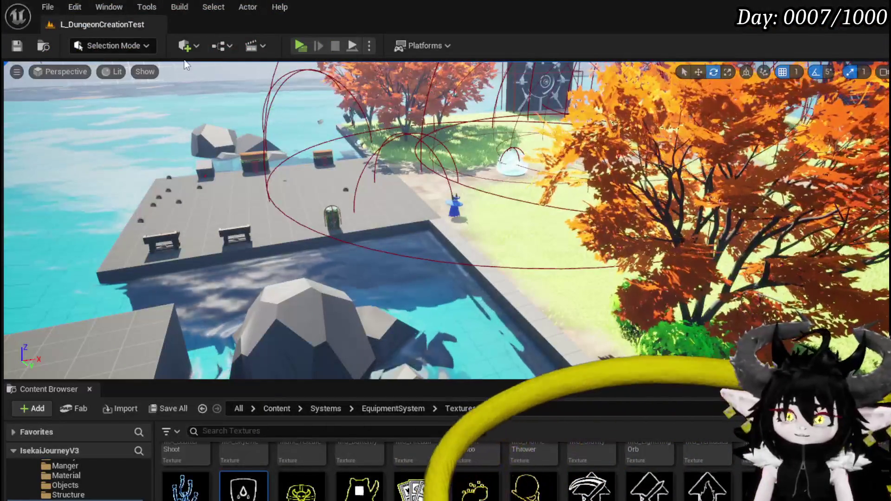
pyautogui.hotkey('ctrl', 's')
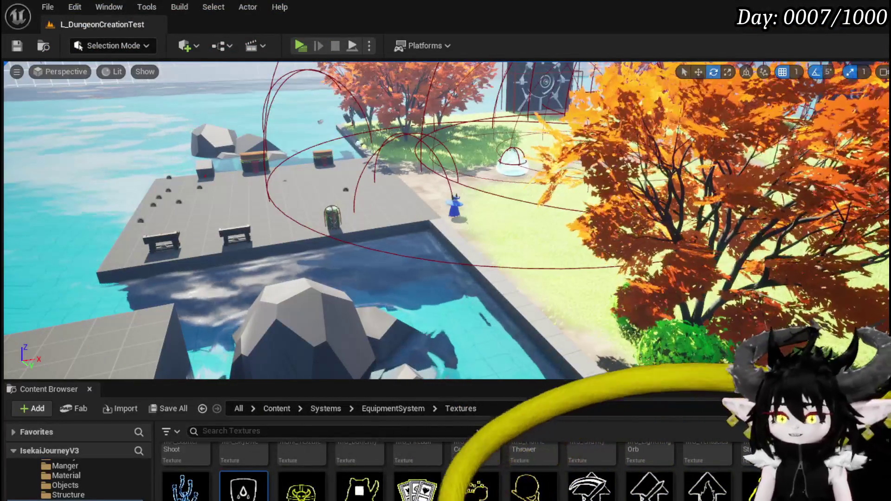
pyautogui.hotkey('alt', 'Tab')
pyautogui.moveTo(304, 252)
pyautogui.mouseDown()
pyautogui.moveTo(284, 299)
pyautogui.moveTo(238, 333)
pyautogui.moveTo(270, 295)
pyautogui.mouseUp()
# Remove the AnimationEnd breakpoint, search for 'In animation', and jump to the first Set InAnimation.
pyautogui.rightClick(250, 163)
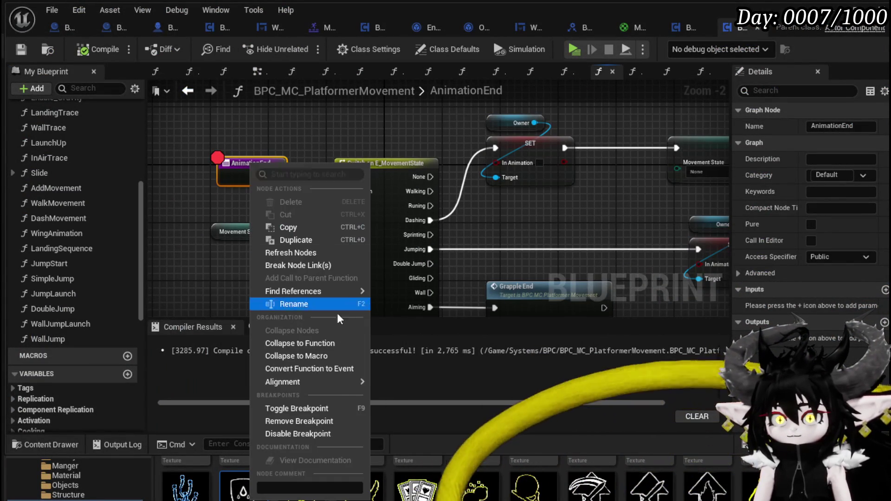
pyautogui.click(300, 421)
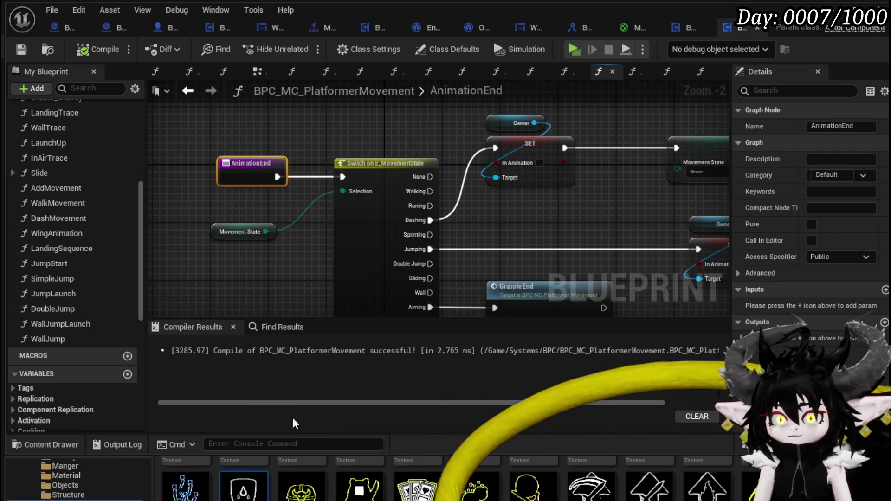
pyautogui.click(258, 327)
pyautogui.write('In animation')
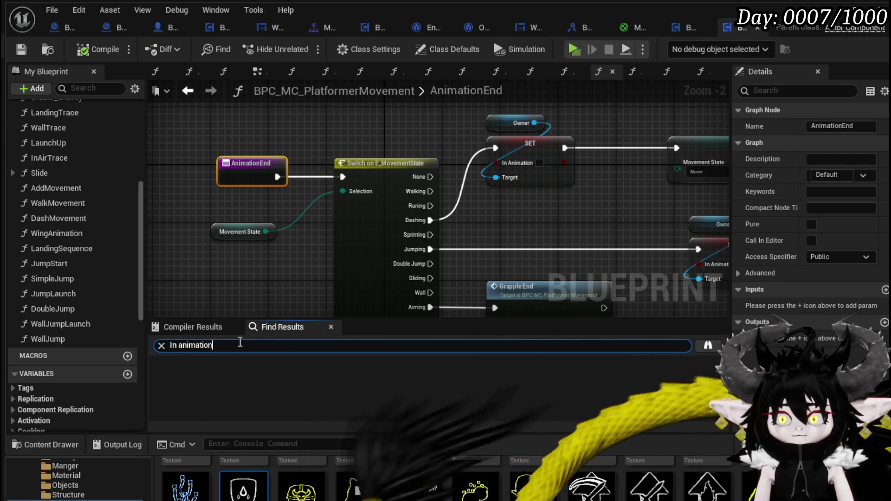
pyautogui.press('Return')
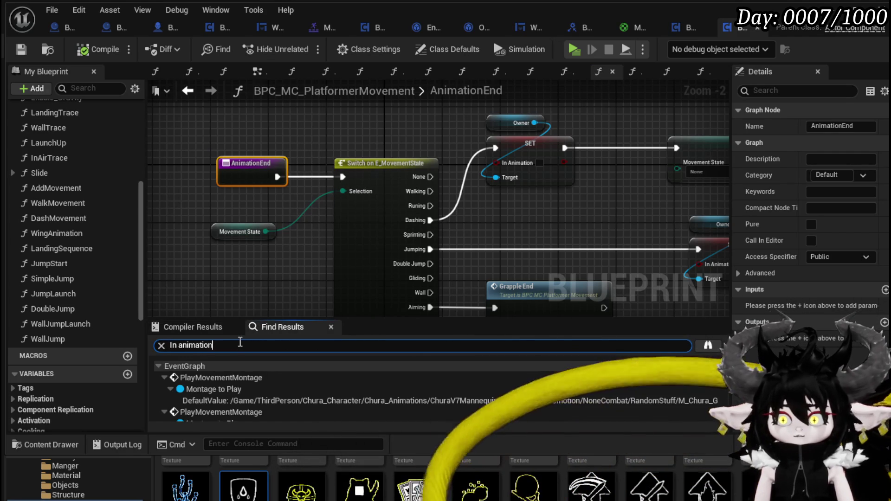
pyautogui.scroll(-5, 255, 397)
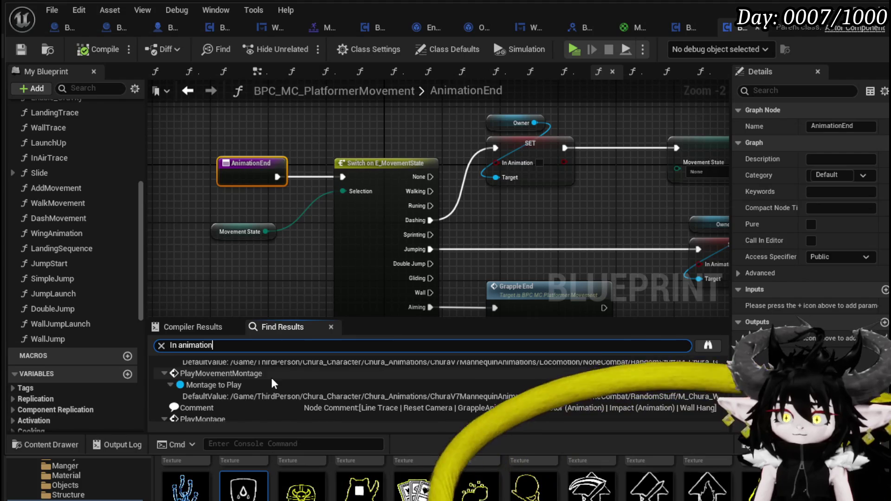
pyautogui.scroll(-5, 242, 397)
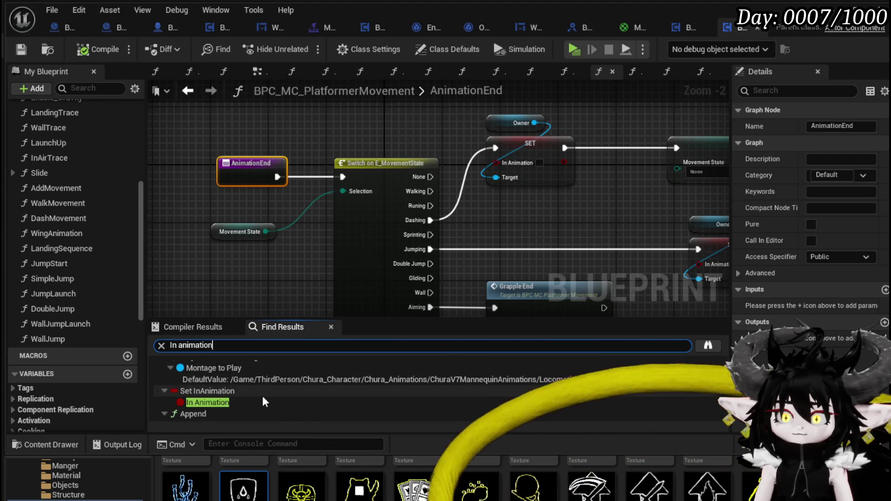
pyautogui.doubleClick(231, 372)
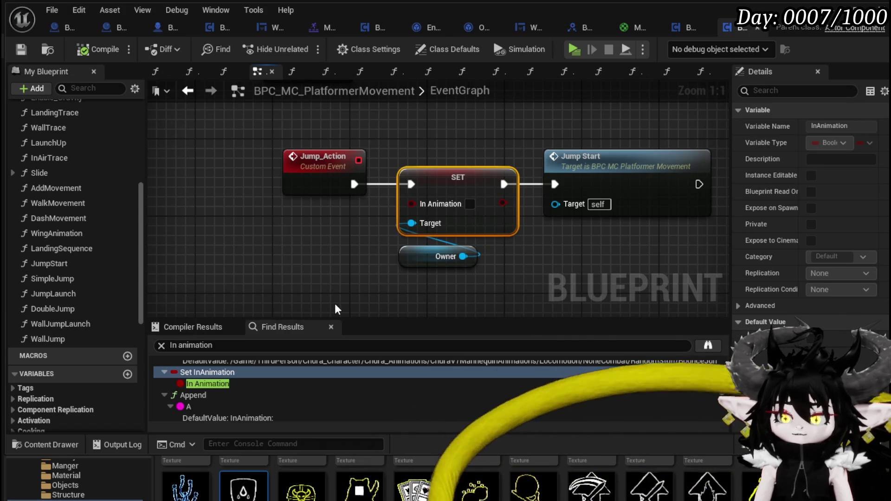
# Inspect both Set InAnimation nodes inside the AnimationEnd function.
pyautogui.scroll(-2, 241, 385)
pyautogui.scroll(-2, 242, 387)
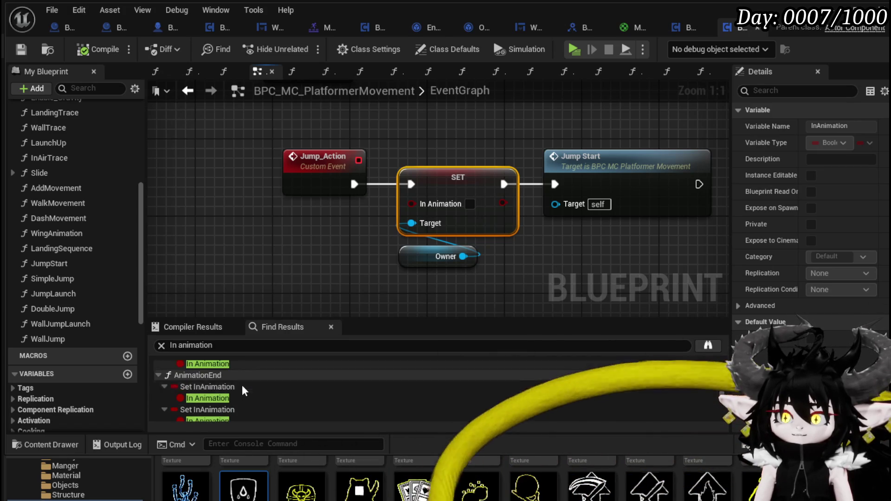
pyautogui.click(243, 387)
pyautogui.scroll(1, 517, 255)
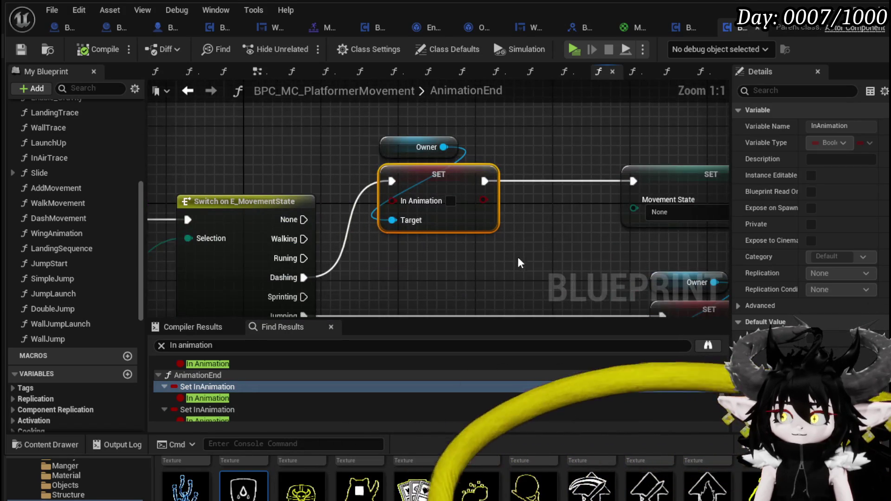
pyautogui.moveTo(517, 254); pyautogui.dragTo(668, 274)
pyautogui.scroll(-2, 310, 368)
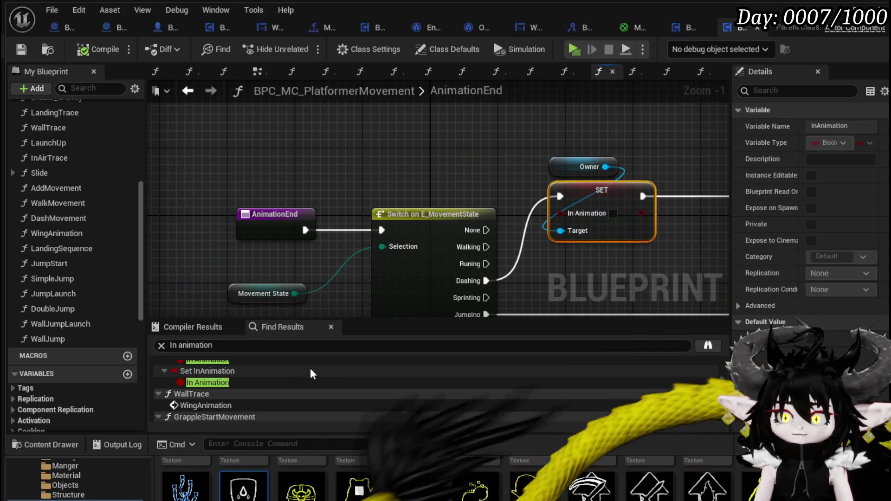
pyautogui.click(241, 371)
pyautogui.scroll(-5, 241, 371)
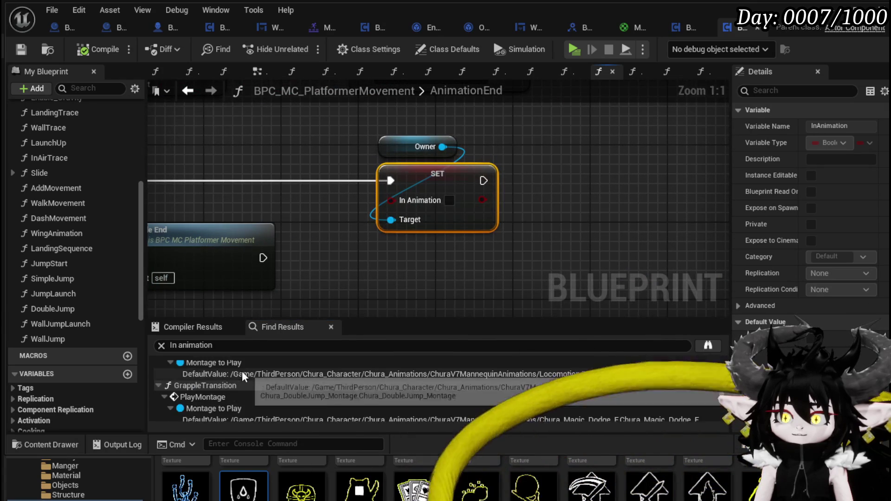
# Follow the Set InAnimation results into Slide and WalkMovement, and select WalkMovement's entry node.
pyautogui.click(222, 368)
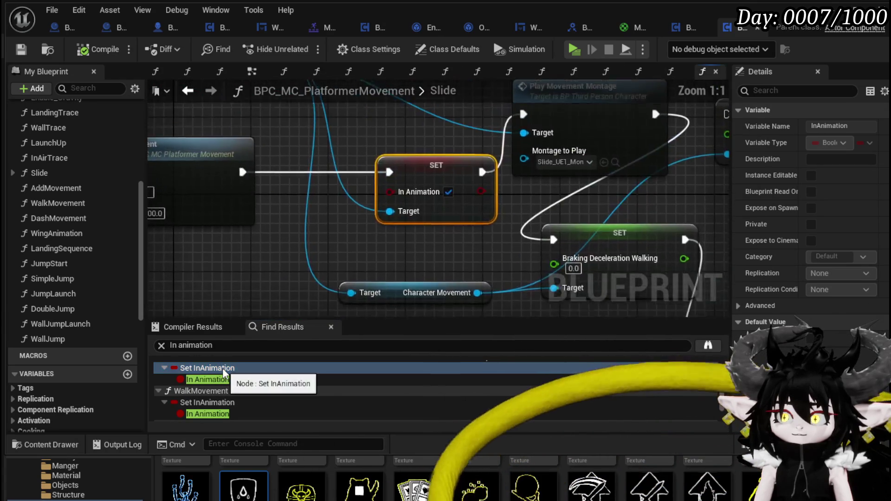
pyautogui.moveTo(468, 289)
pyautogui.mouseDown()
pyautogui.moveTo(544, 291)
pyautogui.moveTo(478, 280)
pyautogui.mouseUp()
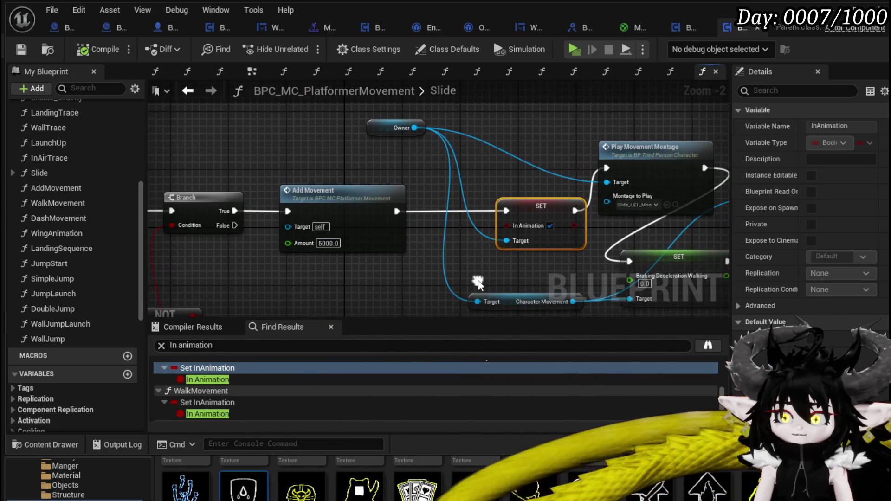
pyautogui.click(213, 401)
pyautogui.moveTo(350, 284)
pyautogui.mouseDown()
pyautogui.moveTo(603, 262)
pyautogui.moveTo(545, 266)
pyautogui.mouseUp()
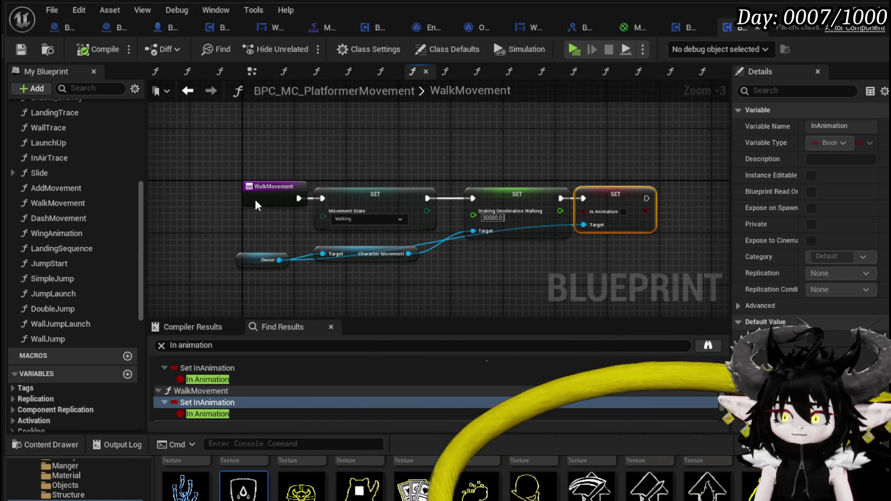
pyautogui.click(254, 197)
pyautogui.rightClick(255, 198)
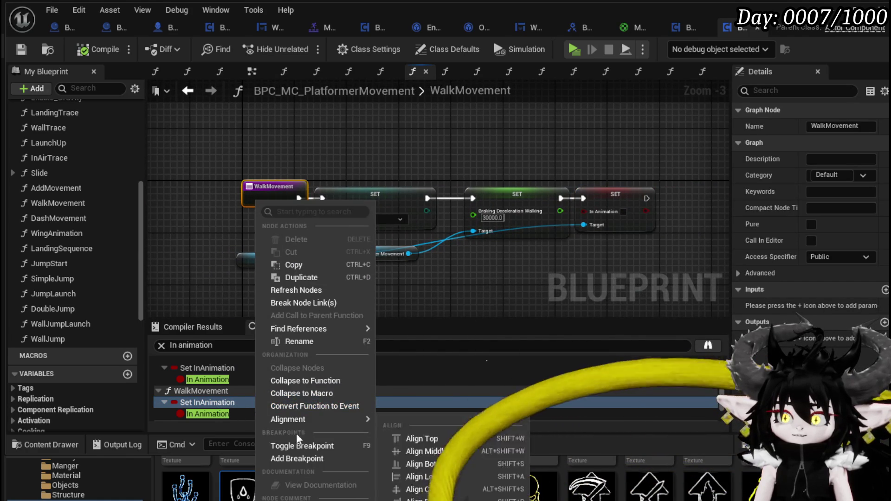
# Add a breakpoint on WalkMovement's entry node and start playing the level.
pyautogui.click(290, 457)
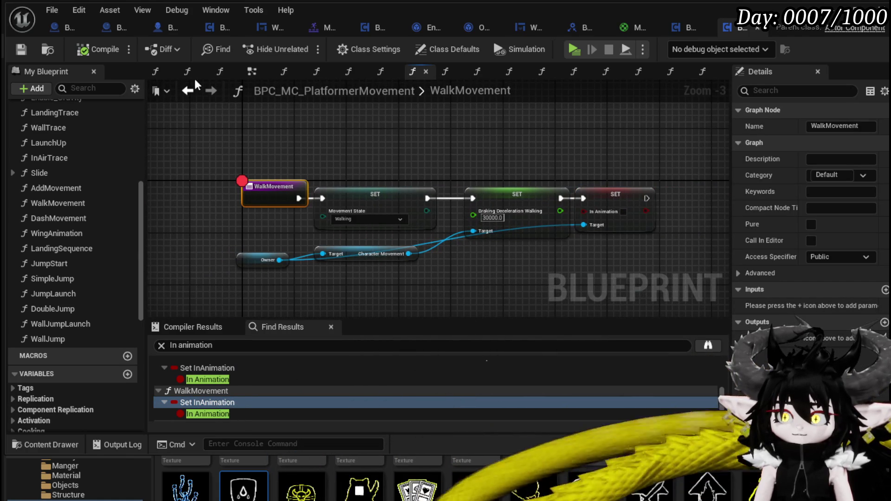
pyautogui.click(18, 51)
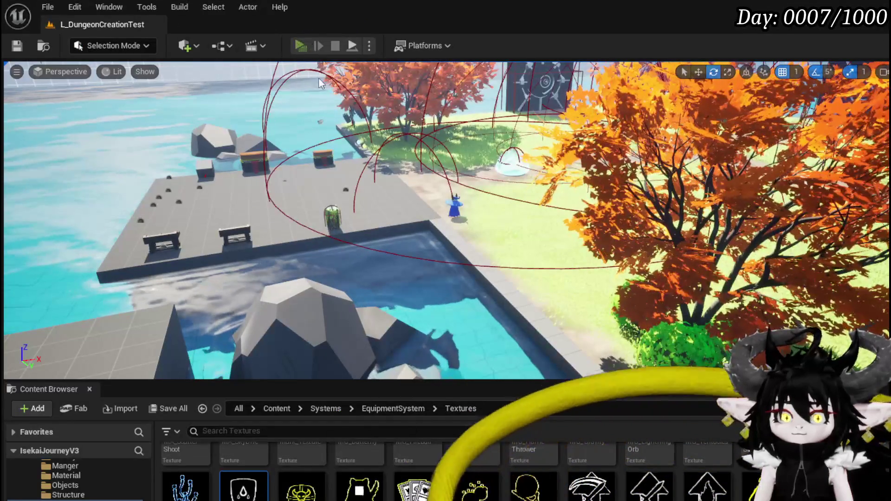
pyautogui.click(301, 45)
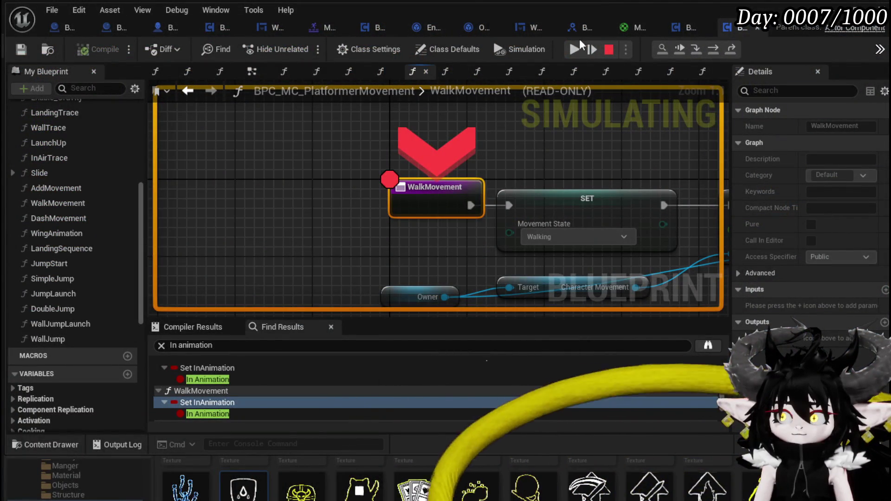
# Resume the game at each WalkMovement breakpoint hit, then stop the play session.
pyautogui.moveTo(583, 189)
pyautogui.mouseDown()
pyautogui.moveTo(231, 175)
pyautogui.moveTo(286, 175)
pyautogui.mouseUp()
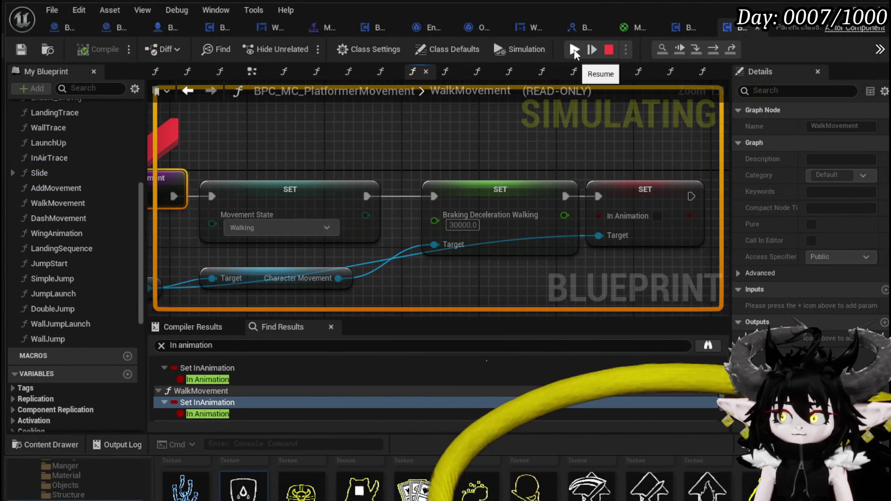
pyautogui.click(574, 49)
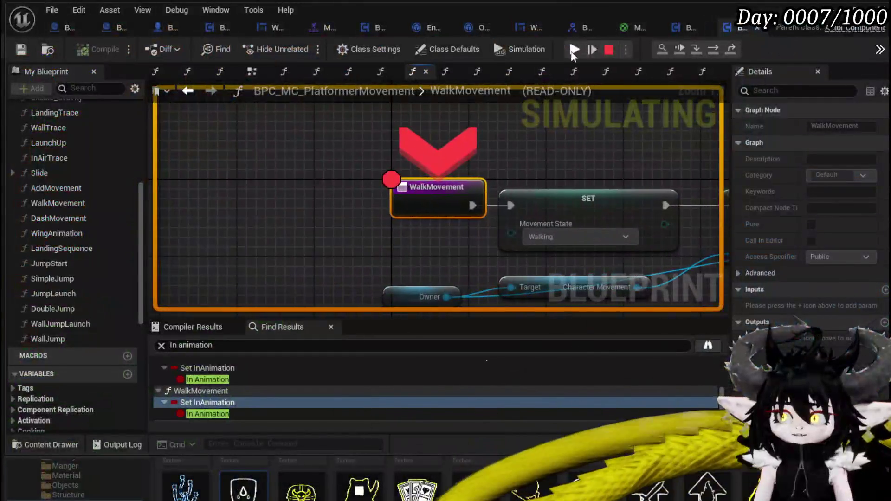
pyautogui.click(571, 51)
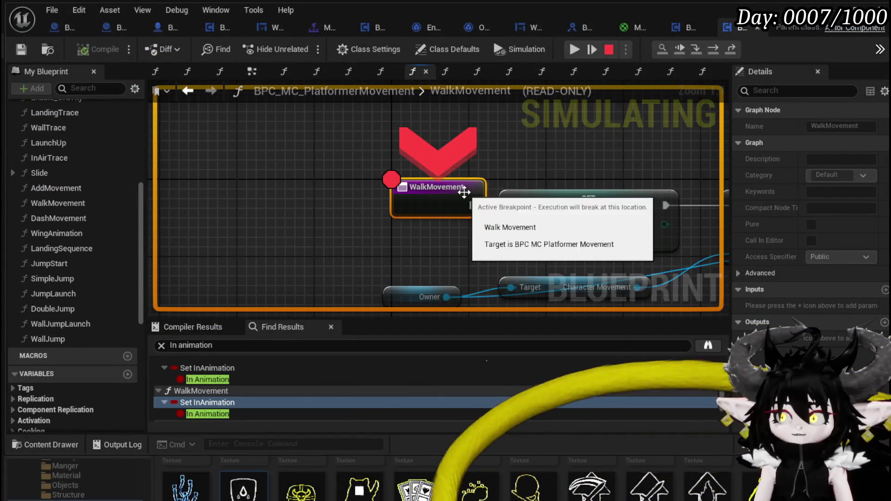
pyautogui.moveTo(464, 192); pyautogui.dragTo(292, 147)
pyautogui.click(573, 52)
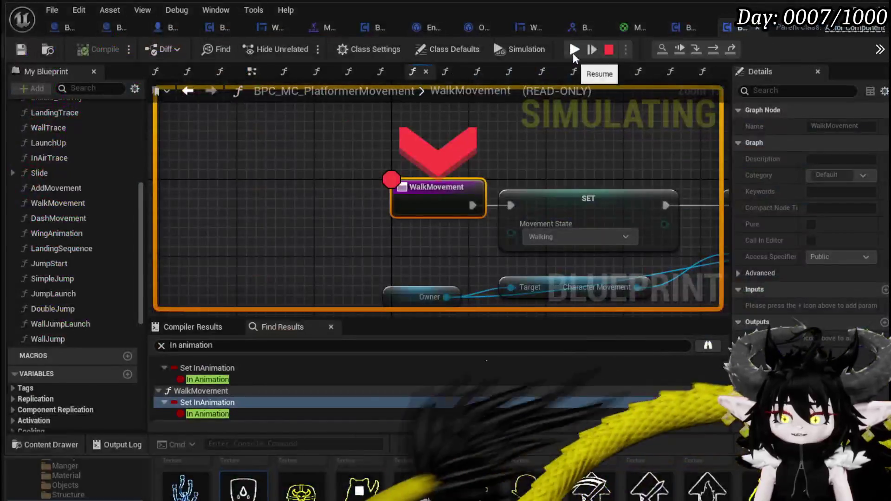
pyautogui.click(573, 53)
pyautogui.click(573, 53)
pyautogui.press('Escape')
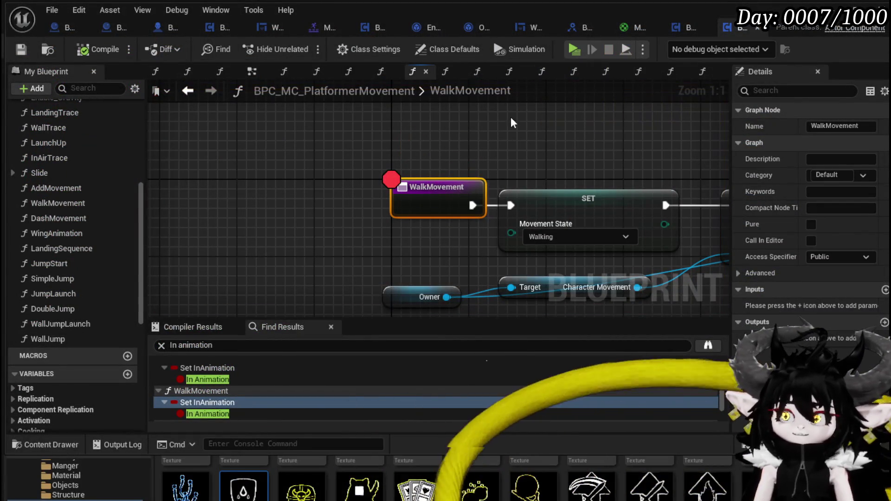
# Add a Print String showing 'WalkMovementTriggered?!' after the In Animation setter.
pyautogui.rightClick(442, 195)
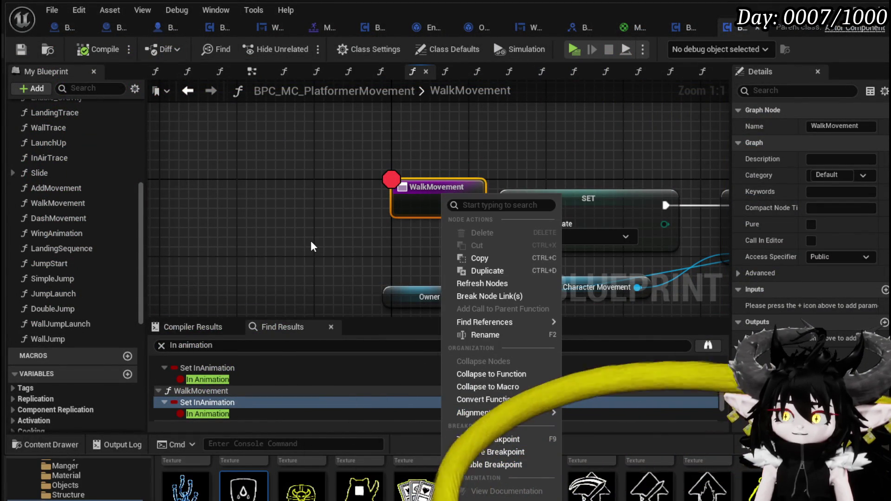
pyautogui.scroll(-3, 312, 242)
pyautogui.click(207, 402)
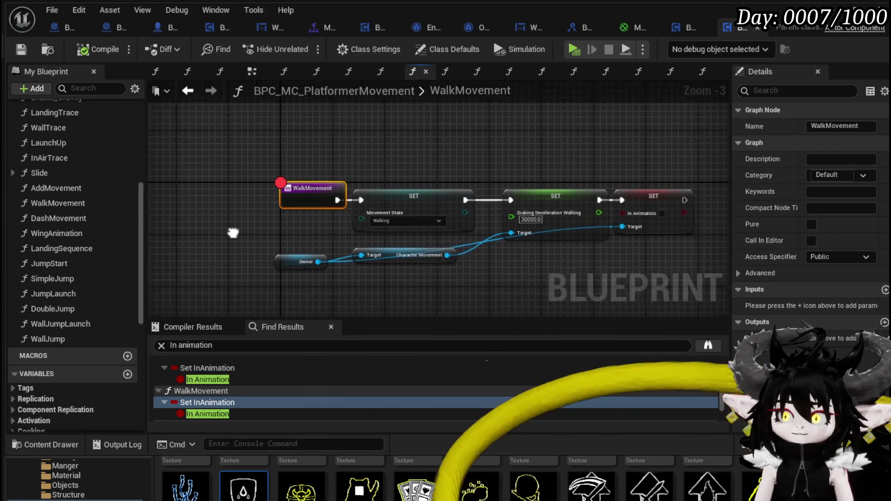
pyautogui.moveTo(434, 198); pyautogui.dragTo(476, 211)
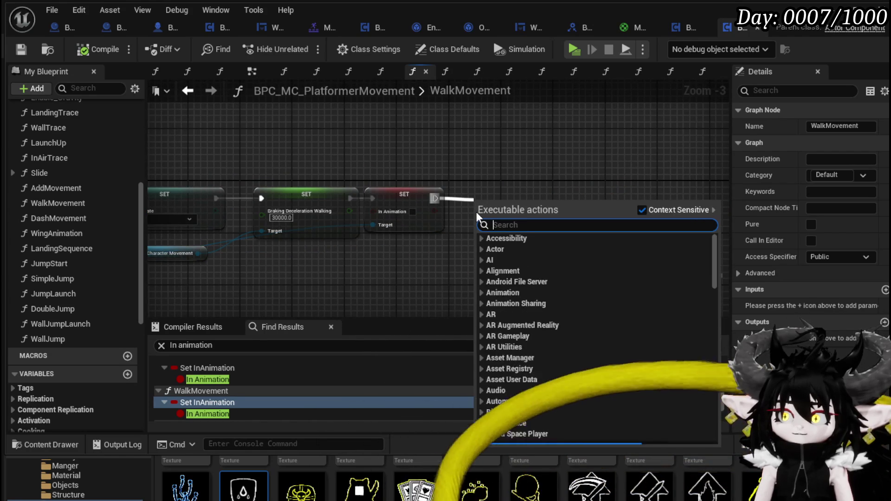
pyautogui.write('Print str')
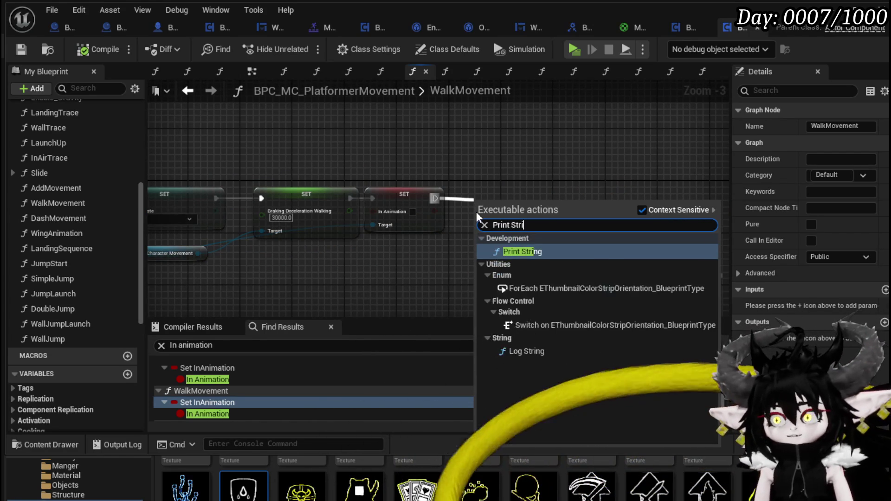
pyautogui.press('Return')
pyautogui.click(511, 225)
pyautogui.write('WalkMovementTr')
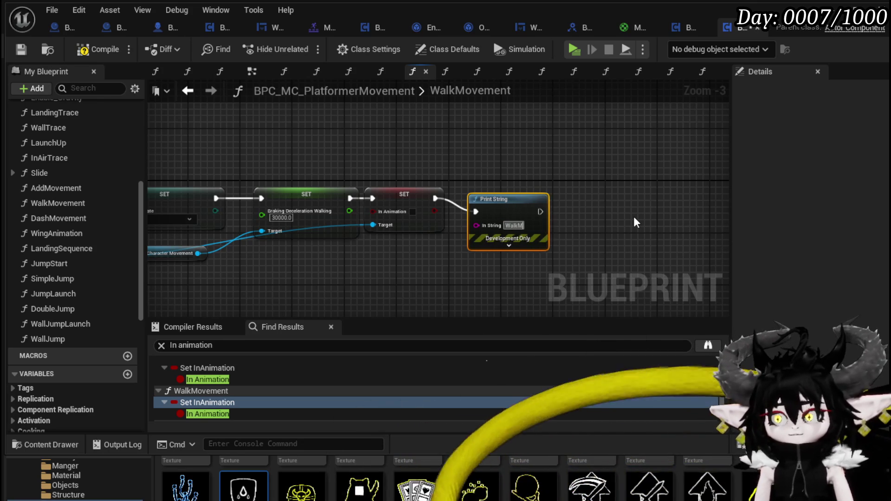
pyautogui.write('iggered?')
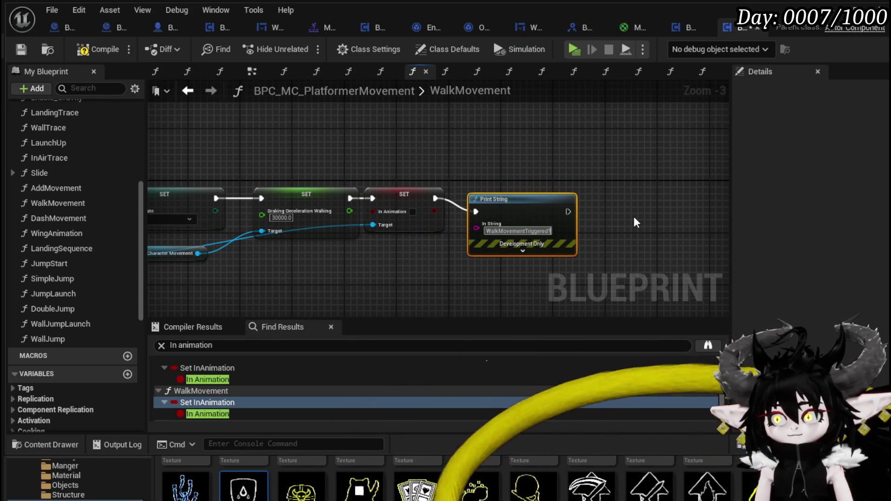
pyautogui.write('!')
pyautogui.moveTo(511, 214); pyautogui.dragTo(529, 189)
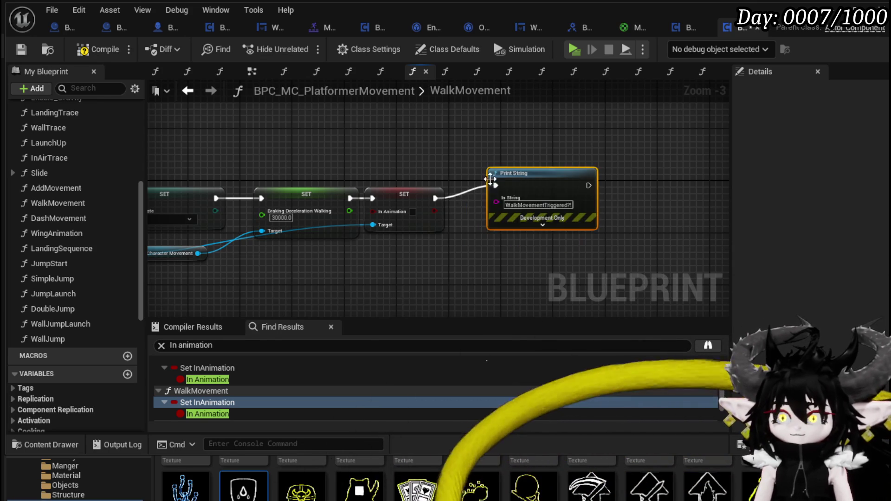
# Disable the breakpoint on WalkMovement's entry node and enter WalkMovement as the search term.
pyautogui.moveTo(149, 223); pyautogui.dragTo(335, 229)
pyautogui.rightClick(297, 207)
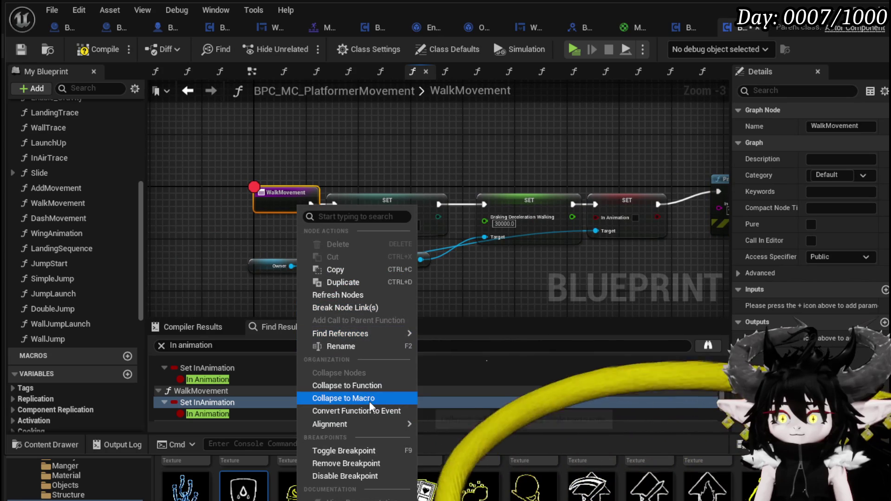
pyautogui.click(349, 476)
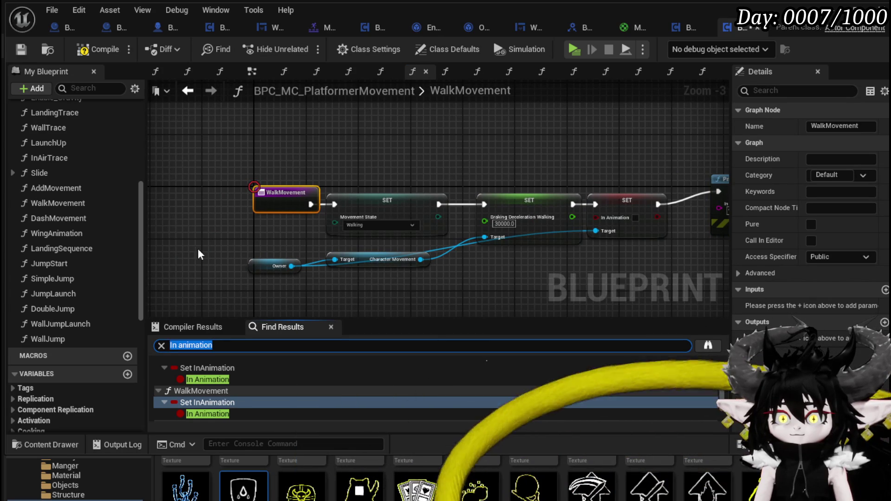
pyautogui.write('WalkM')
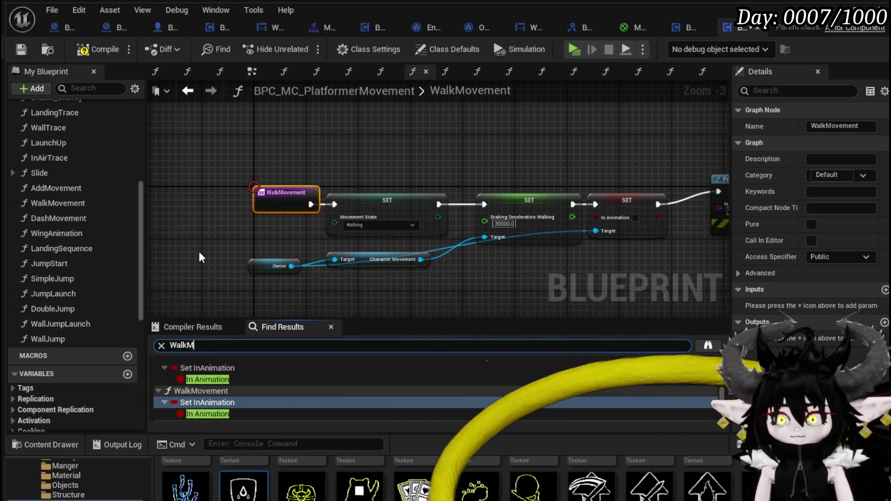
pyautogui.write('ovement')
# Find WalkMovement references, delete the Walk Movement call from LandingTrace, and compile.
pyautogui.press('Return')
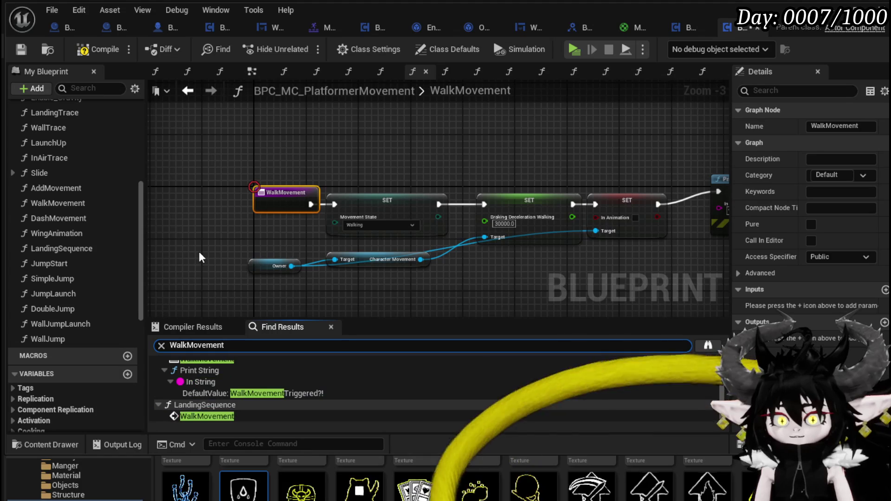
pyautogui.scroll(3, 302, 383)
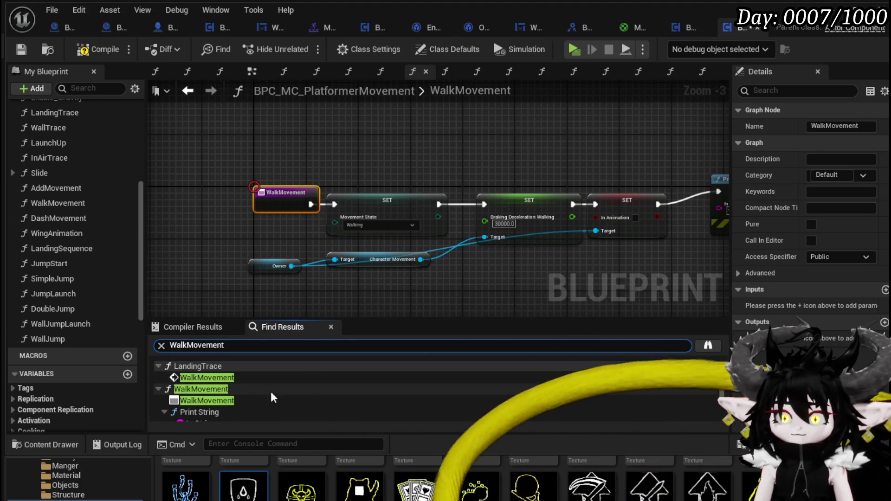
pyautogui.scroll(-2, 377, 395)
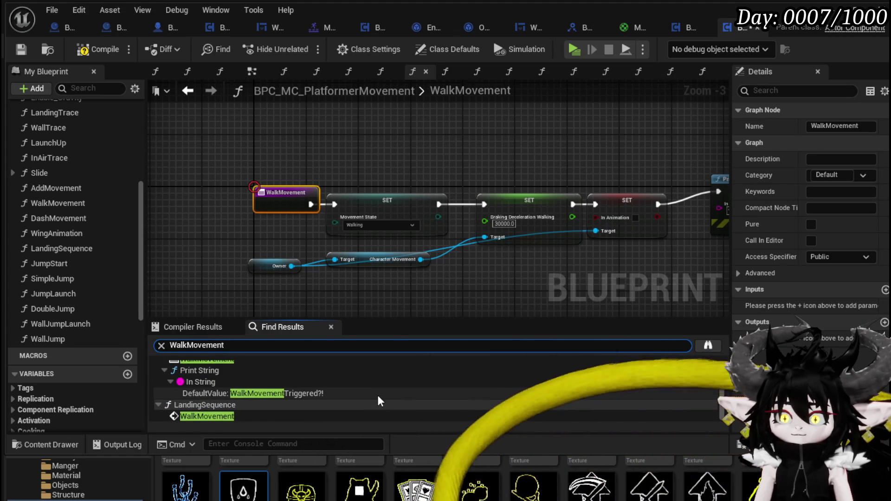
pyautogui.scroll(1, 377, 394)
pyautogui.scroll(2, 273, 377)
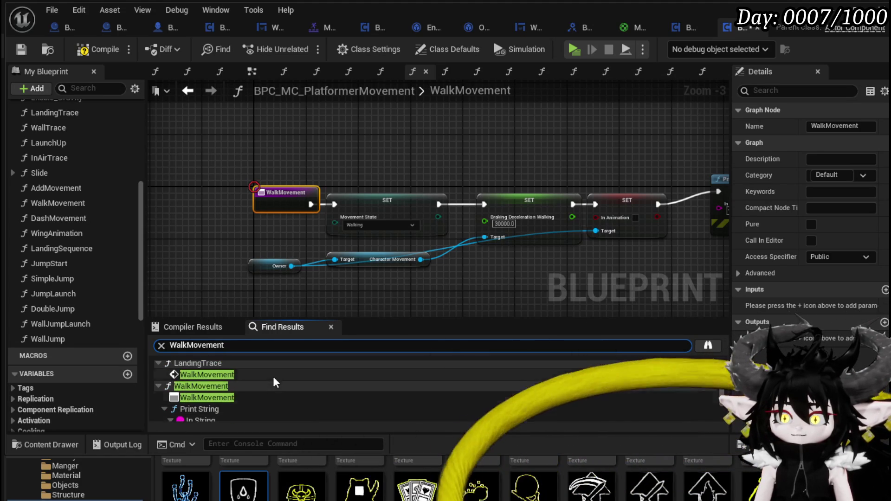
pyautogui.doubleClick(208, 374)
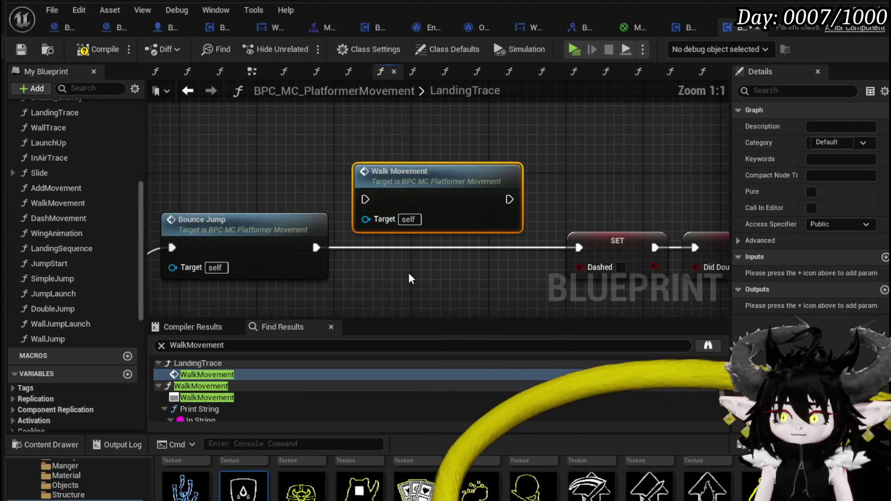
pyautogui.press('Delete')
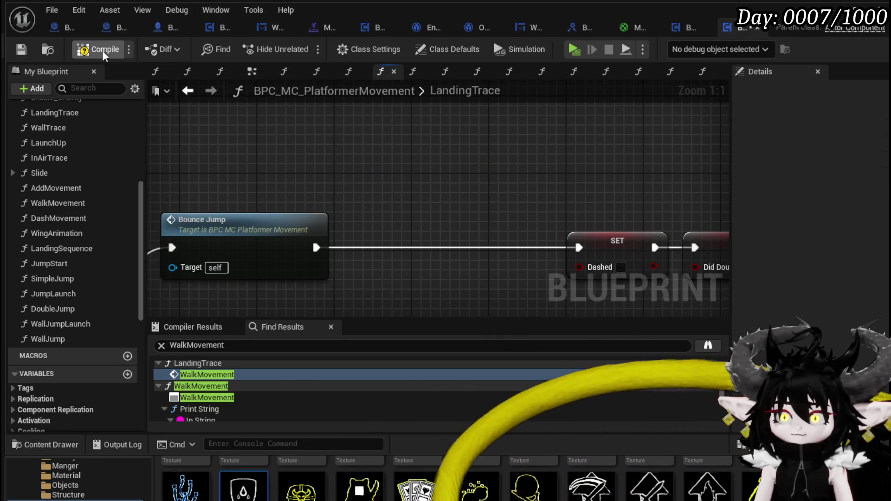
pyautogui.click(18, 53)
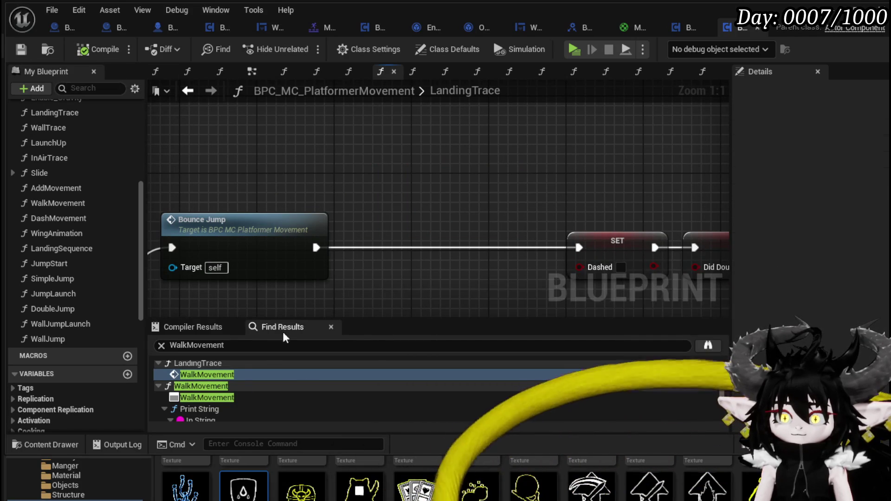
# Rerun the WalkMovement search and open its call in LandingSequence.
pyautogui.click(232, 345)
pyautogui.press('Return')
pyautogui.click(234, 376)
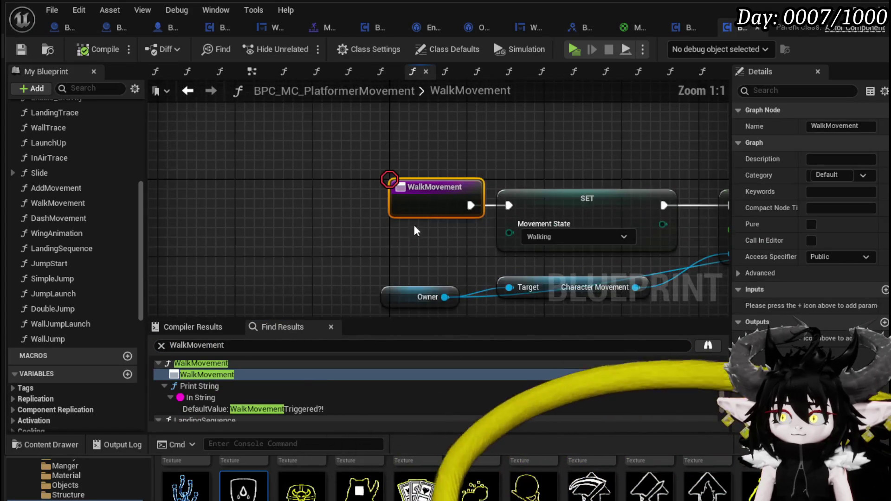
pyautogui.scroll(-1, 263, 389)
pyautogui.doubleClick(207, 416)
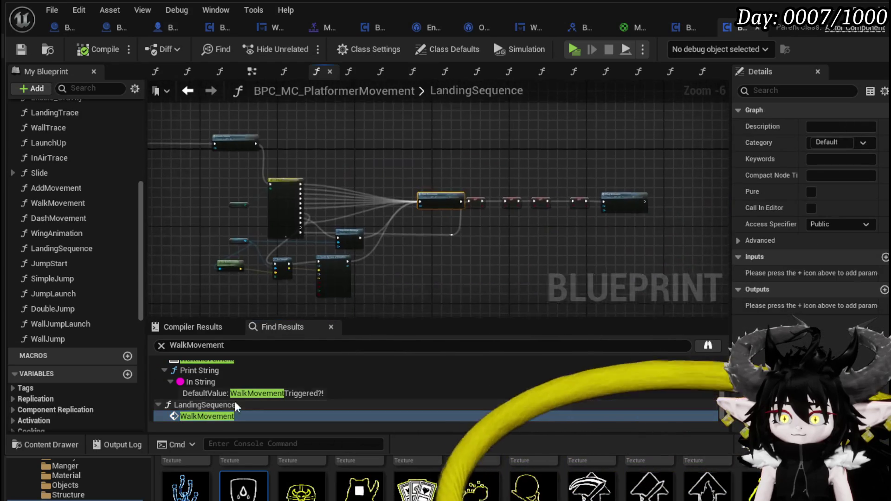
# Survey LandingSequence's movement-state switch, Enable Gravity, SET chain and Wing Animation.
pyautogui.scroll(-3, 387, 276)
pyautogui.moveTo(387, 277)
pyautogui.mouseDown()
pyautogui.moveTo(580, 266)
pyautogui.moveTo(530, 249)
pyautogui.mouseUp()
pyautogui.scroll(-2, 530, 254)
pyautogui.scroll(2, 269, 180)
pyautogui.moveTo(269, 180)
pyautogui.mouseDown()
pyautogui.moveTo(275, 254)
pyautogui.moveTo(503, 243)
pyautogui.moveTo(162, 181)
pyautogui.mouseUp()
pyautogui.moveTo(603, 214); pyautogui.dragTo(315, 195)
pyautogui.moveTo(486, 197)
pyautogui.mouseDown()
pyautogui.moveTo(179, 183)
pyautogui.moveTo(424, 165)
pyautogui.moveTo(636, 181)
pyautogui.mouseUp()
pyautogui.scroll(-4, 636, 180)
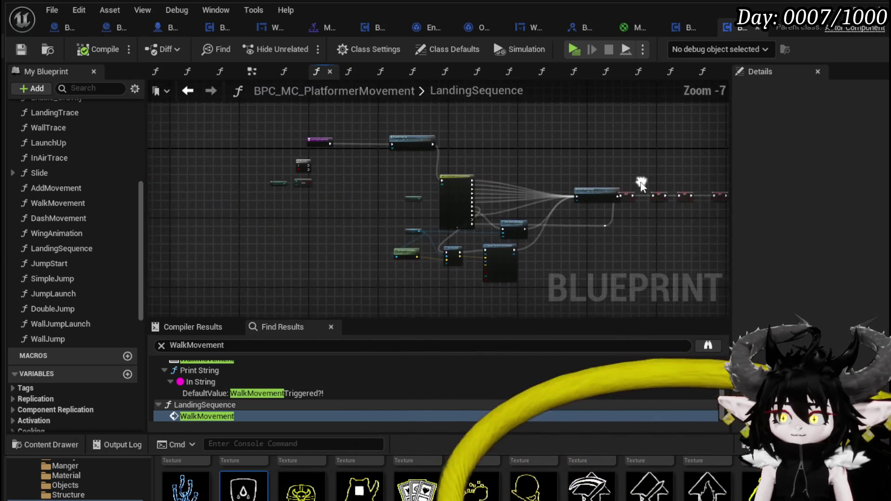
pyautogui.scroll(4, 412, 185)
pyautogui.scroll(-1, 389, 195)
pyautogui.moveTo(390, 195); pyautogui.dragTo(471, 235)
pyautogui.scroll(-1, 471, 235)
pyautogui.scroll(1, 453, 211)
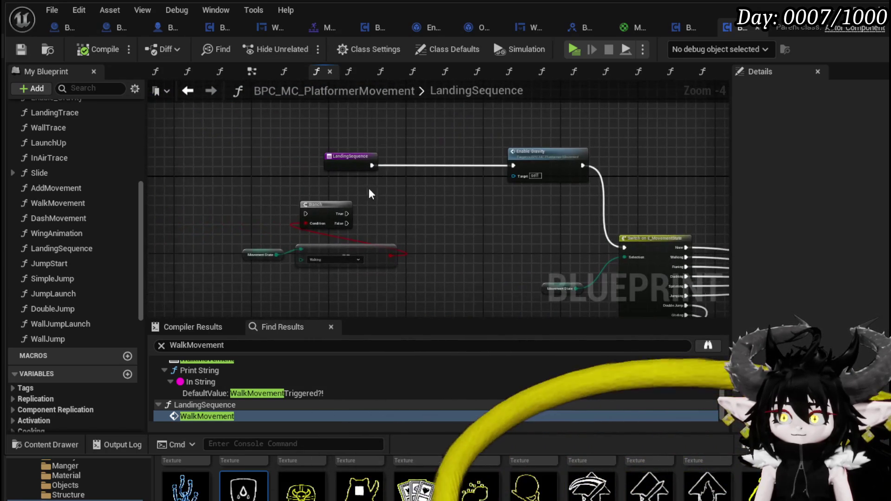
pyautogui.scroll(3, 453, 211)
# Insert a Print String reading 'LandingSequence' before Enable Gravity and compile the blueprint.
pyautogui.moveTo(402, 161); pyautogui.dragTo(470, 178)
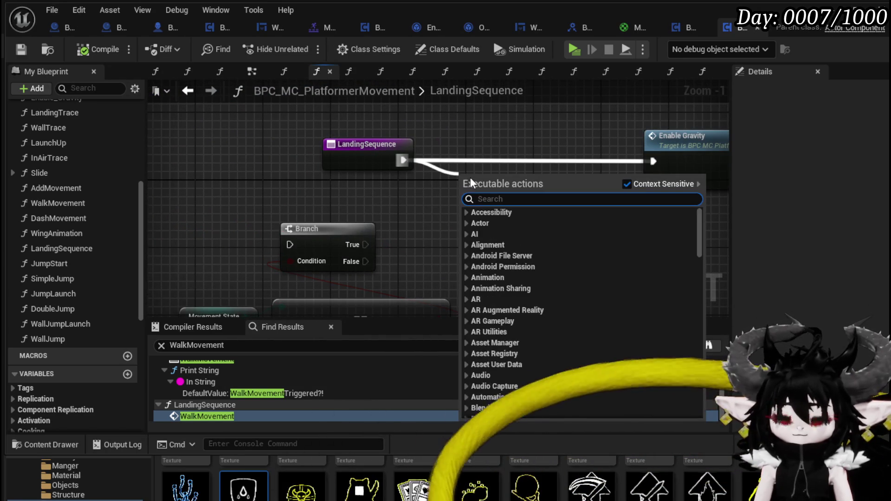
pyautogui.write('Print String')
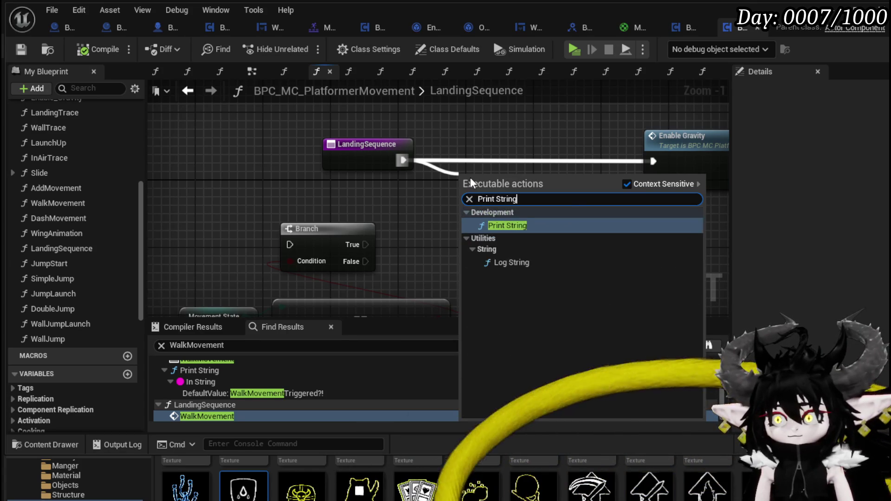
pyautogui.press('Return')
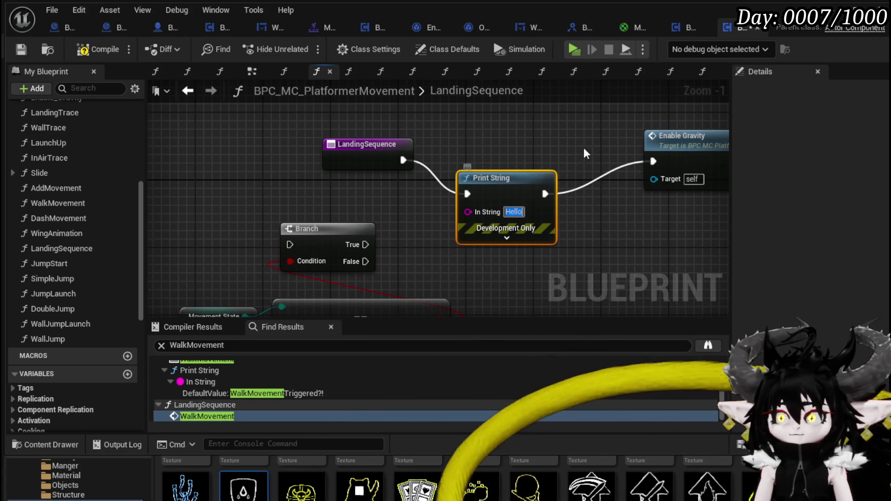
pyautogui.write('Landing')
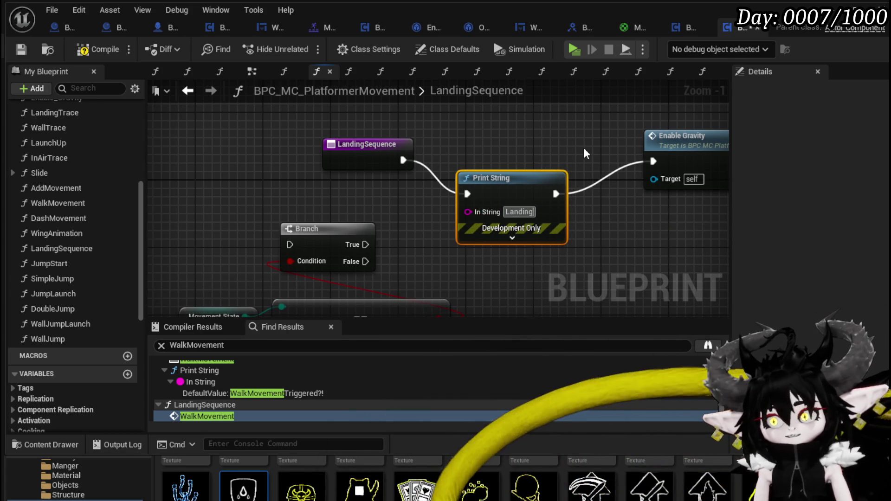
pyautogui.write('Sequence')
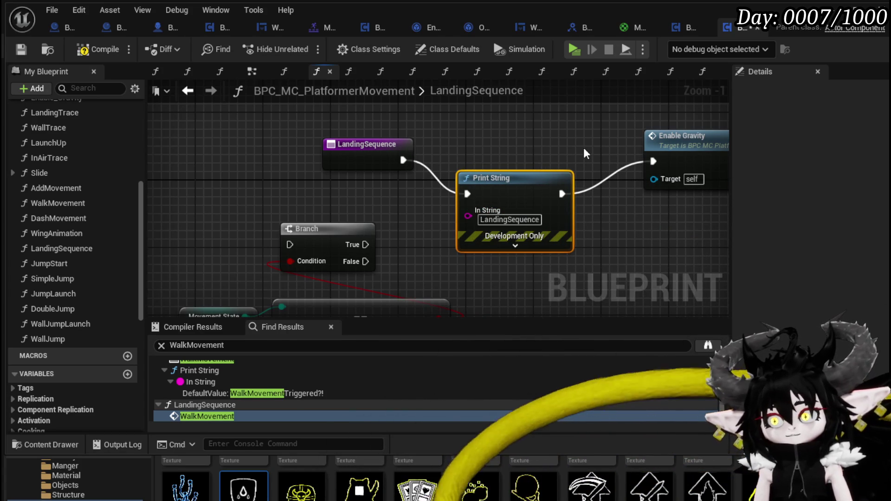
pyautogui.click(15, 51)
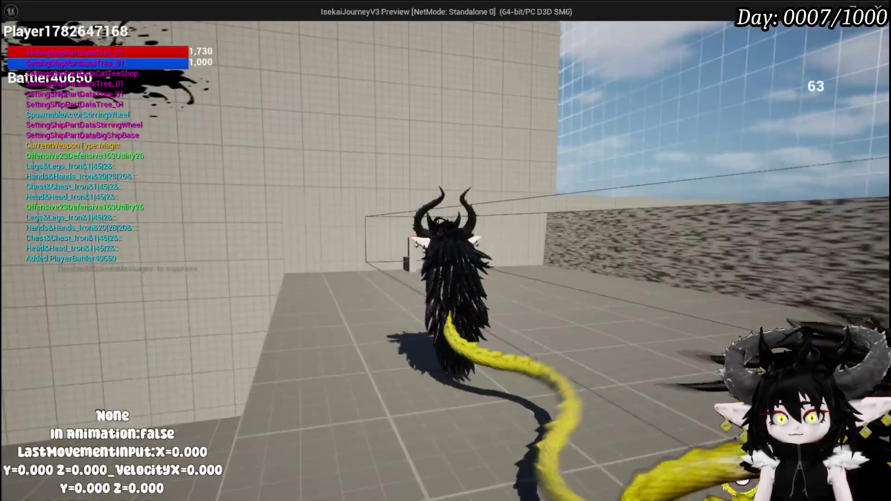
# Run the character forward in the play test, stop it, and return to the PlatformerMovement blueprint.
pyautogui.press('w')
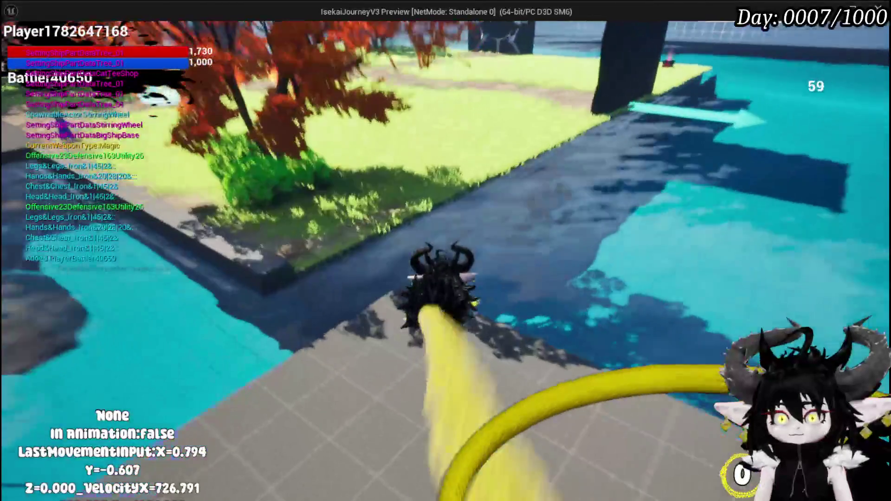
pyautogui.press('w')
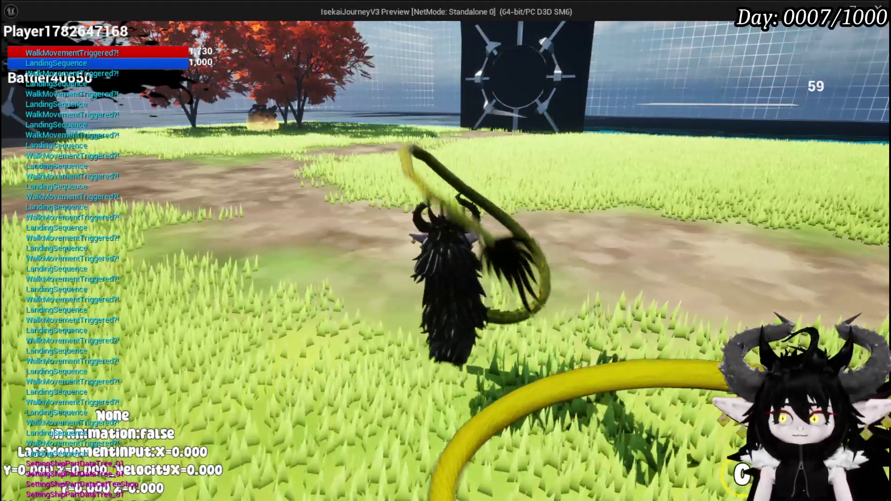
pyautogui.hotkey('alt', 'Tab')
pyautogui.press('Escape')
pyautogui.click(19, 46)
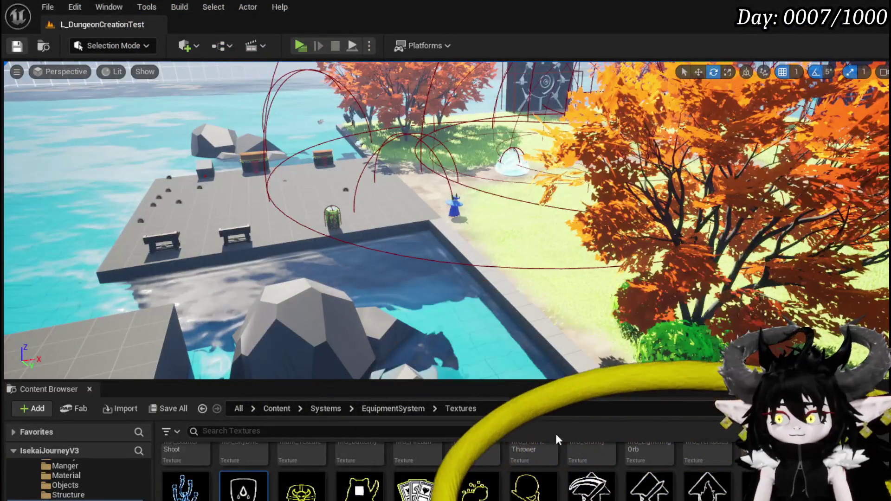
pyautogui.hotkey('alt', 'Tab')
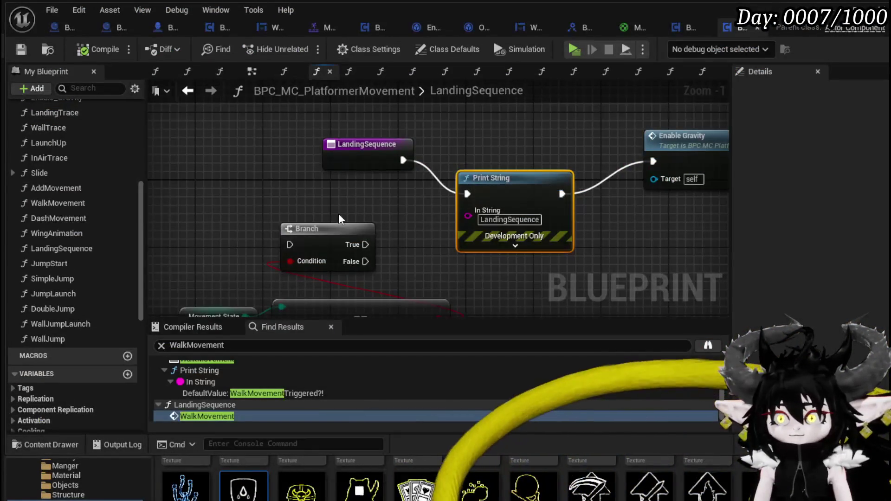
# Align the Print String node, then find and delete LandingTrace's Landing Sequence call.
pyautogui.moveTo(555, 181); pyautogui.dragTo(555, 146)
pyautogui.click(411, 177)
pyautogui.write('LandingSeque')
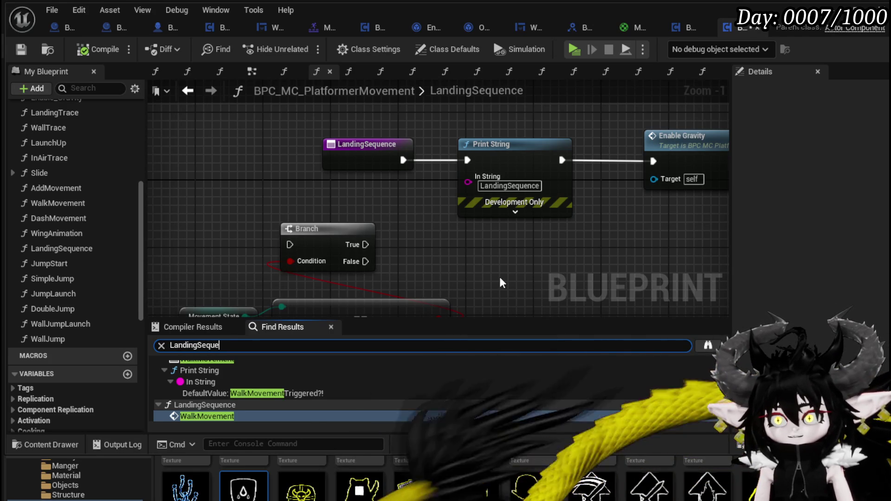
pyautogui.write('nce')
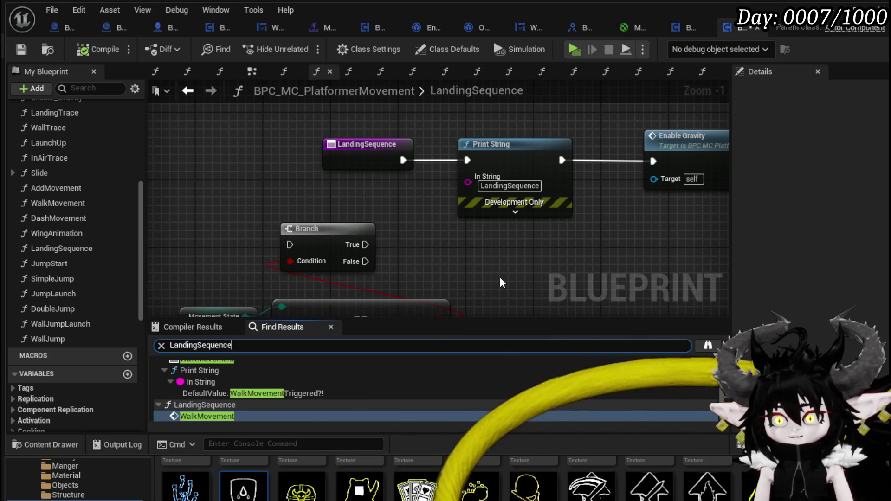
pyautogui.scroll(1, 225, 396)
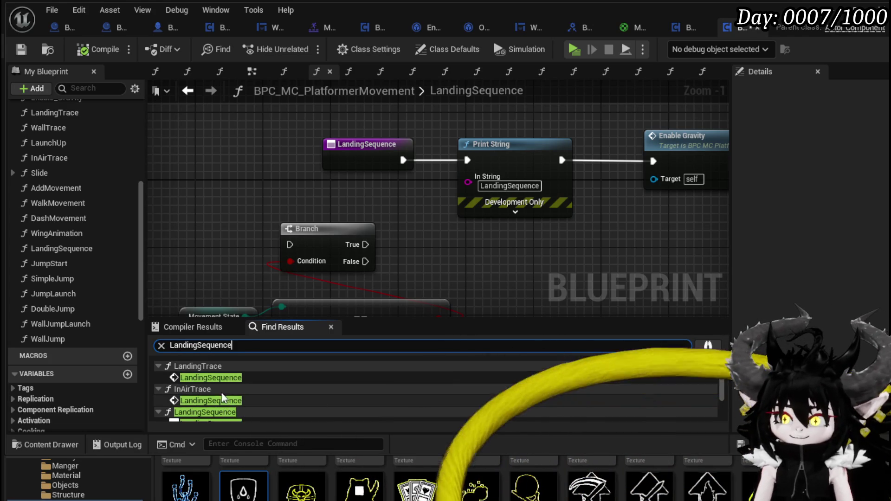
pyautogui.click(212, 377)
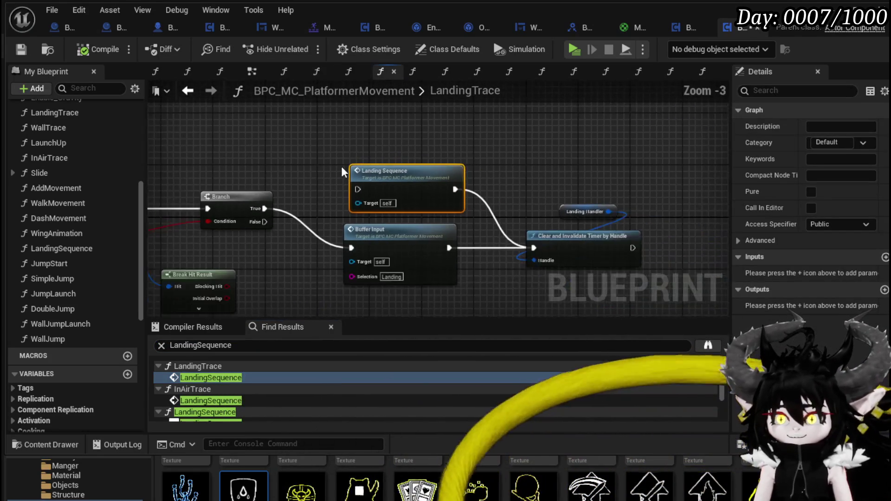
pyautogui.moveTo(311, 152); pyautogui.dragTo(471, 235)
pyautogui.press('Delete')
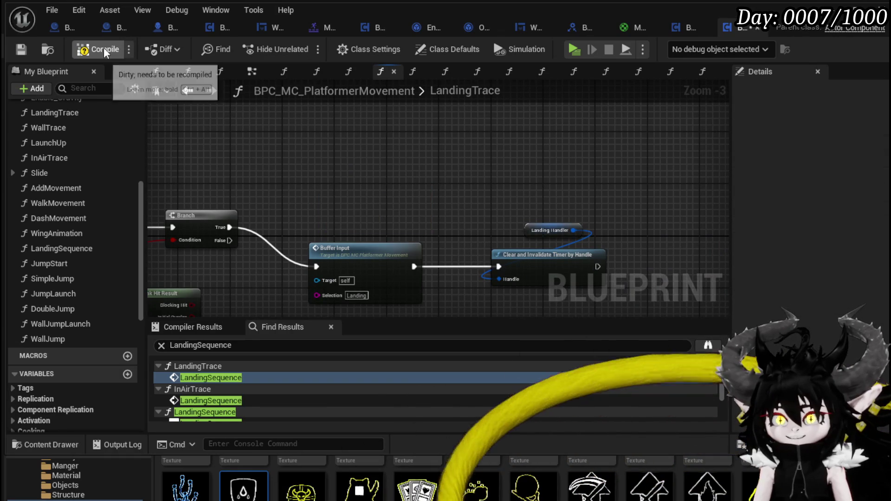
# Recompile the component and open InAirTrace's Landing Sequence call from Find Results.
pyautogui.click(13, 49)
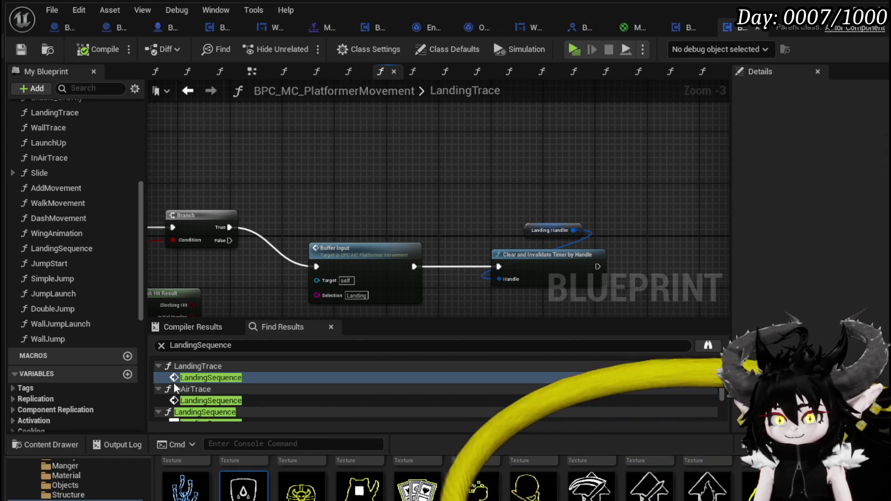
pyautogui.click(216, 399)
pyautogui.doubleClick(216, 399)
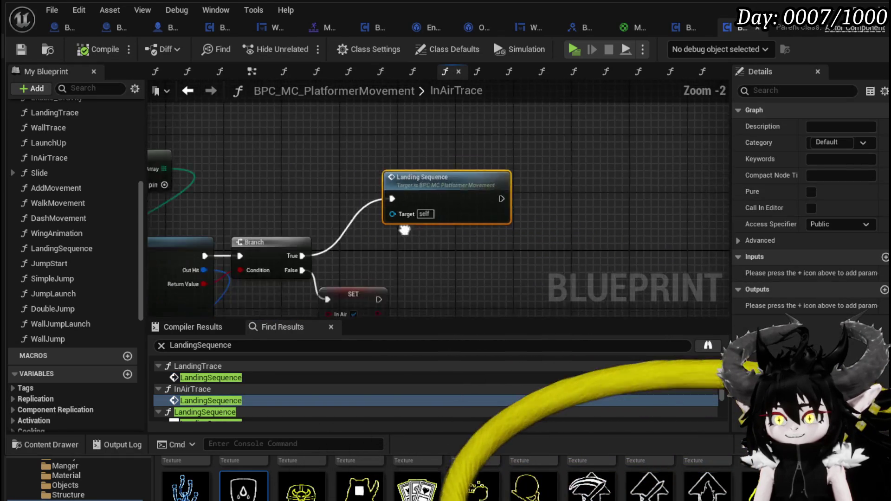
# Add a Print String node off Landing Sequence's exec output in InAirTrace.
pyautogui.moveTo(704, 202); pyautogui.dragTo(672, 182)
pyautogui.moveTo(263, 158); pyautogui.dragTo(207, 154)
pyautogui.moveTo(370, 169); pyautogui.dragTo(247, 177)
pyautogui.moveTo(440, 202); pyautogui.dragTo(374, 204)
pyautogui.moveTo(388, 156); pyautogui.dragTo(450, 171)
pyautogui.write('P')
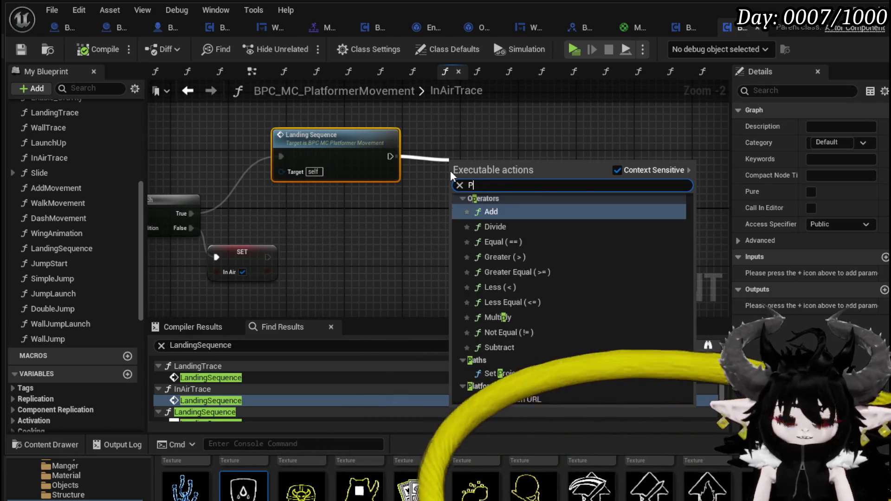
pyautogui.write('rint String')
pyautogui.press('Return')
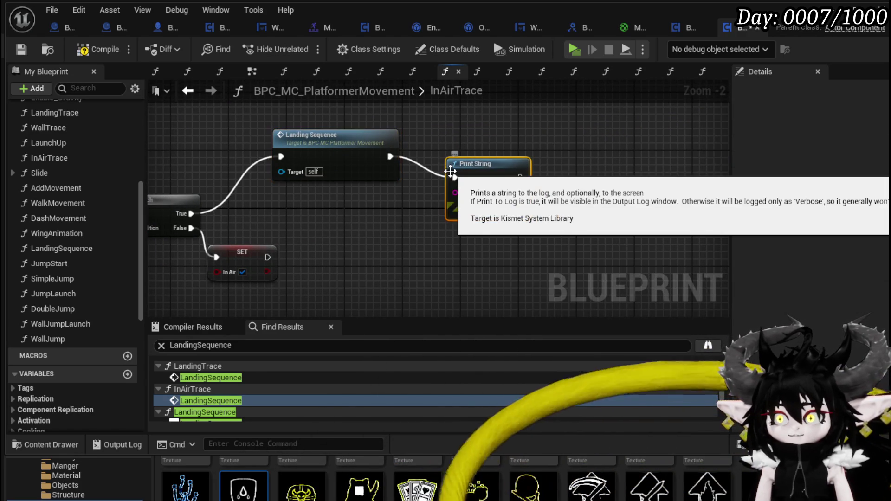
# Set the Print String text to 'InAirTrace', align it with Landing Sequence, and compile.
pyautogui.moveTo(450, 172); pyautogui.dragTo(631, 164)
pyautogui.moveTo(547, 160)
pyautogui.mouseDown()
pyautogui.moveTo(399, 154)
pyautogui.moveTo(559, 168)
pyautogui.moveTo(550, 103)
pyautogui.moveTo(731, 79)
pyautogui.mouseUp()
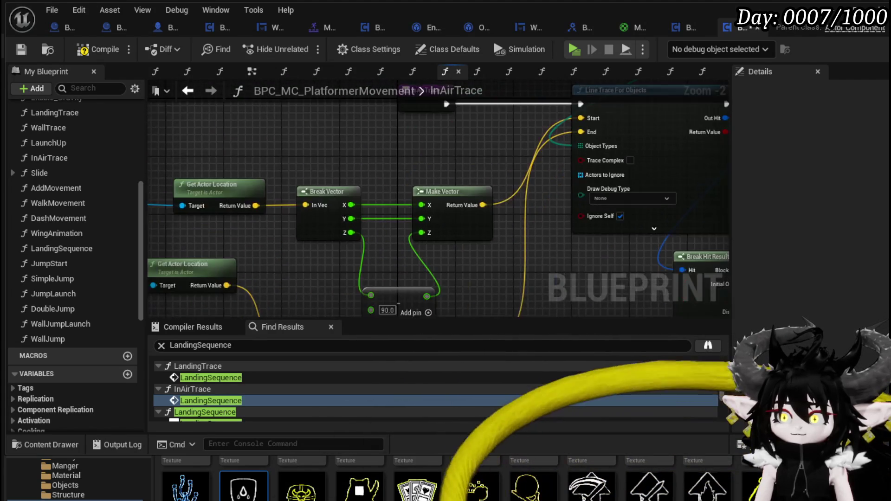
pyautogui.scroll(-2, 462, 166)
pyautogui.moveTo(462, 166)
pyautogui.mouseDown()
pyautogui.moveTo(581, 85)
pyautogui.moveTo(285, 186)
pyautogui.mouseUp()
pyautogui.scroll(1, 387, 158)
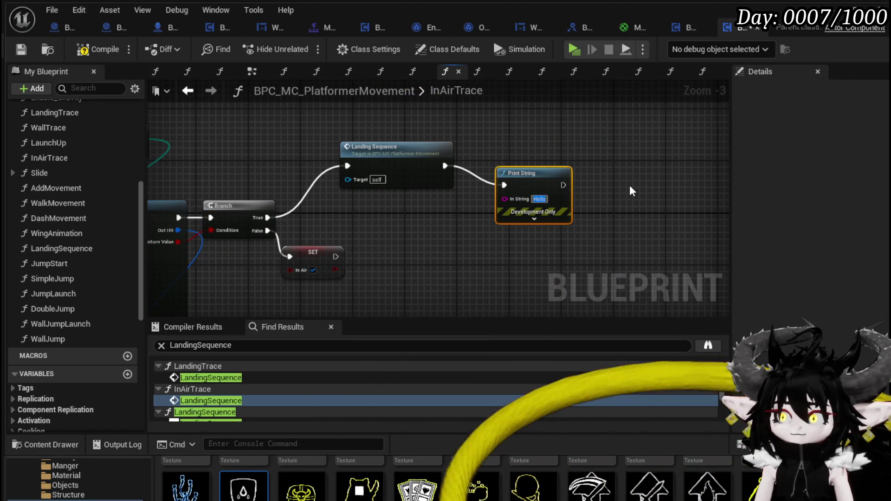
pyautogui.write('InAir')
pyautogui.press('Return')
pyautogui.write('Trace')
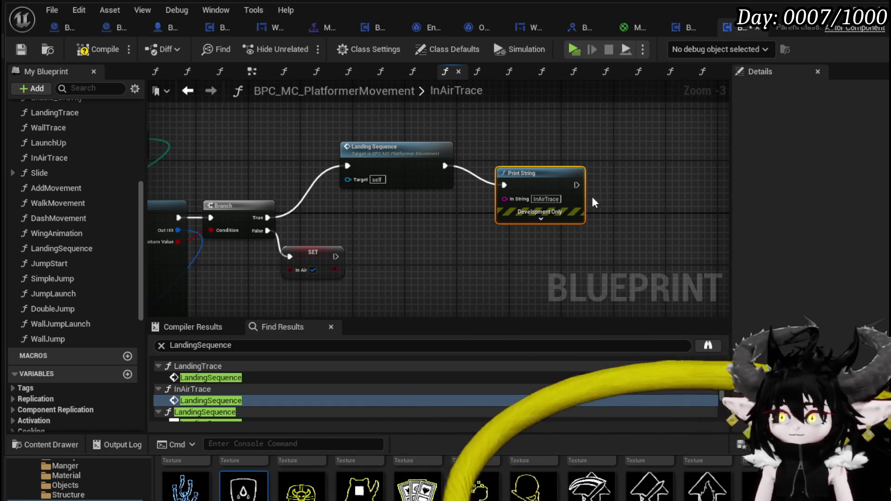
pyautogui.moveTo(527, 182); pyautogui.dragTo(527, 162)
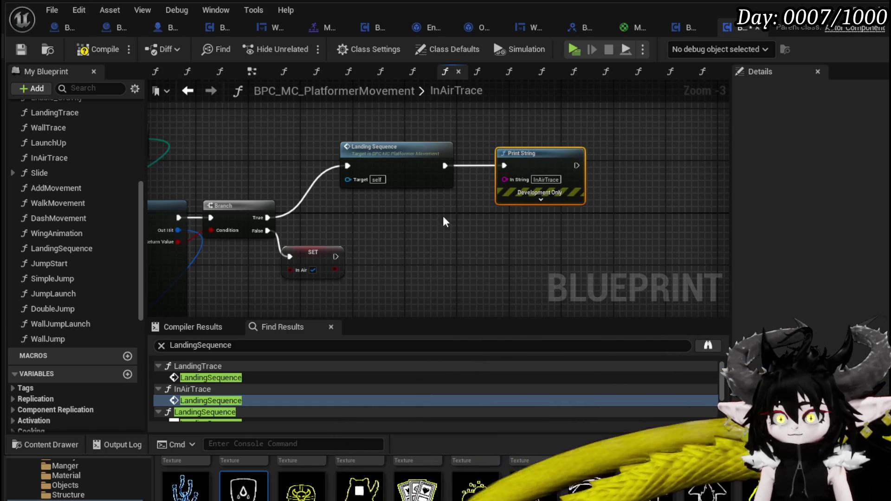
pyautogui.click(19, 49)
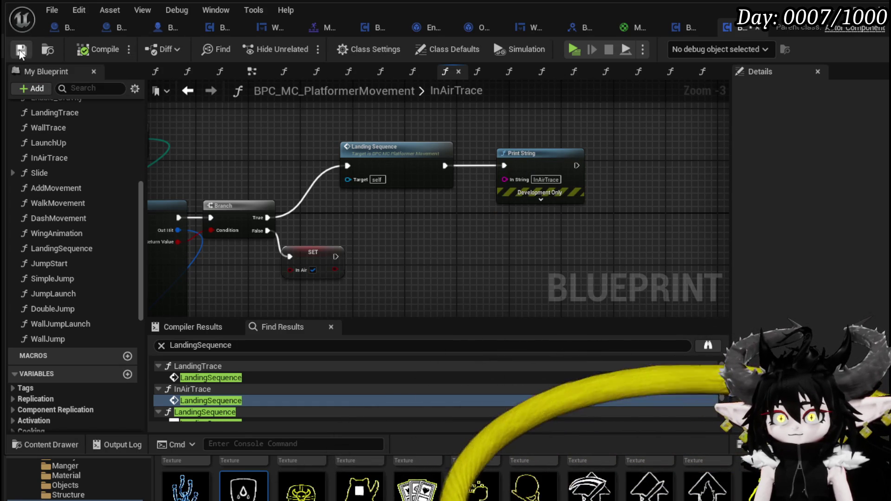
pyautogui.scroll(-1, 262, 402)
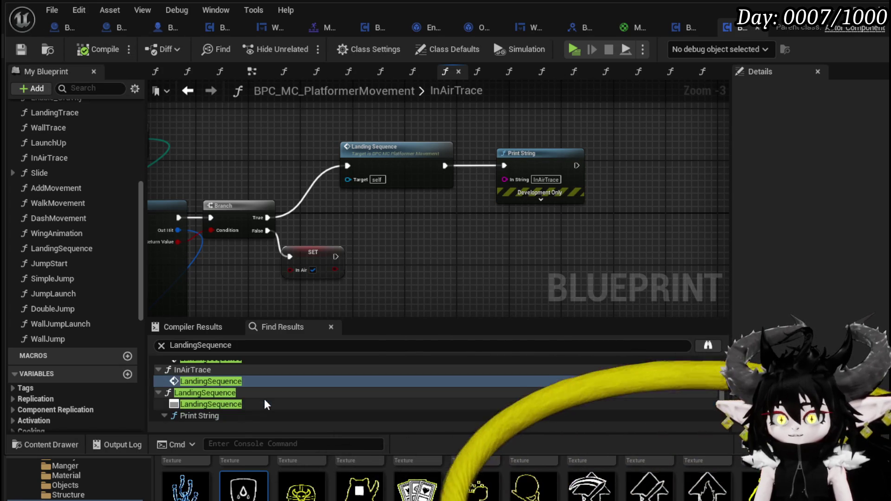
# Follow LandingSequence references to BufferInput, where the Switch on String's Landing case calls it.
pyautogui.click(208, 394)
pyautogui.doubleClick(209, 393)
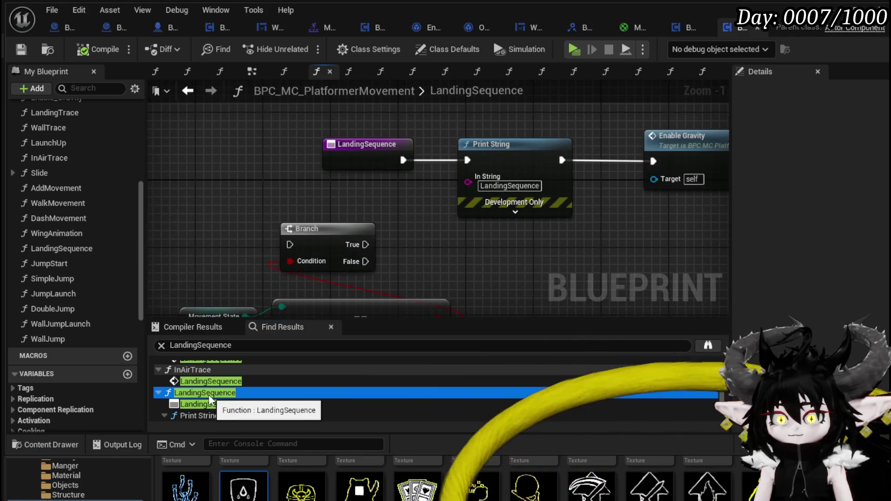
pyautogui.scroll(-1, 340, 256)
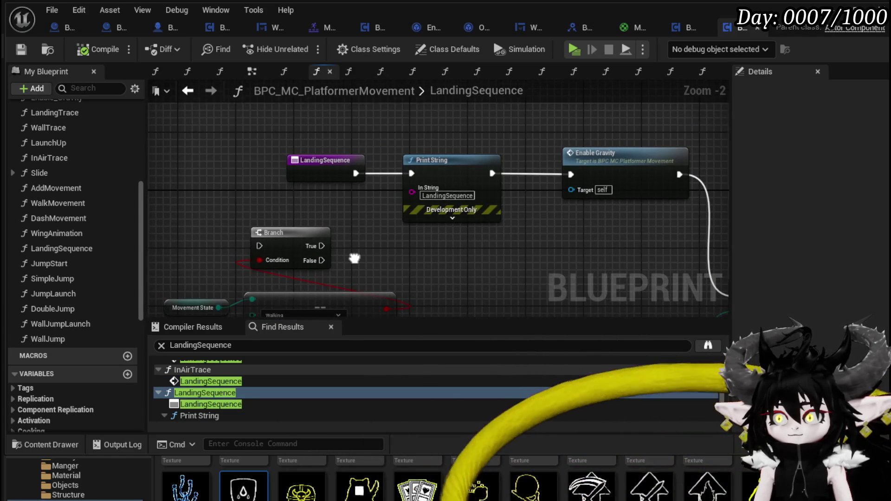
pyautogui.doubleClick(214, 405)
pyautogui.scroll(-2, 227, 402)
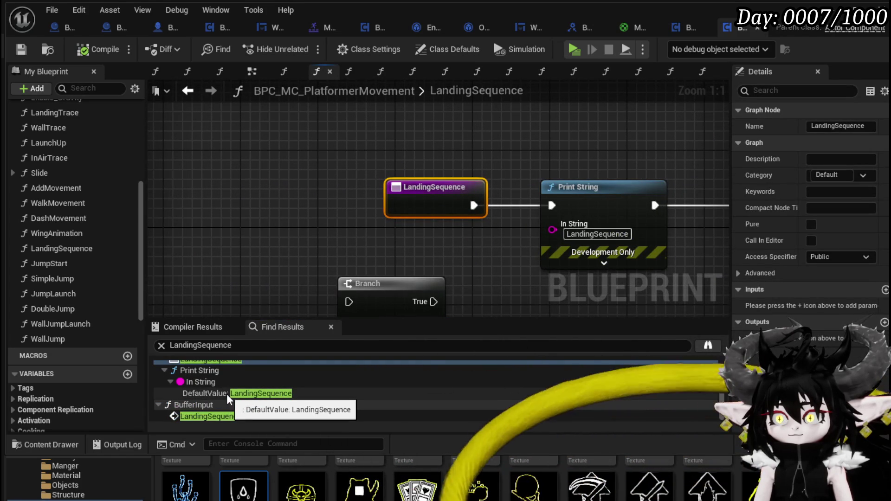
pyautogui.doubleClick(221, 413)
pyautogui.moveTo(380, 278)
pyautogui.mouseDown()
pyautogui.moveTo(633, 167)
pyautogui.moveTo(467, 204)
pyautogui.mouseUp()
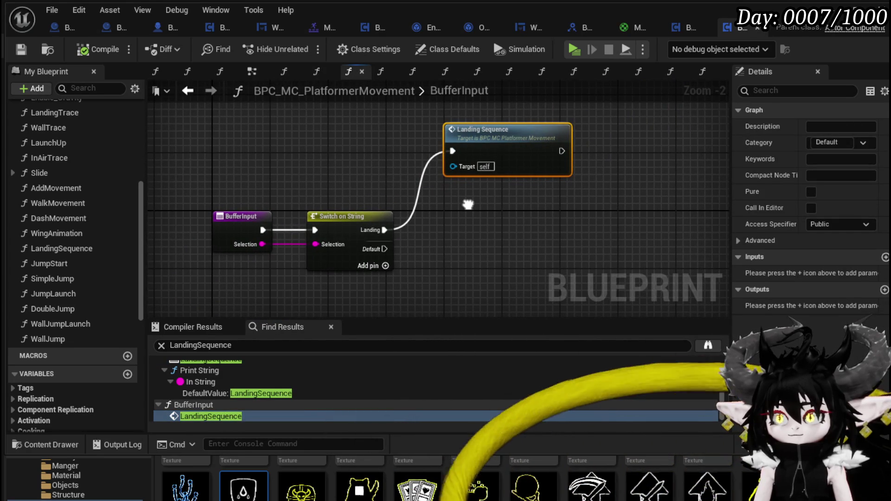
pyautogui.moveTo(204, 271); pyautogui.dragTo(589, 115)
pyautogui.click(589, 115)
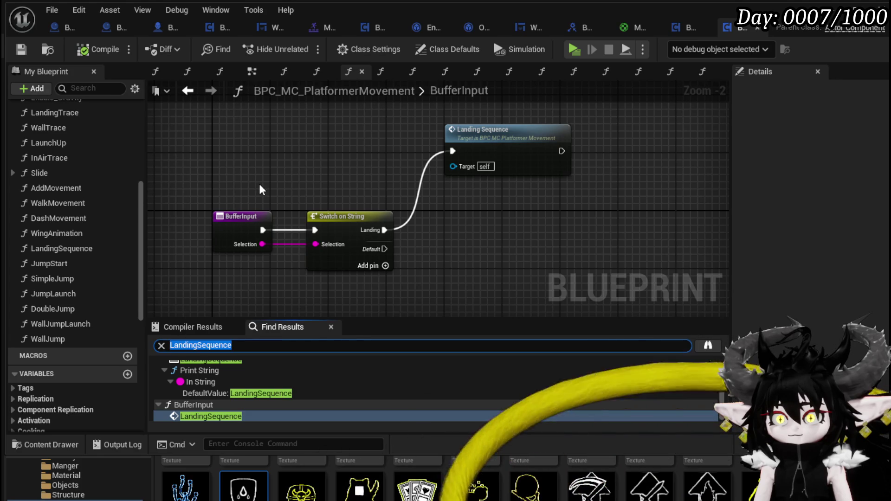
# Search BufferInput references and inspect its Buffer Input call in LandingTrace.
pyautogui.write('BufferInpu')
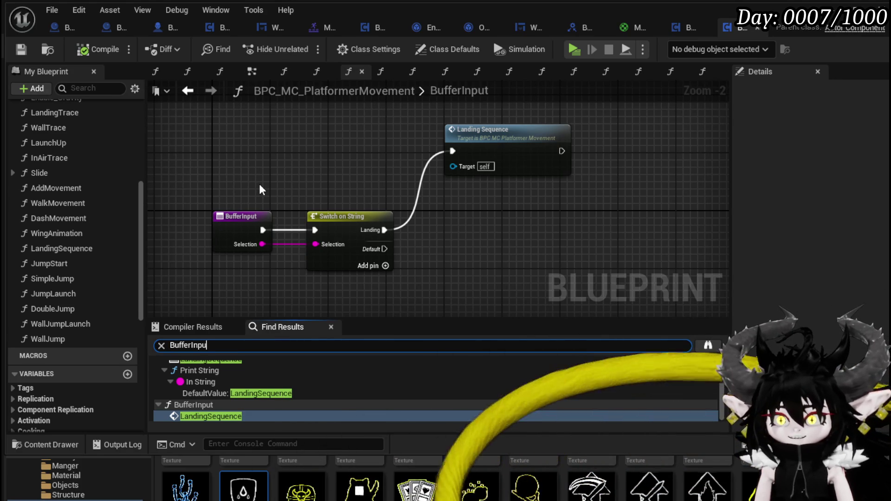
pyautogui.write('t')
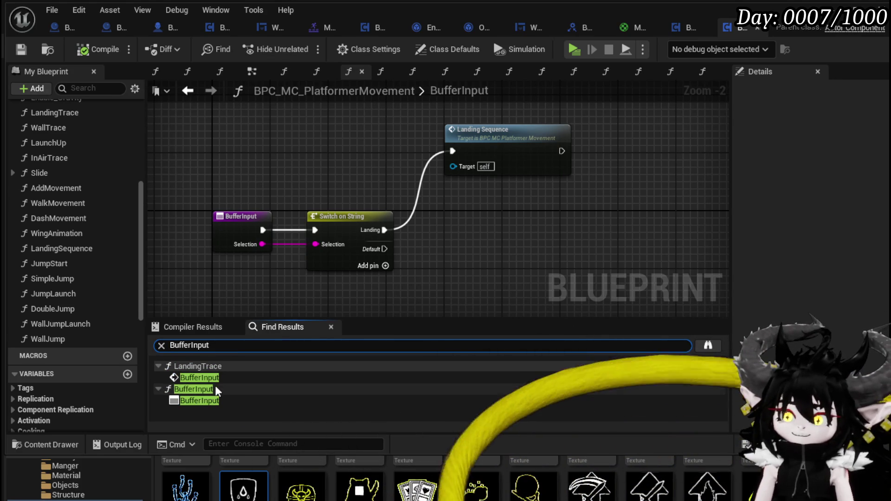
pyautogui.click(214, 378)
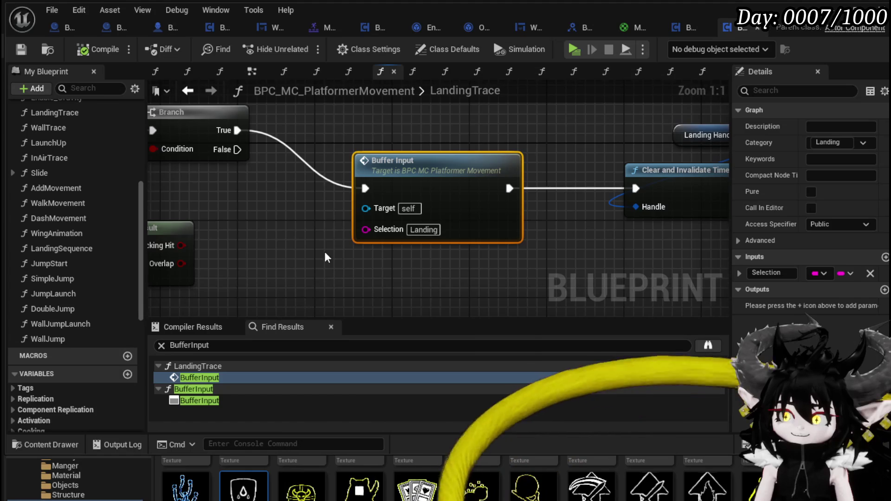
pyautogui.scroll(-3, 324, 251)
pyautogui.moveTo(336, 256)
pyautogui.mouseDown()
pyautogui.moveTo(587, 265)
pyautogui.moveTo(513, 252)
pyautogui.moveTo(511, 155)
pyautogui.moveTo(424, 224)
pyautogui.mouseUp()
pyautogui.scroll(-1, 513, 253)
pyautogui.scroll(2, 424, 224)
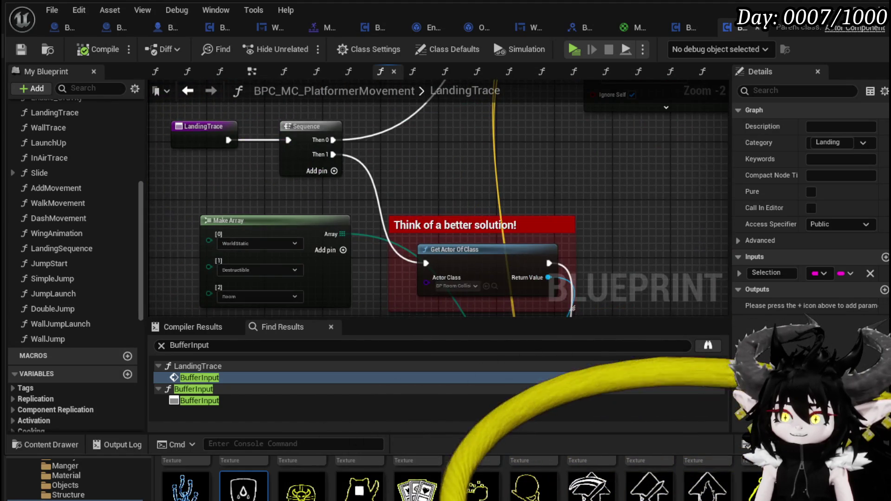
pyautogui.moveTo(236, 176); pyautogui.dragTo(192, 242)
pyautogui.scroll(-3, 470, 233)
pyautogui.moveTo(471, 232)
pyautogui.mouseDown()
pyautogui.moveTo(209, 246)
pyautogui.moveTo(353, 181)
pyautogui.mouseUp()
pyautogui.scroll(3, 361, 174)
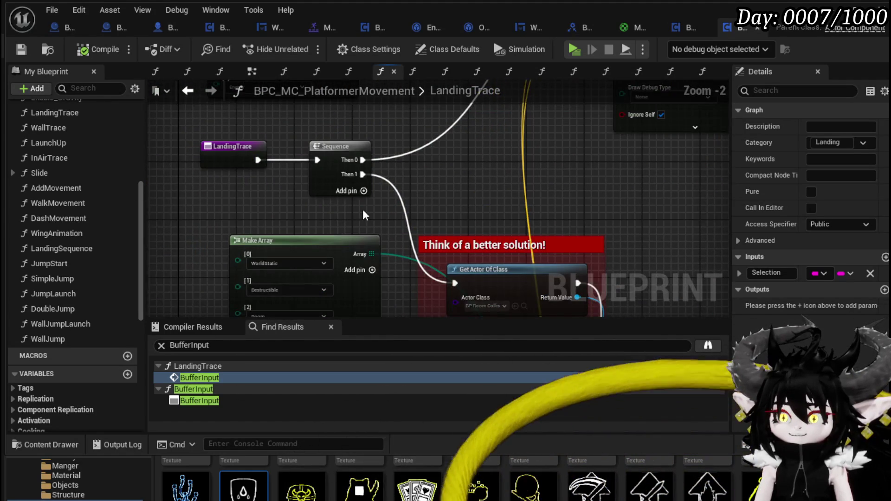
pyautogui.moveTo(337, 214); pyautogui.dragTo(218, 129)
pyautogui.moveTo(489, 224)
pyautogui.mouseDown()
pyautogui.moveTo(303, 178)
pyautogui.moveTo(407, 221)
pyautogui.mouseUp()
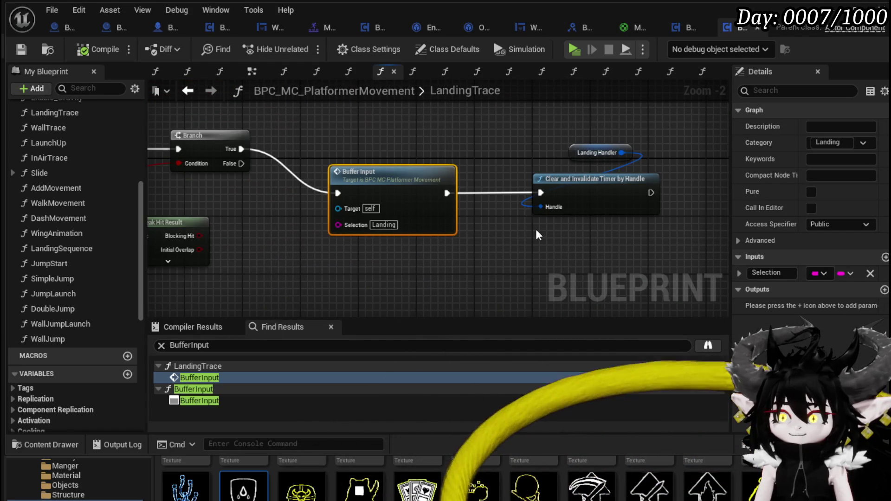
# Step into BufferInput and LandingSequence, then navigate back to LandingTrace.
pyautogui.doubleClick(360, 178)
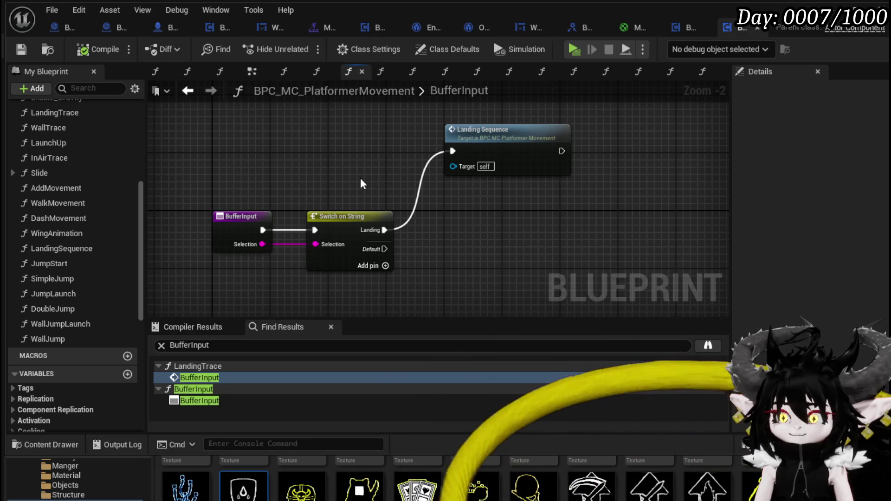
pyautogui.doubleClick(475, 139)
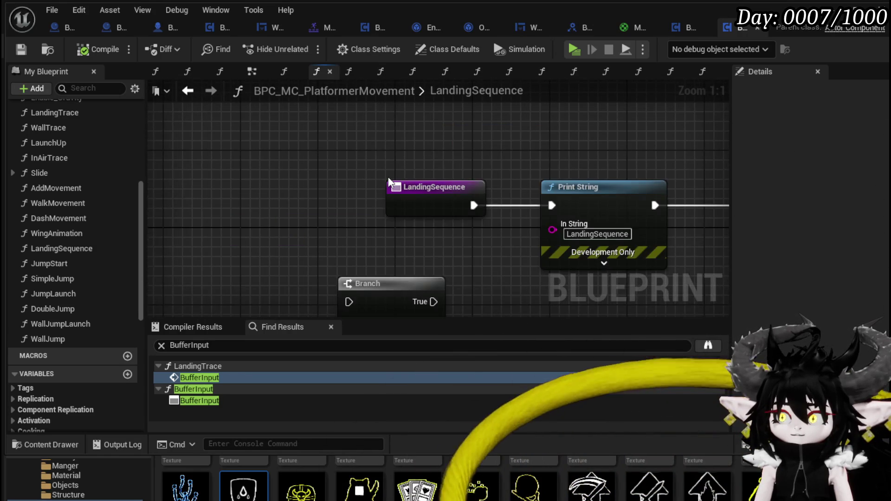
pyautogui.scroll(-5, 389, 178)
pyautogui.moveTo(389, 179)
pyautogui.mouseDown()
pyautogui.moveTo(219, 156)
pyautogui.moveTo(296, 165)
pyautogui.mouseUp()
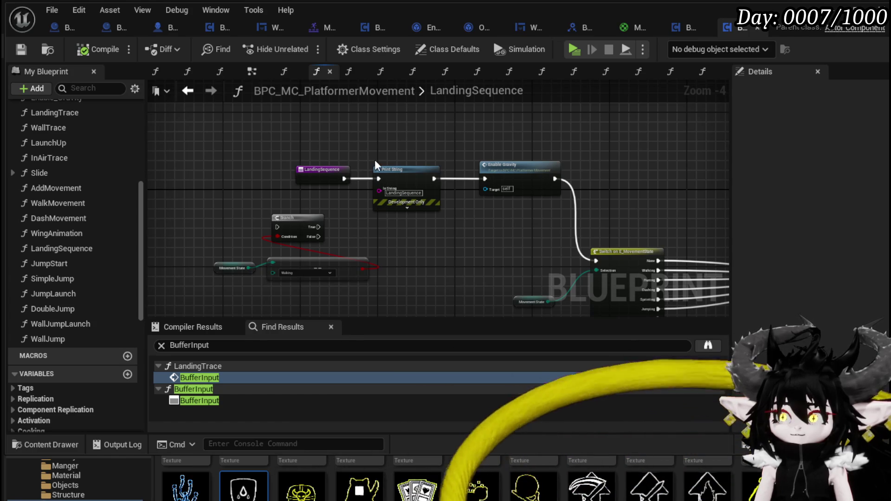
pyautogui.click(192, 93)
pyautogui.click(191, 92)
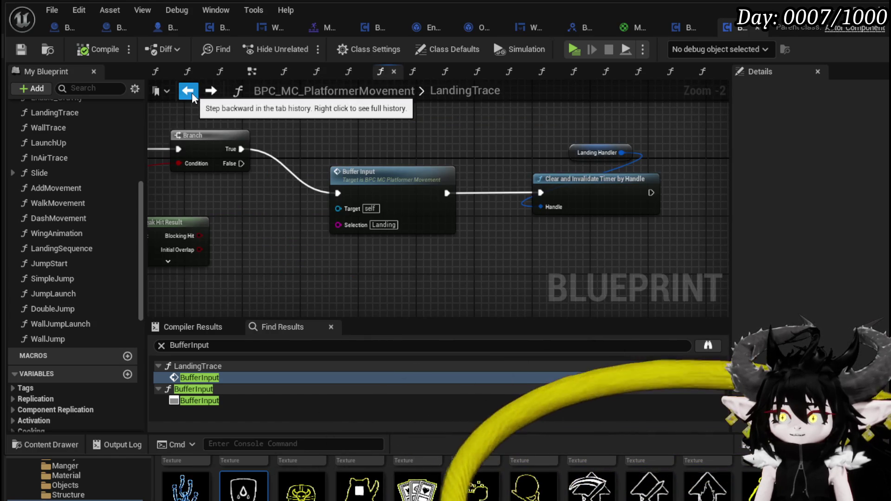
# Move LandingTrace's Landing Handler and timer-clearing nodes upward.
pyautogui.scroll(-2, 303, 249)
pyautogui.moveTo(298, 246)
pyautogui.mouseDown()
pyautogui.moveTo(656, 261)
pyautogui.moveTo(707, 298)
pyautogui.moveTo(796, 418)
pyautogui.moveTo(815, 379)
pyautogui.moveTo(780, 339)
pyautogui.moveTo(509, 258)
pyautogui.moveTo(564, 300)
pyautogui.moveTo(337, 311)
pyautogui.moveTo(368, 241)
pyautogui.moveTo(420, 293)
pyautogui.moveTo(684, 232)
pyautogui.moveTo(262, 261)
pyautogui.moveTo(655, 197)
pyautogui.moveTo(347, 258)
pyautogui.moveTo(390, 238)
pyautogui.moveTo(385, 158)
pyautogui.mouseUp()
pyautogui.scroll(3, 348, 255)
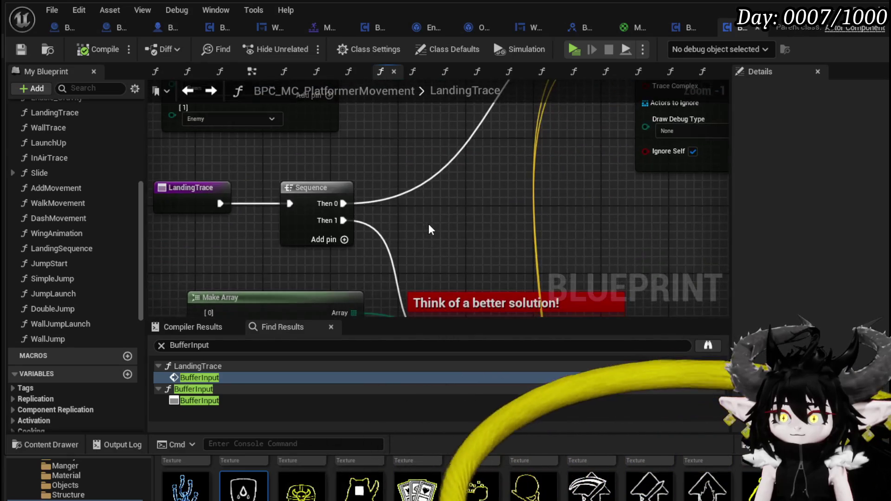
pyautogui.scroll(-3, 326, 123)
pyautogui.moveTo(342, 302)
pyautogui.mouseDown()
pyautogui.moveTo(341, 198)
pyautogui.moveTo(183, 183)
pyautogui.mouseUp()
pyautogui.moveTo(498, 181); pyautogui.dragTo(420, 174)
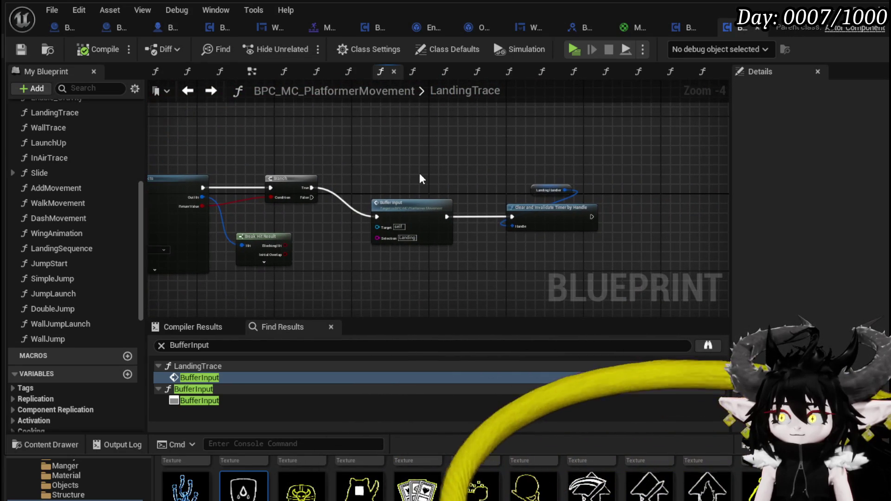
pyautogui.scroll(2, 420, 176)
pyautogui.moveTo(610, 168)
pyautogui.mouseDown()
pyautogui.moveTo(613, 238)
pyautogui.moveTo(609, 194)
pyautogui.mouseUp()
pyautogui.click(371, 164)
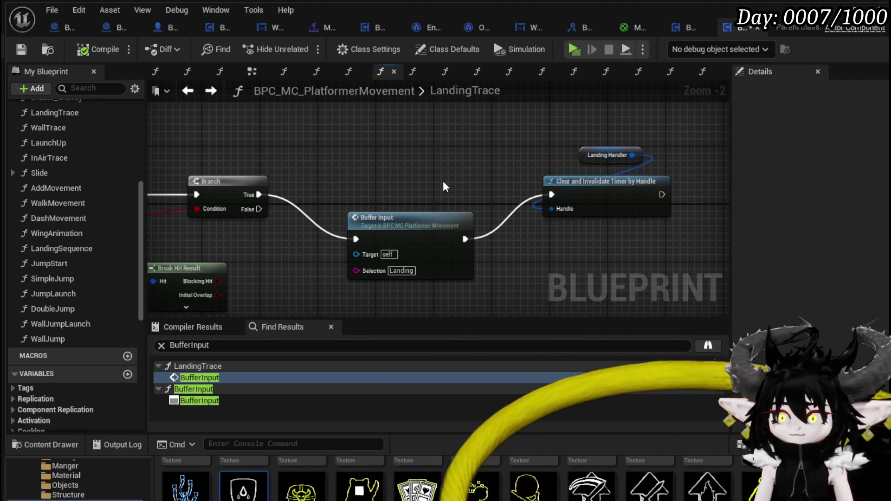
# Open BufferInput and LandingSequence again, then return to the BufferInput graph.
pyautogui.doubleClick(417, 228)
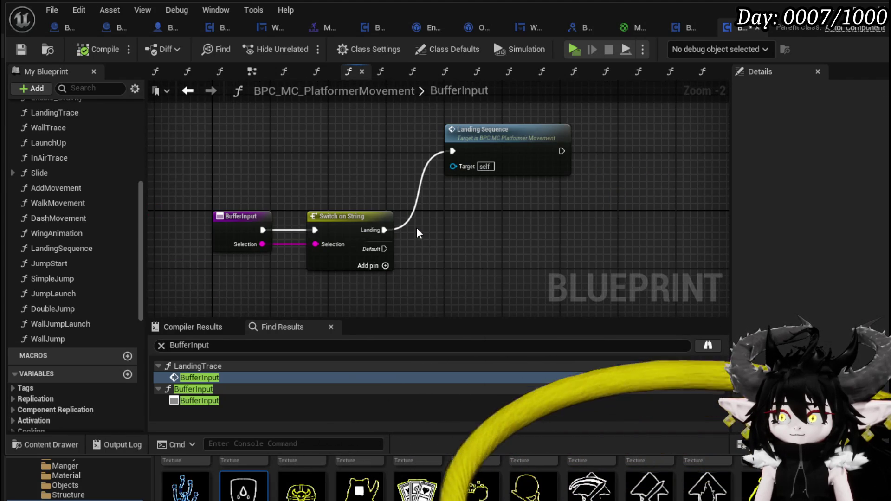
pyautogui.doubleClick(467, 146)
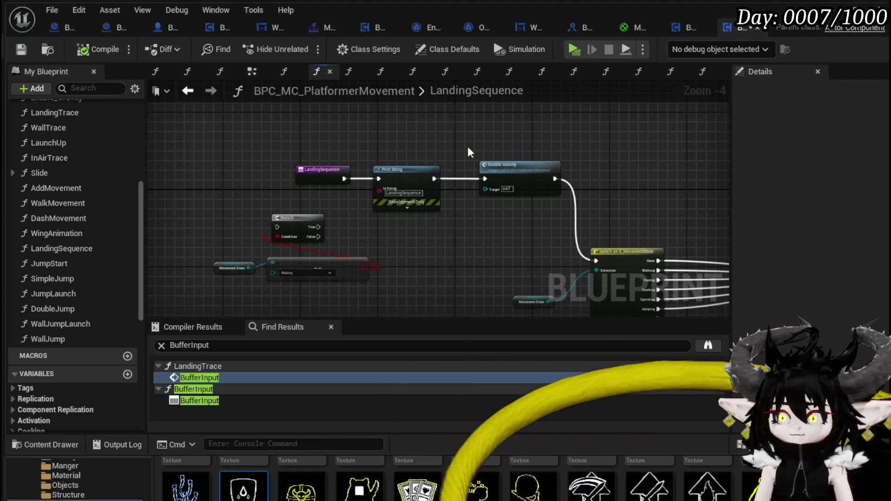
pyautogui.scroll(-2, 468, 151)
pyautogui.moveTo(468, 151); pyautogui.dragTo(297, 164)
pyautogui.moveTo(427, 185); pyautogui.dragTo(616, 190)
pyautogui.click(187, 93)
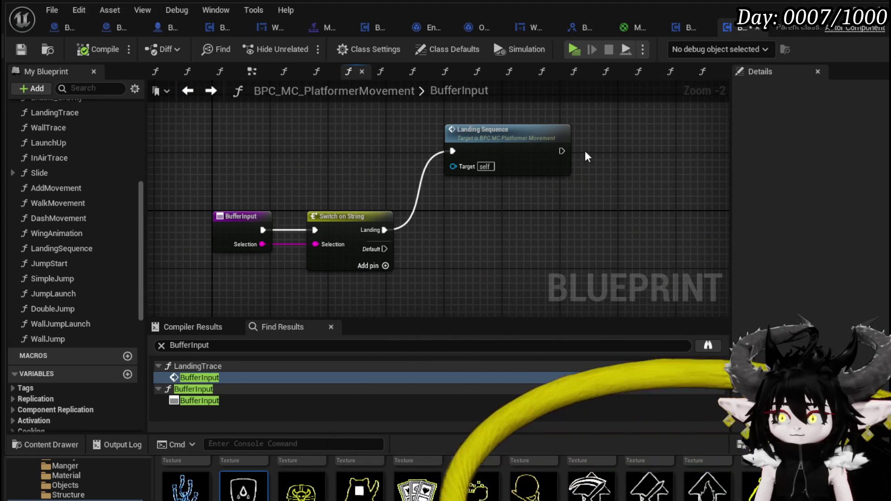
# Add a Print String with text 'BufferInput' after BufferInput's Landing Sequence call.
pyautogui.moveTo(631, 154); pyautogui.dragTo(639, 149)
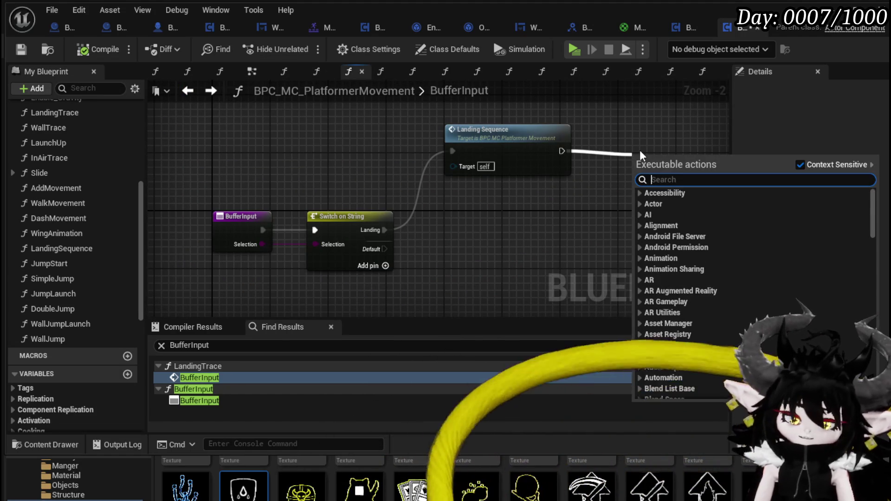
pyautogui.write('Print String')
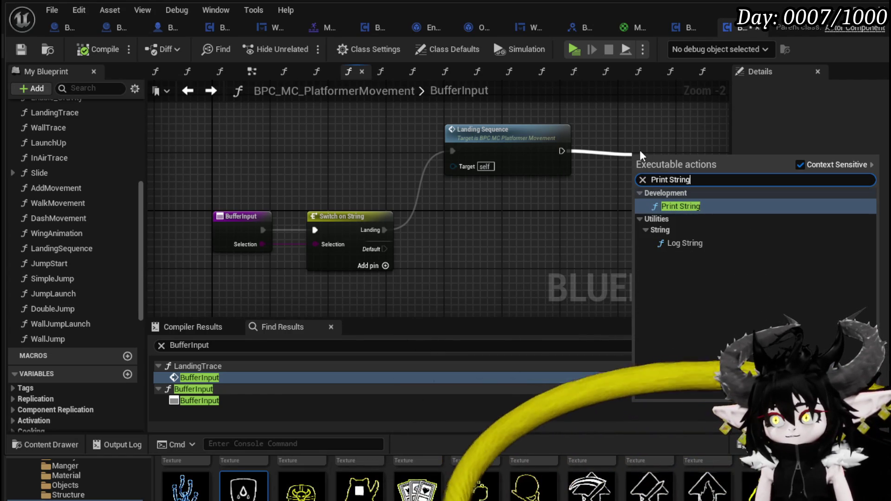
pyautogui.press('Return')
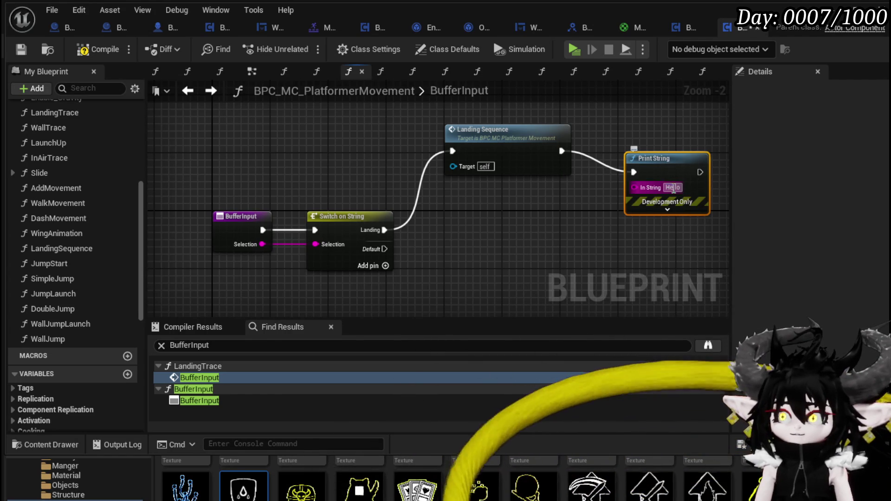
pyautogui.write('Buf')
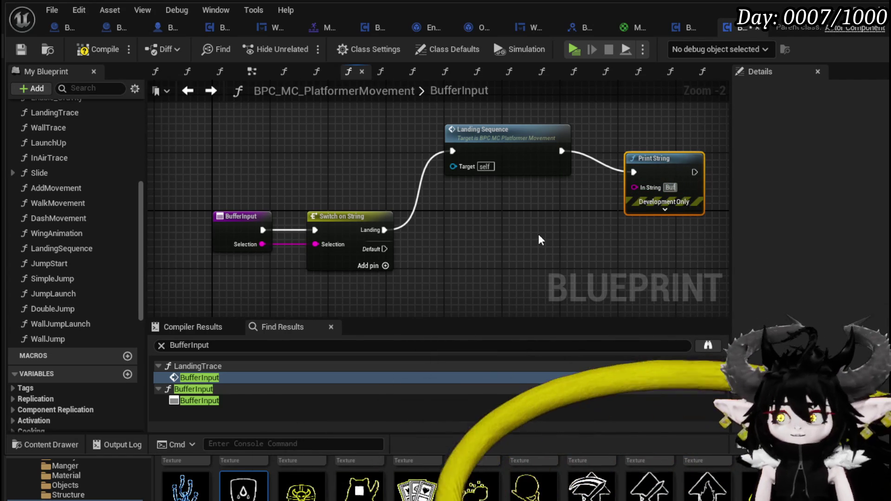
pyautogui.write('ferInput')
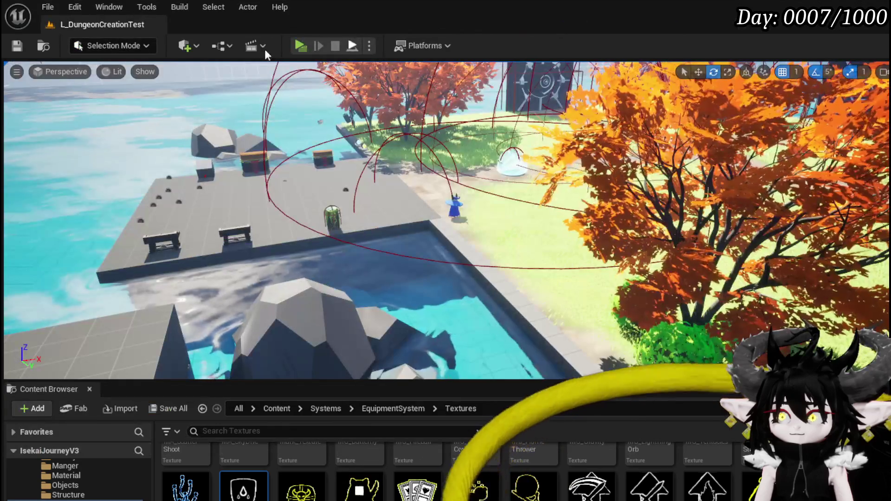
# Play the level, run and dash the character, then stop and save all assets.
pyautogui.click(349, 47)
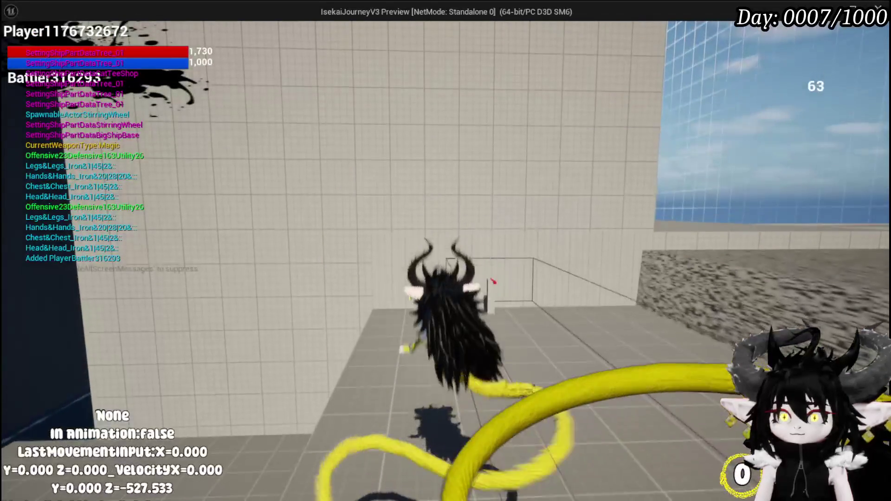
pyautogui.press('w')
pyautogui.press('w')
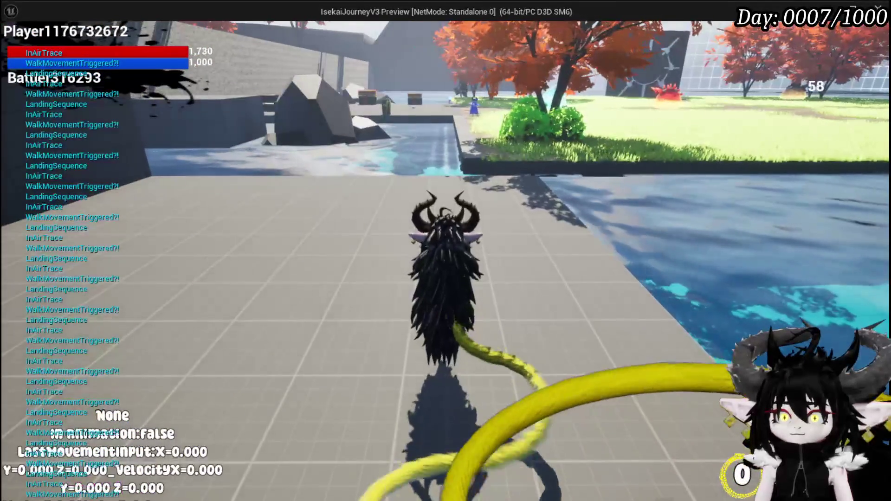
pyautogui.press('w')
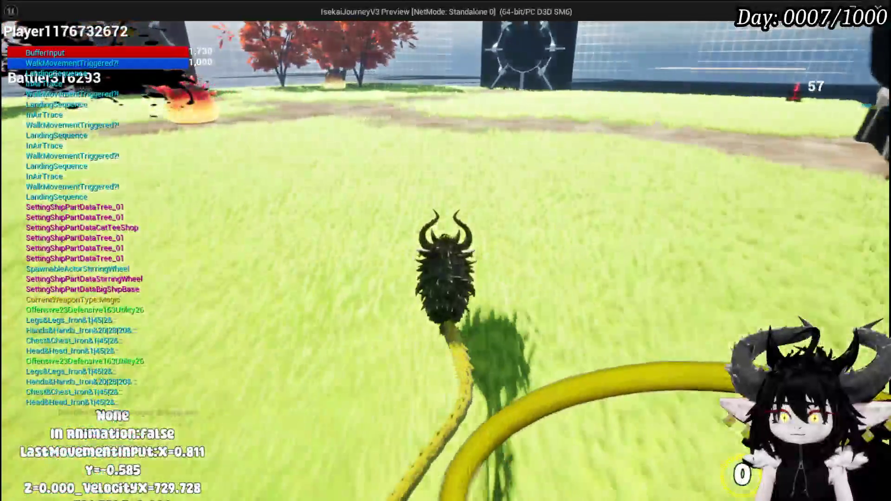
pyautogui.press('shift')
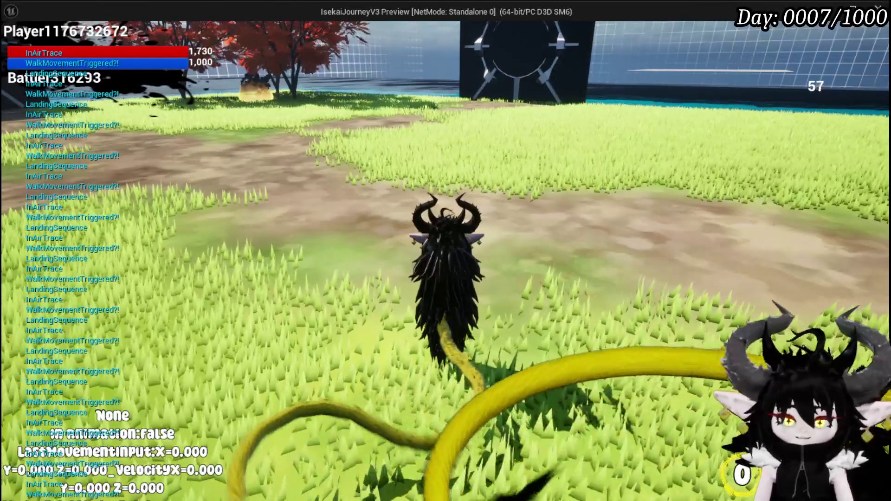
pyautogui.press('Escape')
pyautogui.hotkey('ctrl', 's')
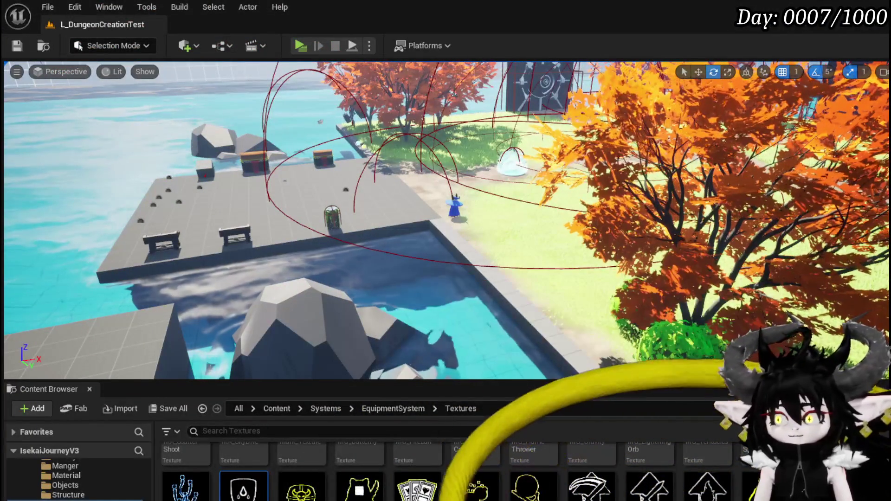
# Delete the BufferInput Print String so Landing Sequence ends the chain.
pyautogui.hotkey('alt', 'Tab')
pyautogui.scroll(-1, 508, 215)
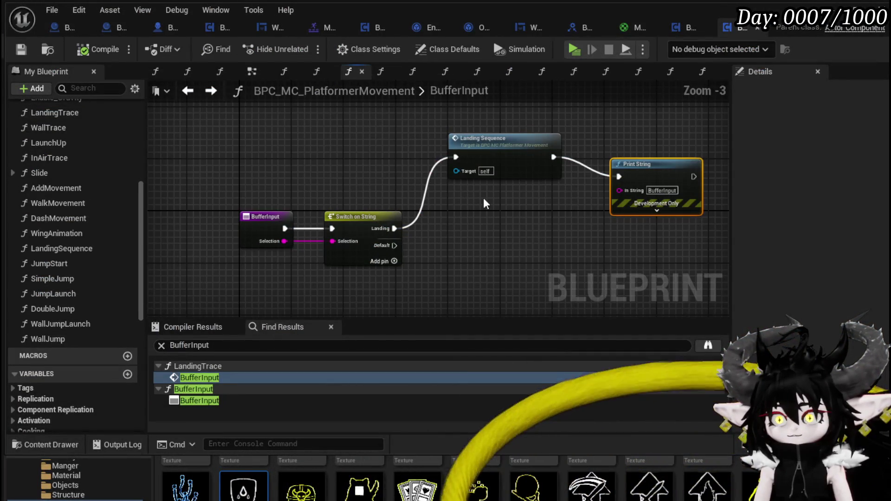
pyautogui.moveTo(491, 158); pyautogui.dragTo(491, 170)
pyautogui.moveTo(618, 265); pyautogui.dragTo(691, 143)
pyautogui.press('Delete')
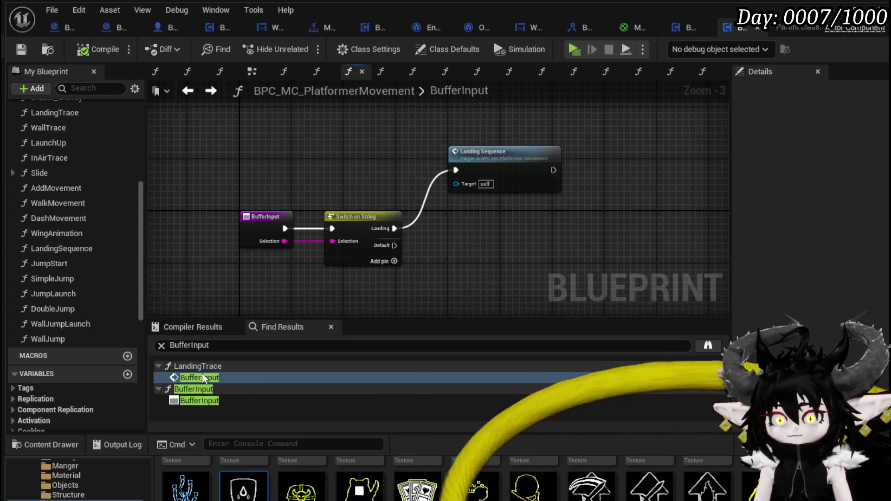
# Search LandingSequence references and locate its call inside InAirTrace.
pyautogui.doubleClick(99, 249)
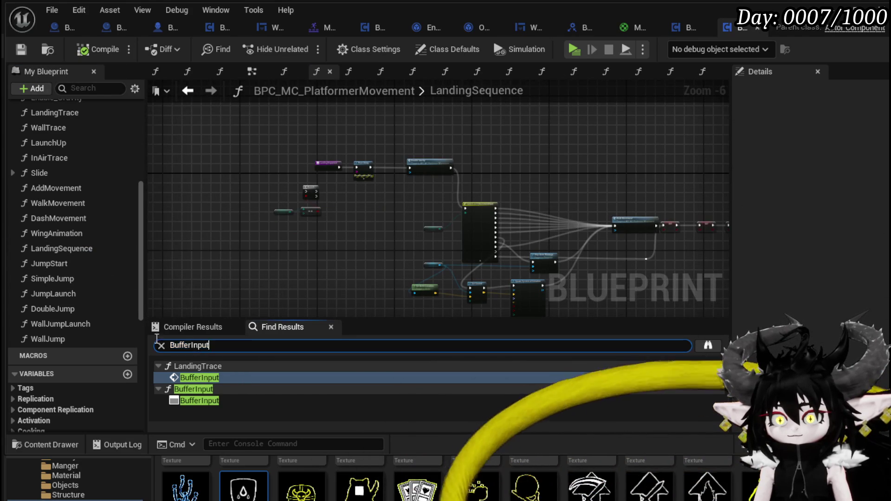
pyautogui.write('Land')
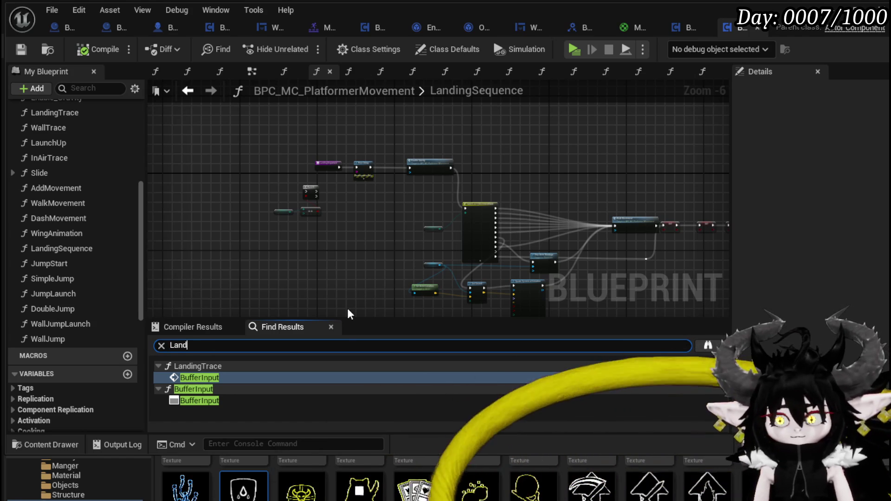
pyautogui.write('ingSequence')
pyautogui.press('Return')
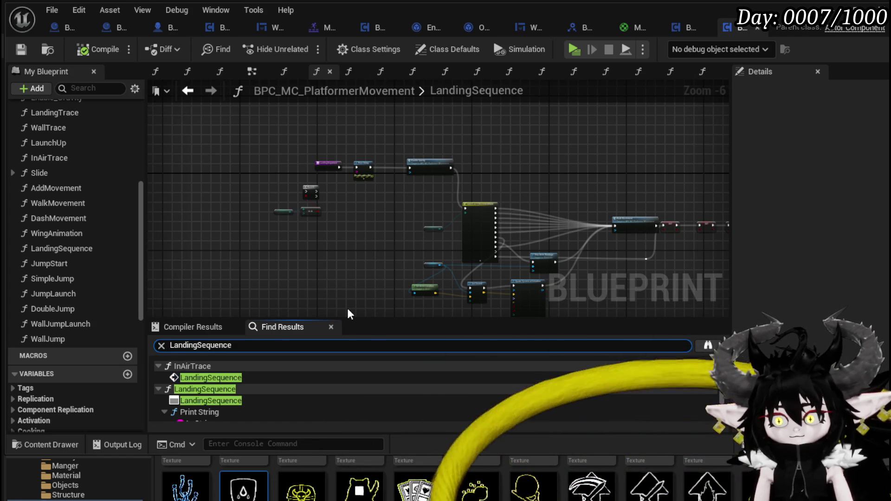
pyautogui.click(194, 378)
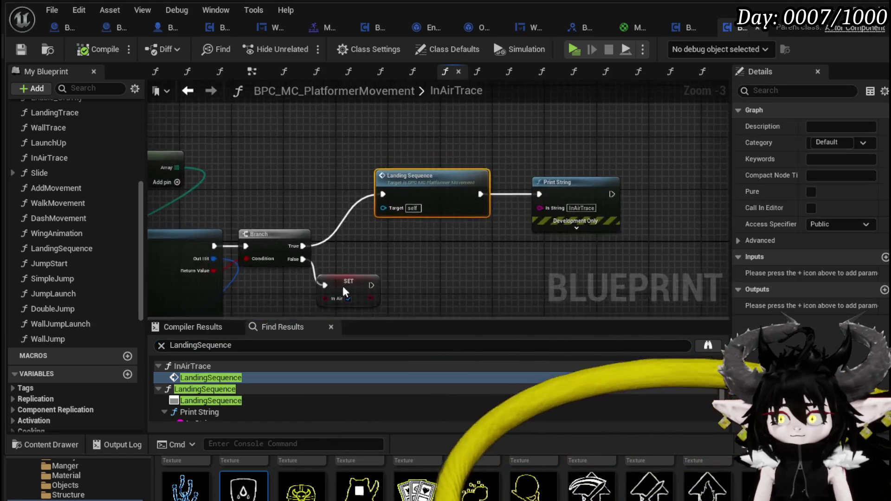
pyautogui.scroll(-1, 458, 213)
pyautogui.moveTo(458, 214)
pyautogui.mouseDown()
pyautogui.moveTo(599, 201)
pyautogui.moveTo(328, 168)
pyautogui.mouseUp()
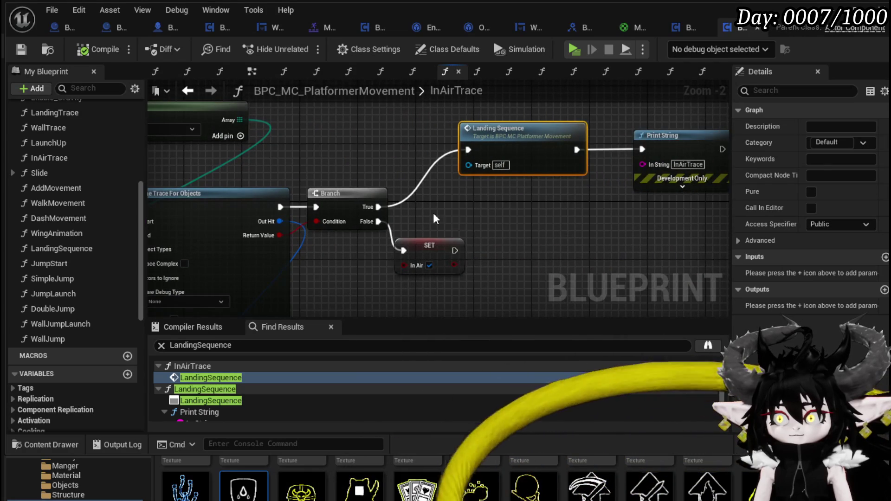
pyautogui.click(308, 160)
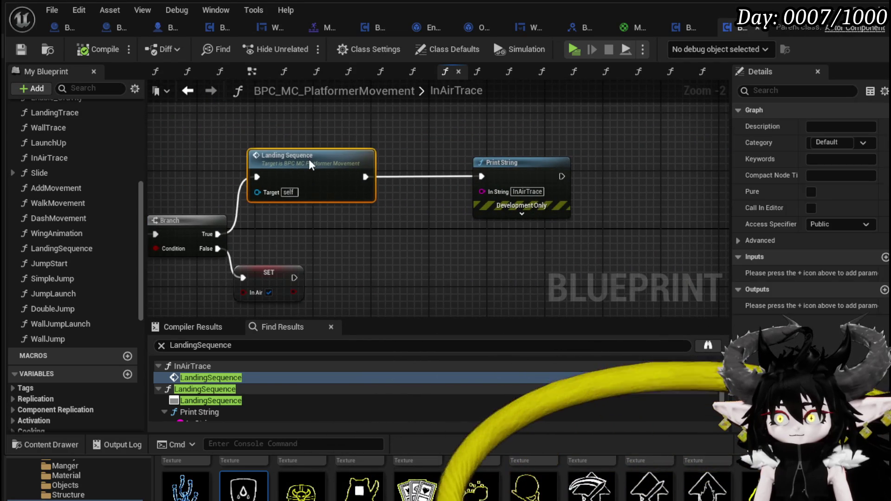
pyautogui.scroll(-5, 112, 263)
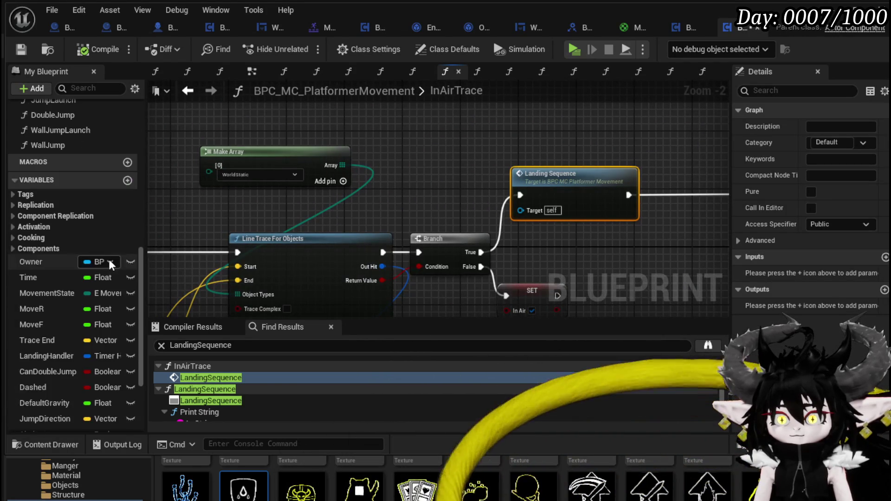
# Add a LandingHandler getter feeding Clear and Invalidate Timer by Handle after Landing Sequence.
pyautogui.moveTo(36, 297); pyautogui.dragTo(533, 154)
pyautogui.click(539, 163)
pyautogui.moveTo(330, 183); pyautogui.dragTo(481, 157)
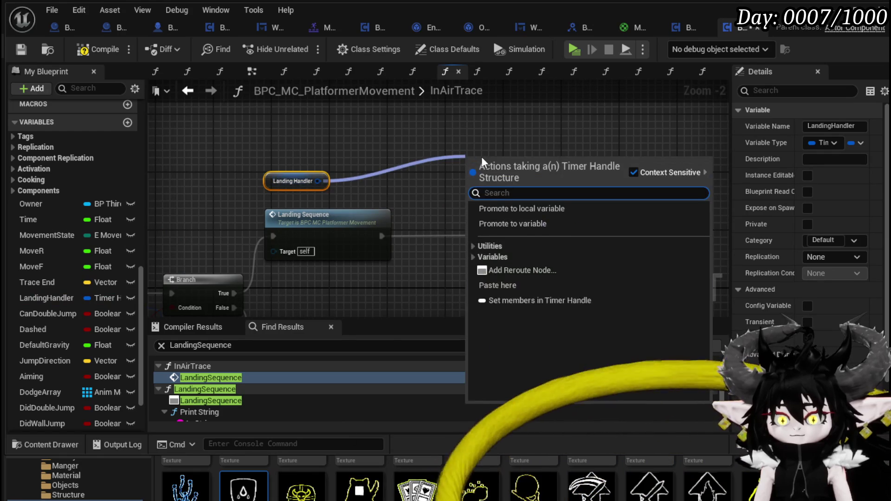
pyautogui.write('Clear')
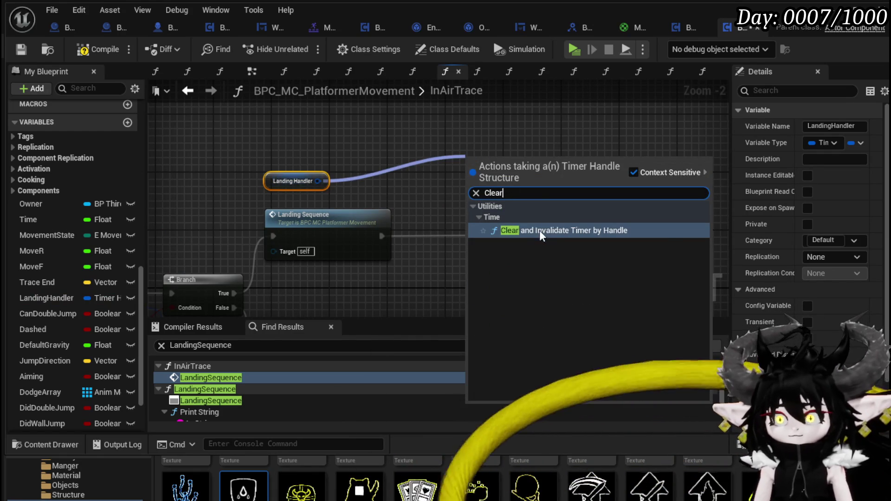
pyautogui.click(540, 230)
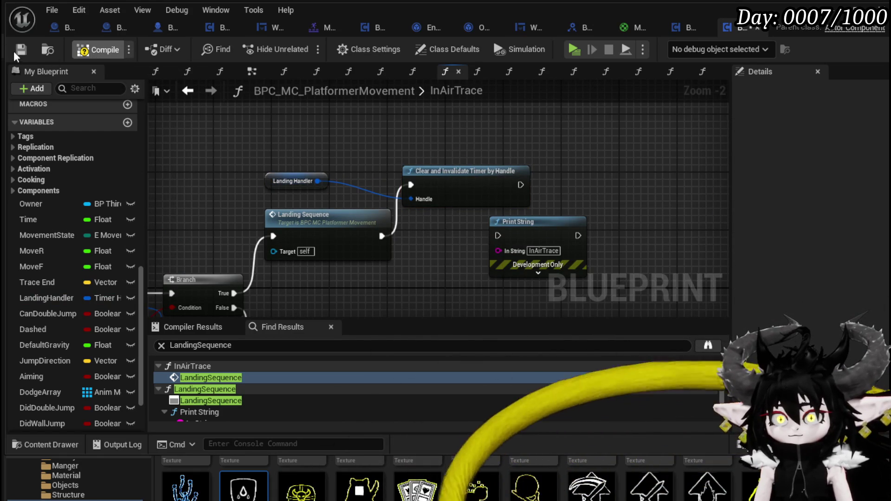
pyautogui.hotkey('alt', 'p')
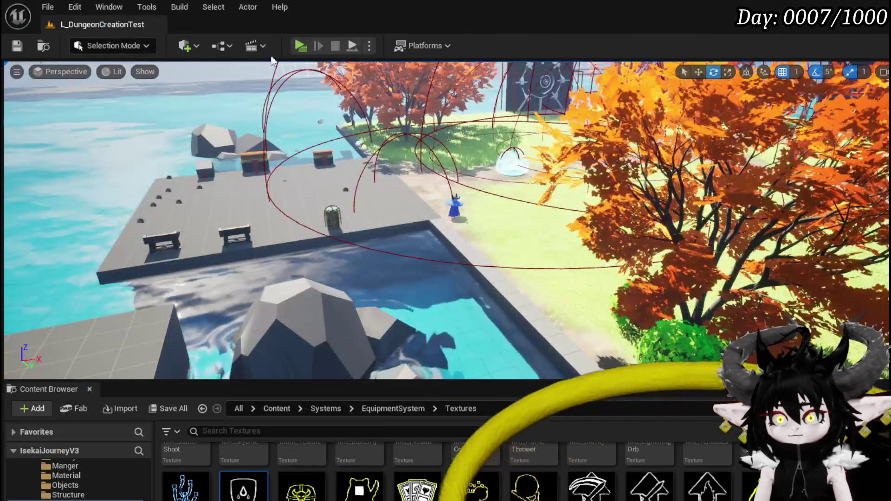
# Run and dash the character toward the gate, parry with Q, then end the play session.
pyautogui.press('w')
pyautogui.press('w')
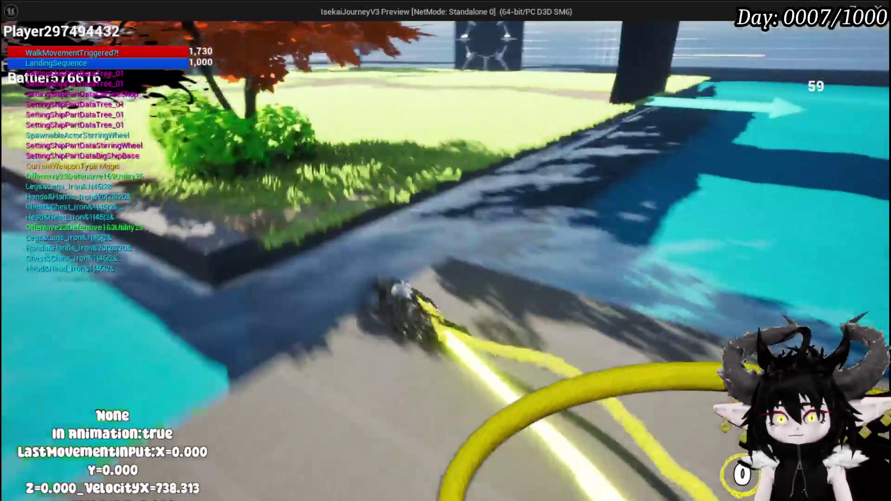
pyautogui.press('w')
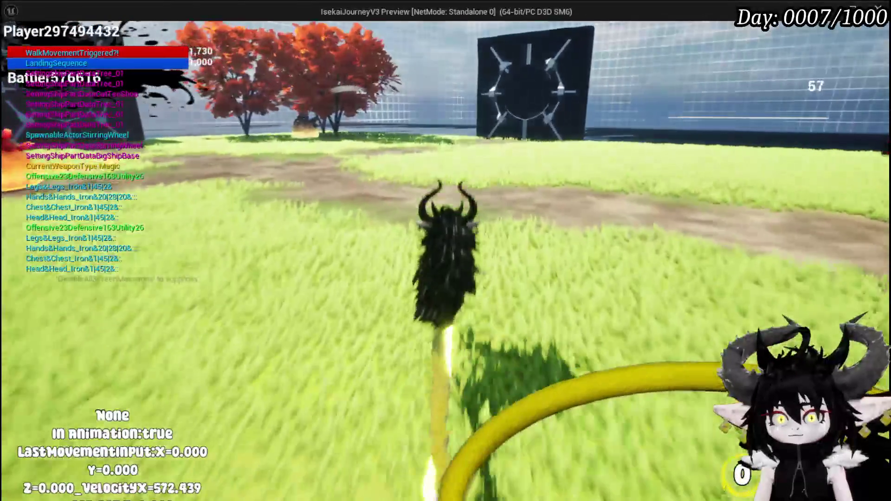
pyautogui.press('w')
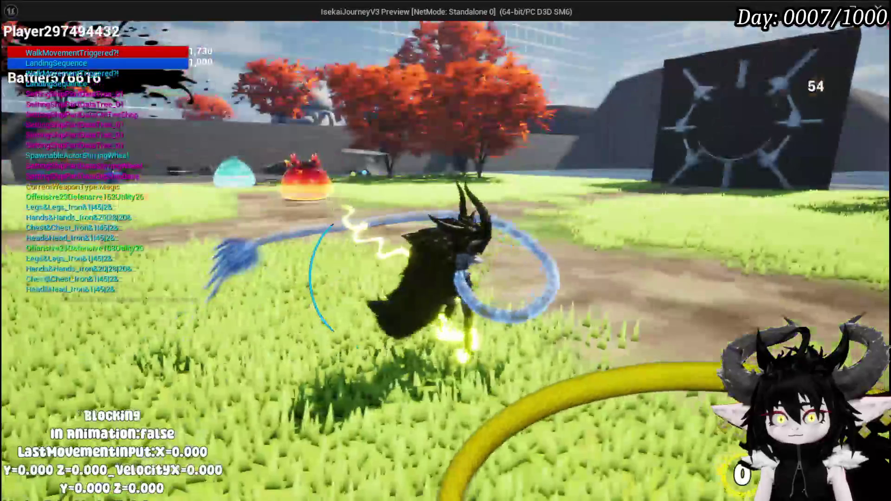
pyautogui.press('w')
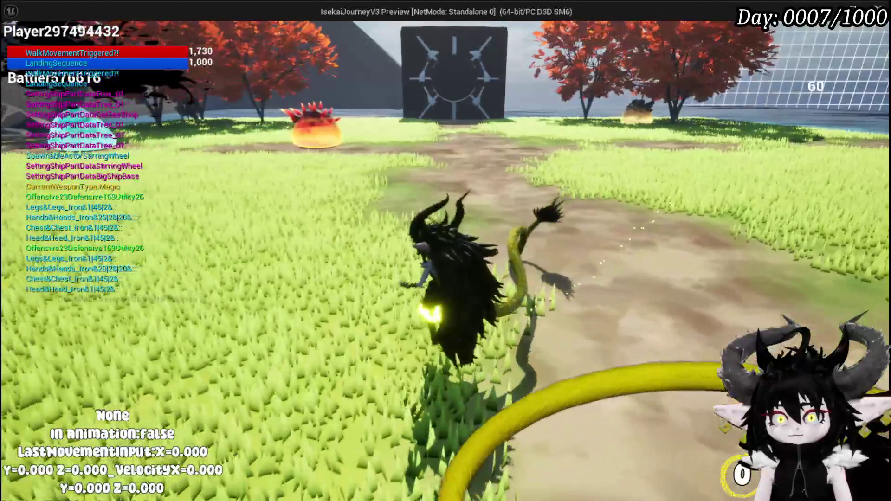
pyautogui.press('w')
pyautogui.press('q')
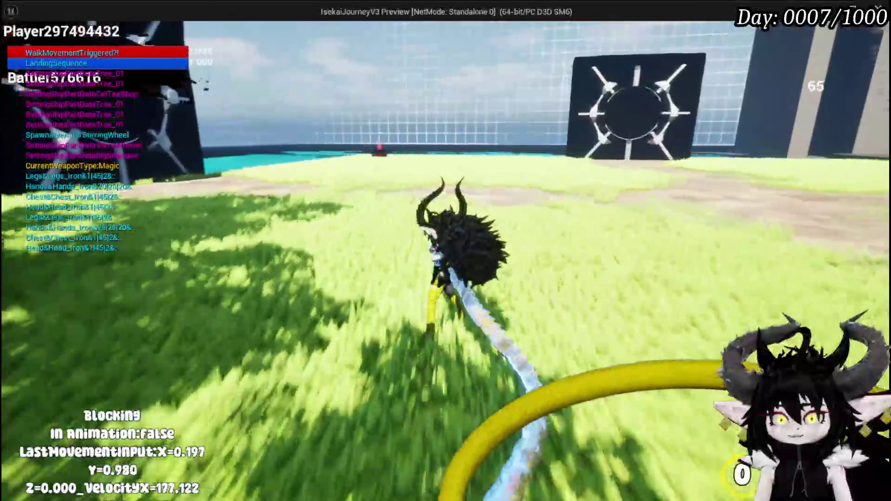
pyautogui.press('Escape')
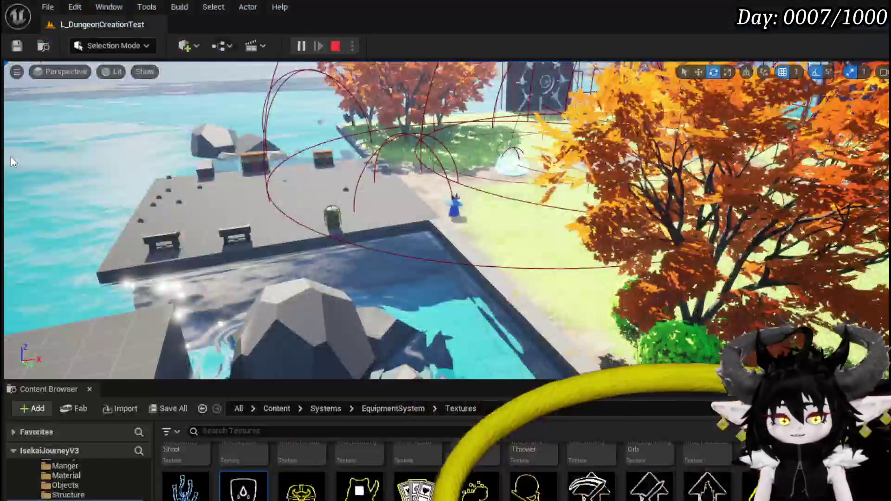
# Save the level and move InAirTrace's Landing Handler and Landing Sequence nodes tidily.
pyautogui.hotkey('ctrl', 's')
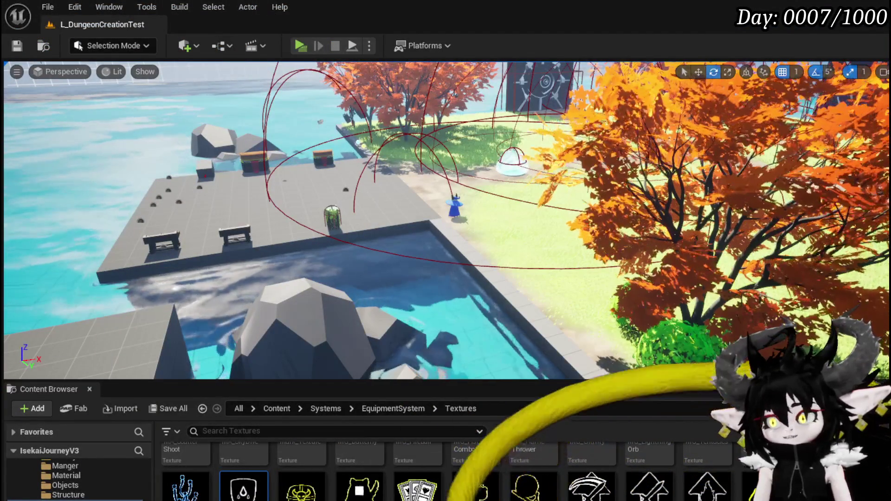
pyautogui.hotkey('alt', 'Tab')
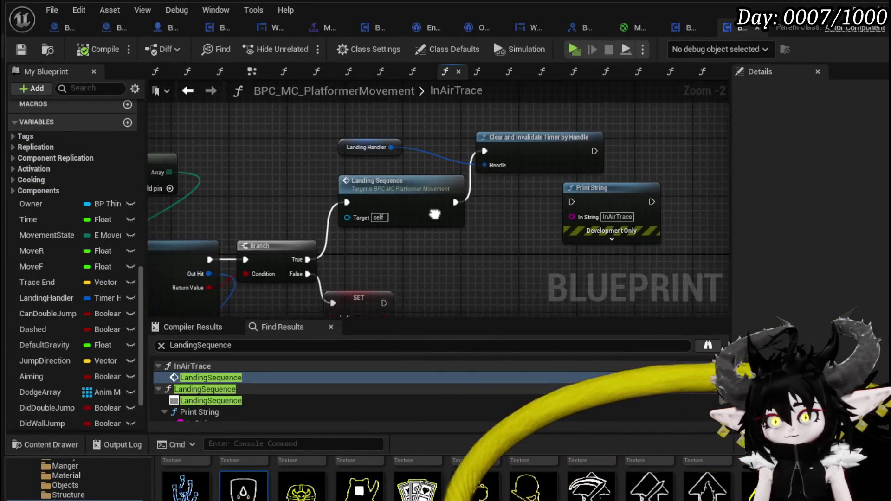
pyautogui.moveTo(341, 191); pyautogui.dragTo(473, 154)
pyautogui.moveTo(373, 240); pyautogui.dragTo(377, 169)
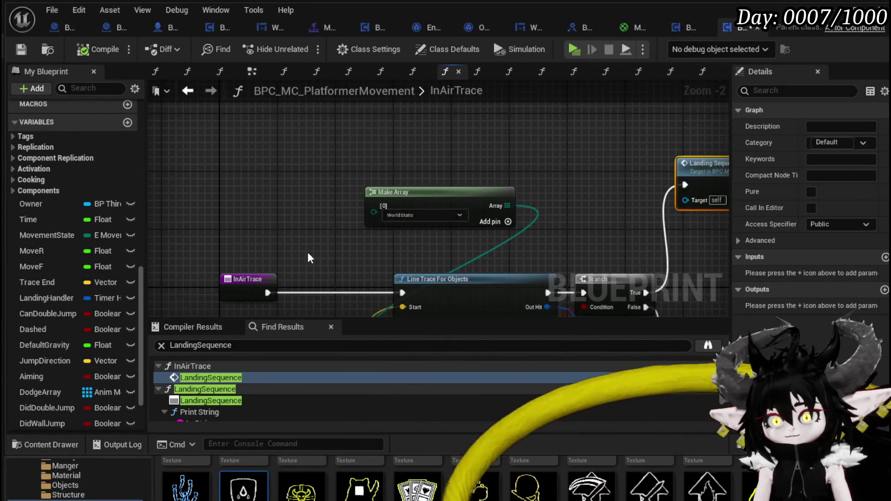
pyautogui.moveTo(310, 257); pyautogui.dragTo(278, 179)
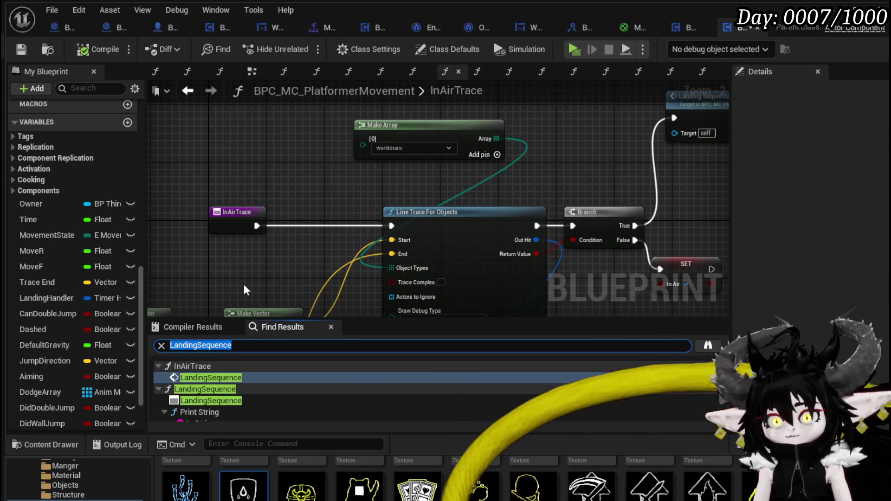
# Search for InAirTrace and view its call in the EventGraph timer setup.
pyautogui.write('InAirTrace')
pyautogui.press('Return')
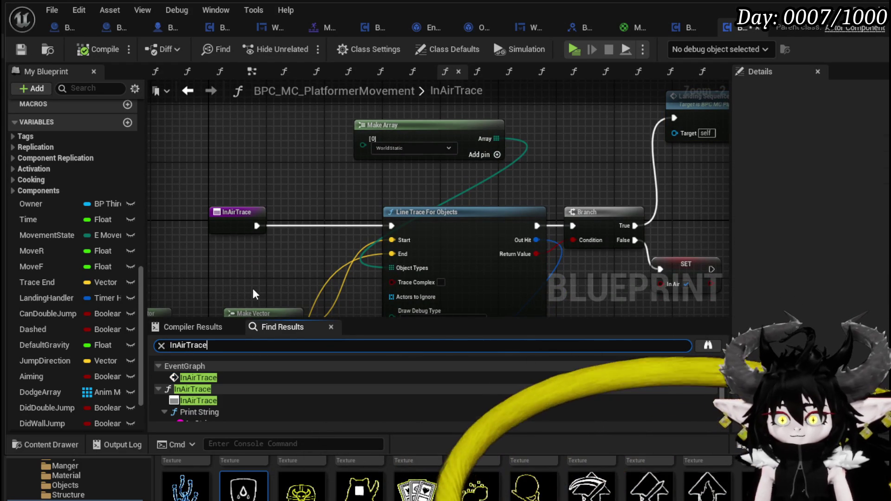
pyautogui.doubleClick(219, 377)
pyautogui.scroll(-4, 380, 254)
pyautogui.scroll(1, 363, 251)
pyautogui.moveTo(363, 252)
pyautogui.mouseDown()
pyautogui.moveTo(356, 330)
pyautogui.moveTo(324, 431)
pyautogui.mouseUp()
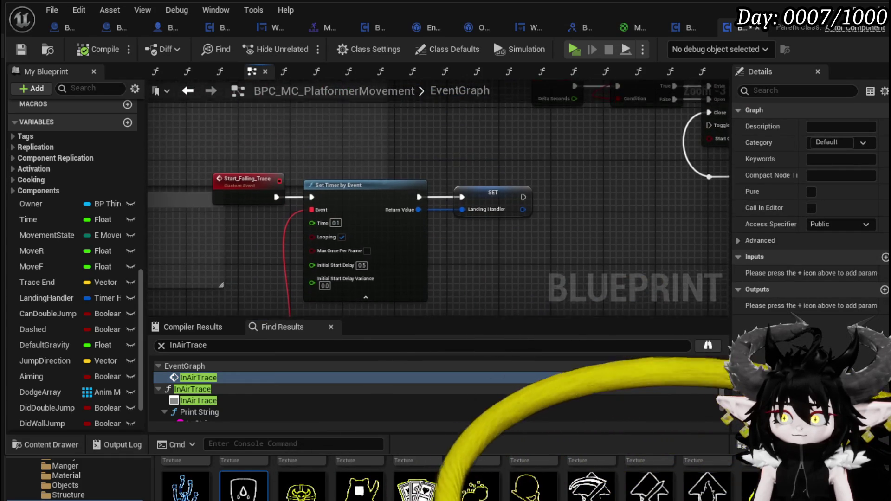
# Select the Start_Falling_Trace event that sets the looping 0.1 s Landing Handler timer.
pyautogui.doubleClick(220, 375)
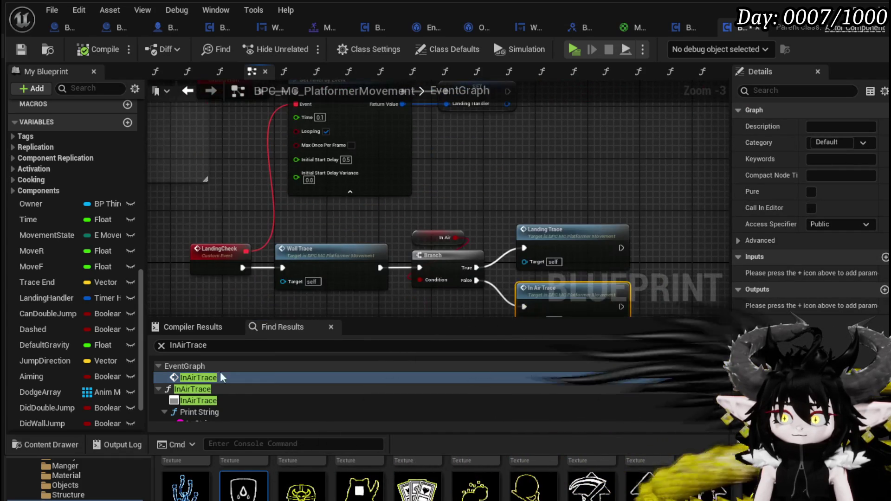
pyautogui.doubleClick(208, 399)
pyautogui.scroll(-4, 192, 232)
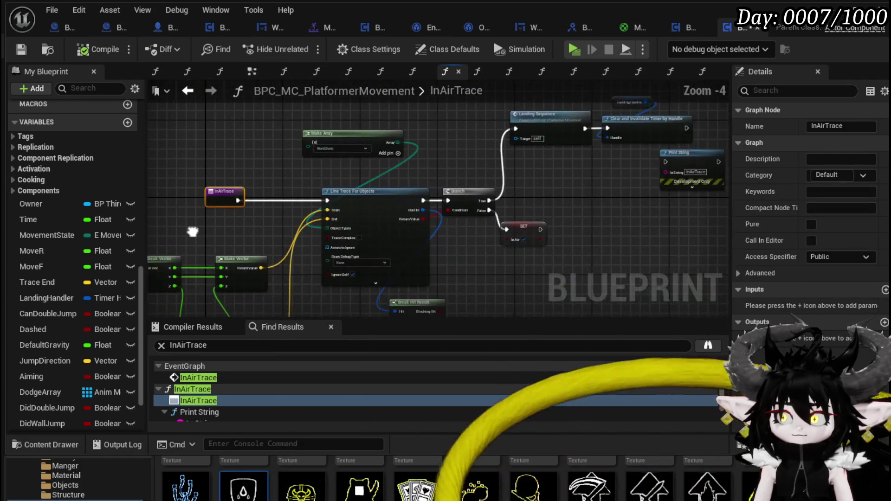
pyautogui.doubleClick(202, 377)
pyautogui.moveTo(333, 187)
pyautogui.mouseDown()
pyautogui.moveTo(382, 185)
pyautogui.moveTo(477, 238)
pyautogui.moveTo(678, 258)
pyautogui.mouseUp()
pyautogui.scroll(1, 477, 238)
pyautogui.scroll(1, 557, 246)
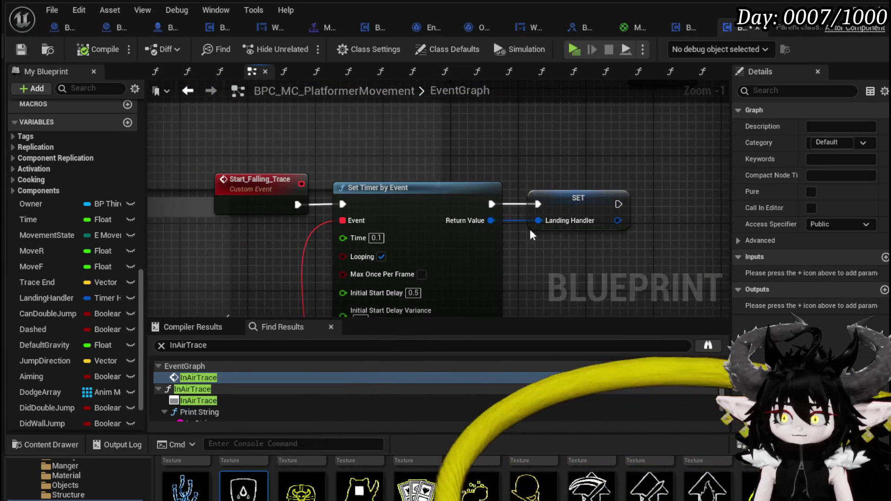
pyautogui.click(268, 193)
pyautogui.rightClick(287, 217)
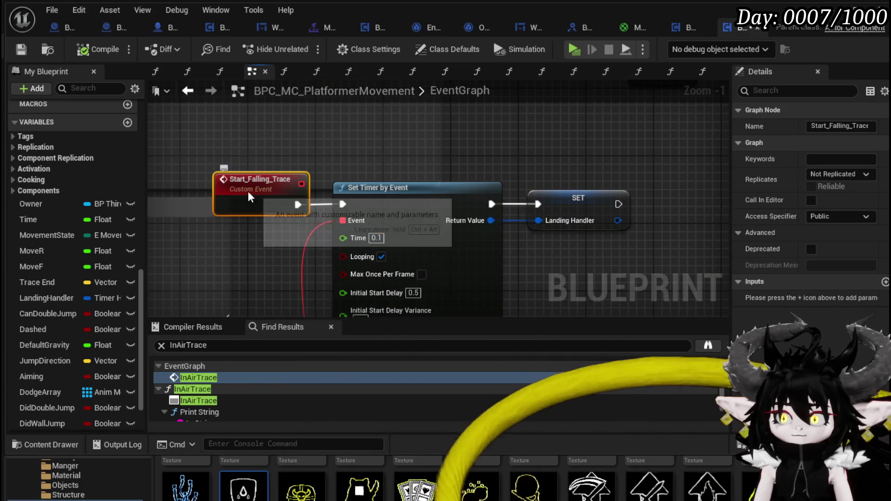
pyautogui.rightClick(248, 191)
pyautogui.click(297, 436)
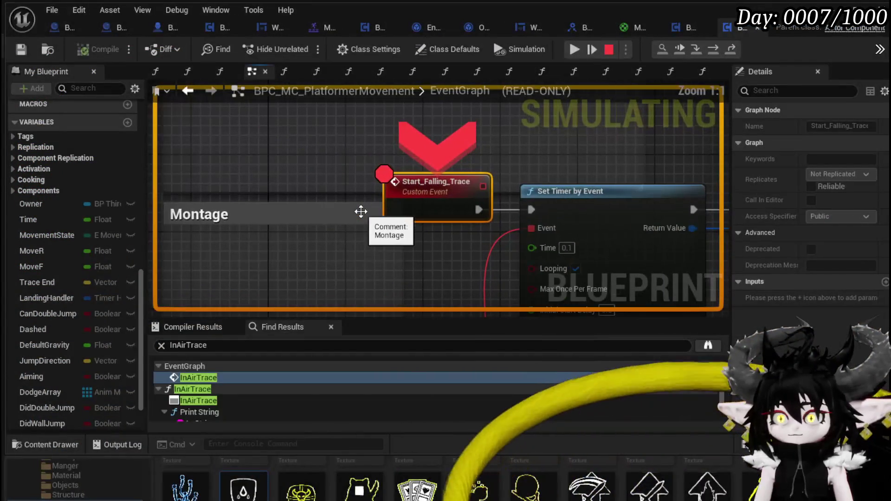
pyautogui.click(574, 48)
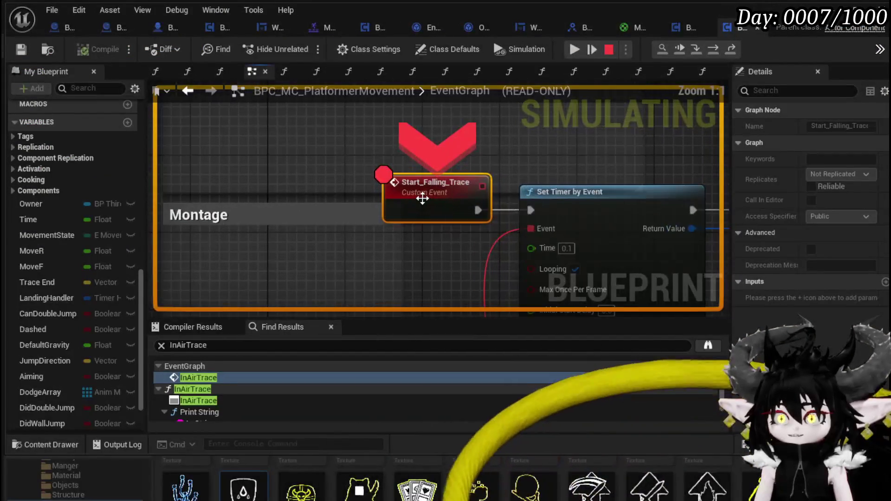
pyautogui.press('Escape')
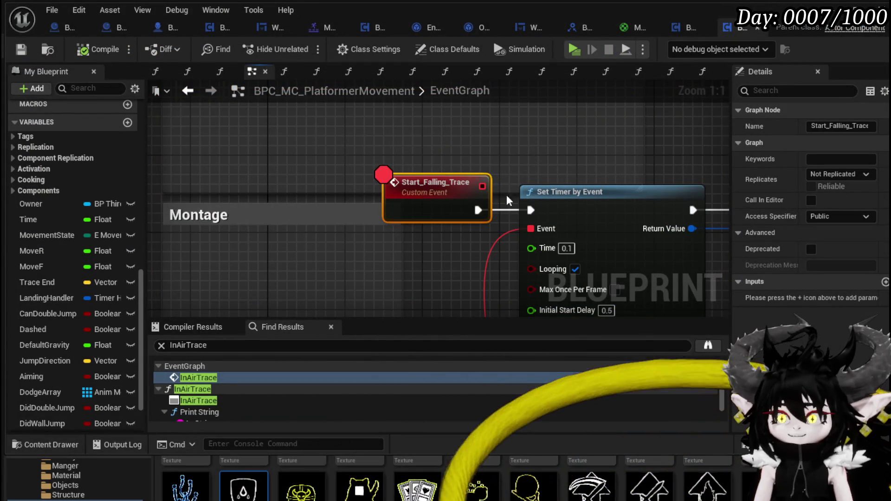
pyautogui.rightClick(443, 199)
pyautogui.click(499, 454)
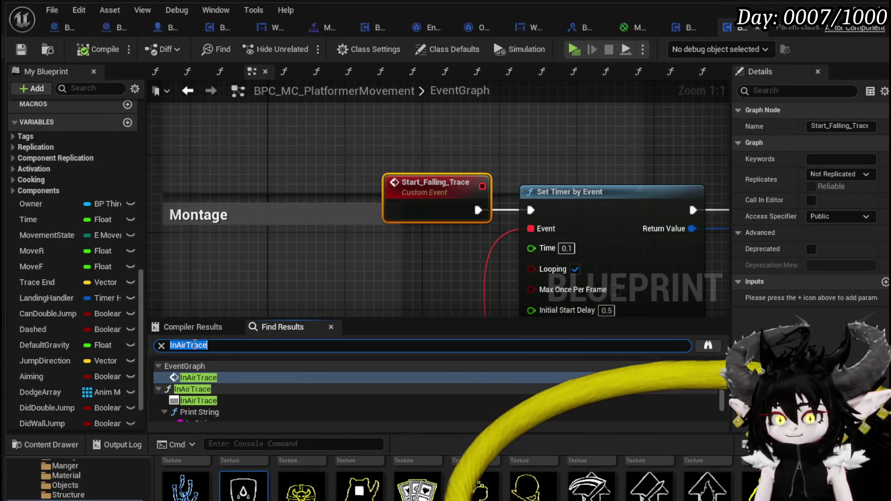
pyautogui.write('Stas')
# Search the blueprint for Start_Falling_Trace and bring its call and the Is Falling branch into view.
pyautogui.press('BackSpace')
pyautogui.write('rt')
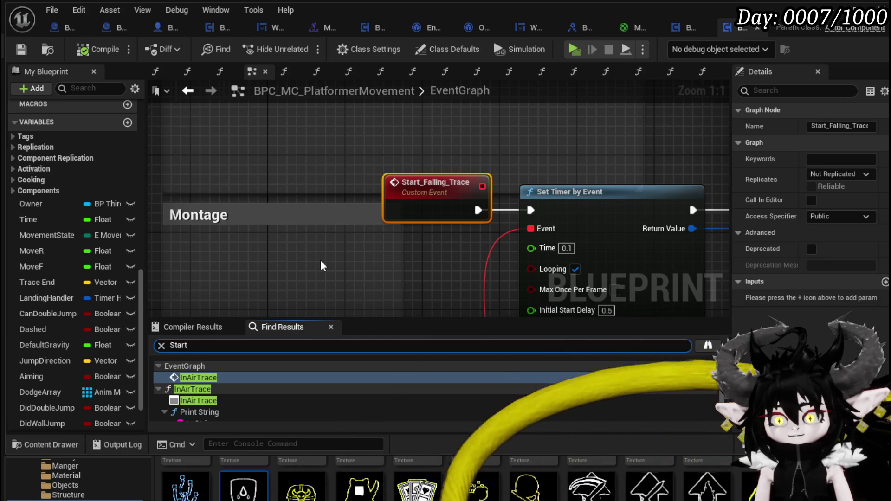
pyautogui.write('_Falling_Trace')
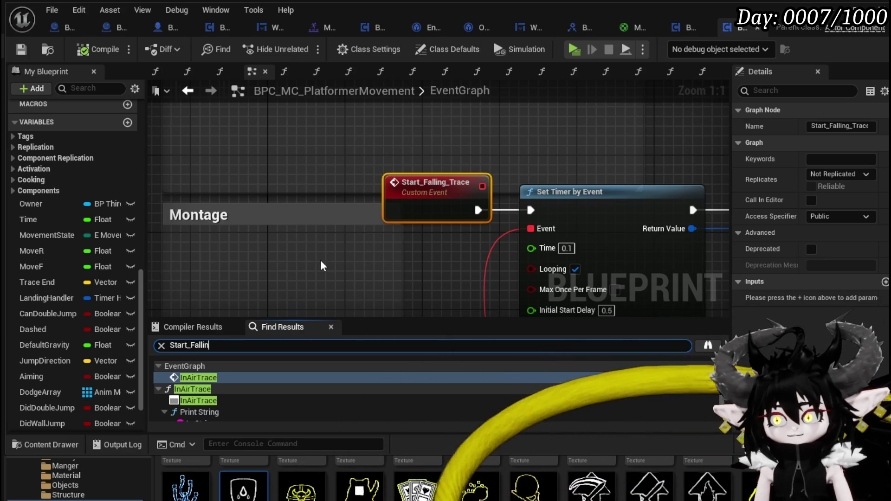
pyautogui.press('Return')
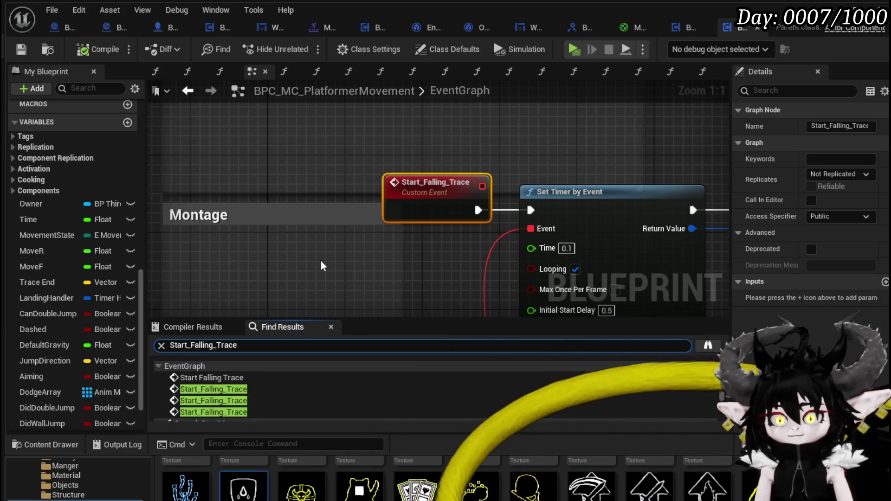
pyautogui.click(230, 381)
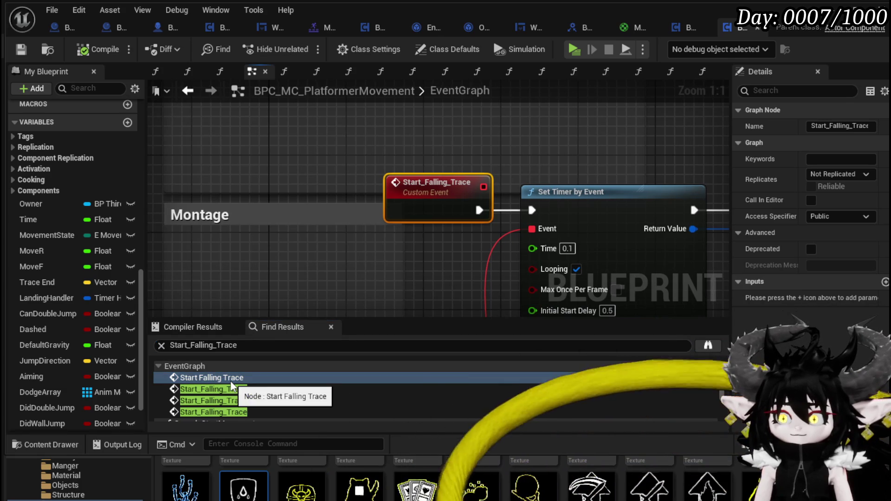
pyautogui.click(191, 389)
pyautogui.scroll(-5, 372, 142)
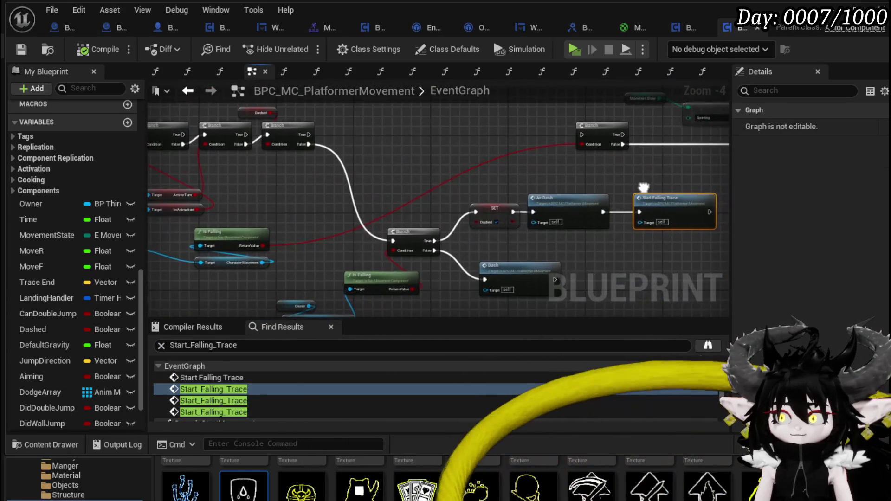
pyautogui.scroll(2, 517, 186)
pyautogui.moveTo(496, 233)
pyautogui.mouseDown()
pyautogui.moveTo(546, 162)
pyautogui.moveTo(477, 191)
pyautogui.moveTo(547, 249)
pyautogui.moveTo(607, 251)
pyautogui.mouseUp()
pyautogui.scroll(-2, 477, 191)
# Add a breakpoint on the IA_Dodge event, then play the level and dodge to hit it.
pyautogui.rightClick(199, 132)
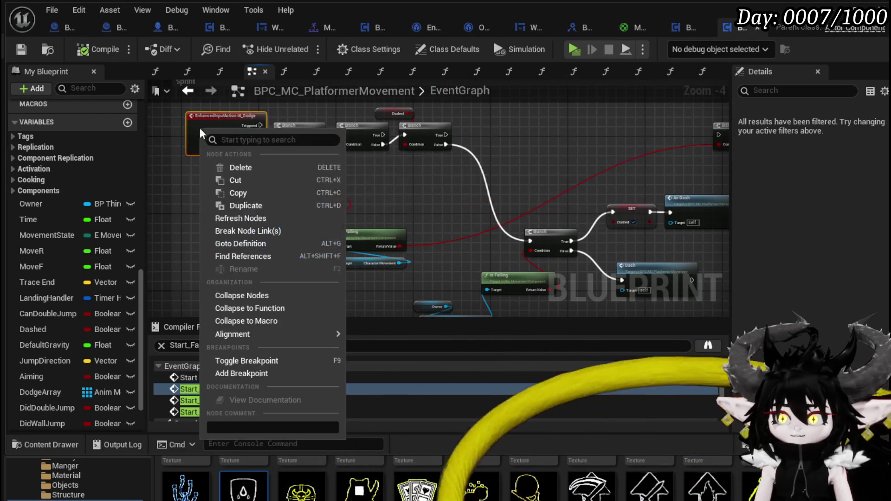
pyautogui.click(249, 372)
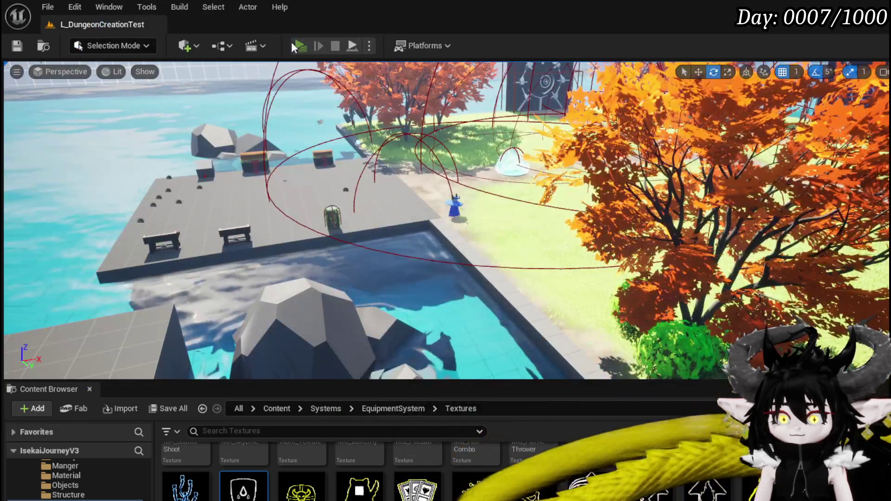
pyautogui.click(291, 42)
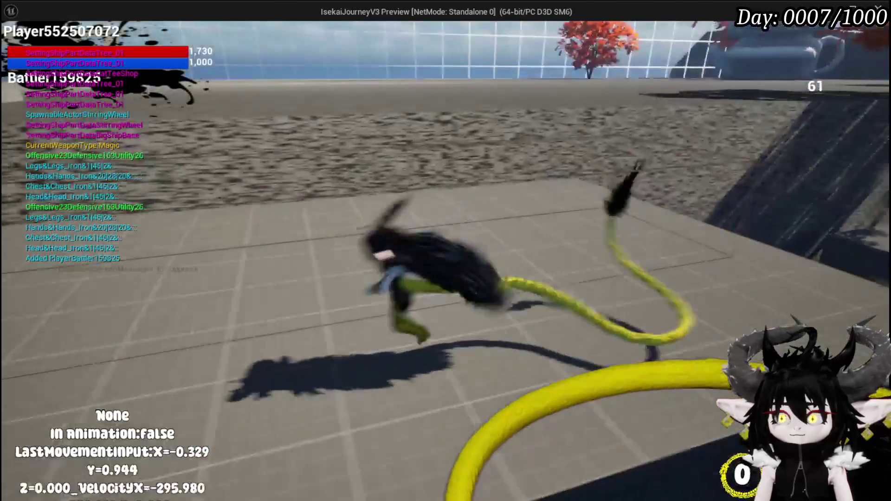
pyautogui.press('shift')
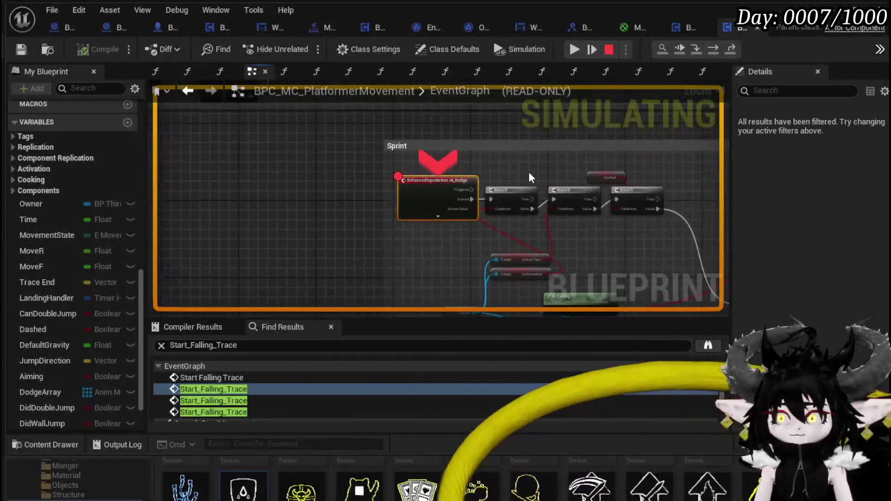
# Step execution through the dodge's Branch checks up to the Dash call.
pyautogui.click(715, 57)
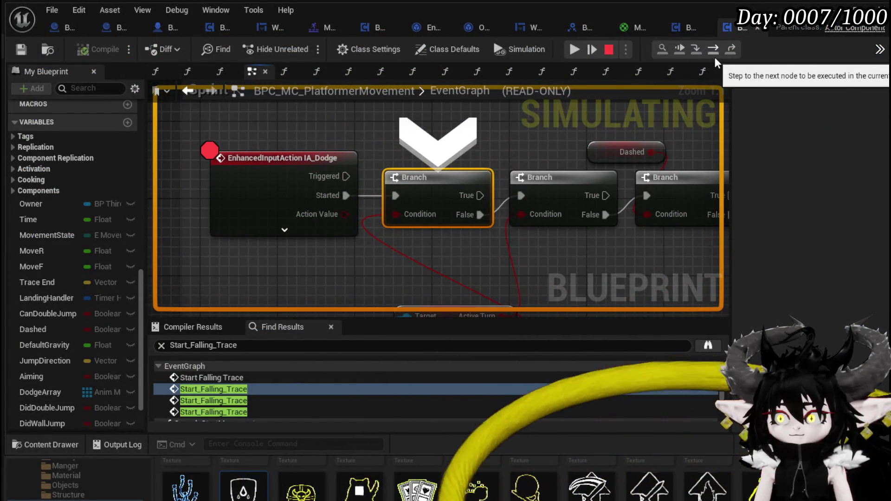
pyautogui.moveTo(543, 235)
pyautogui.mouseDown()
pyautogui.moveTo(457, 209)
pyautogui.moveTo(409, 238)
pyautogui.mouseUp()
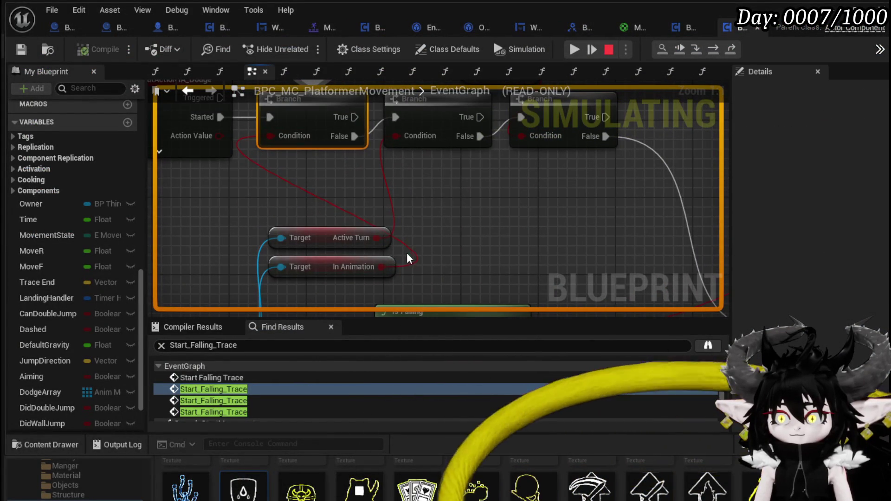
pyautogui.click(713, 50)
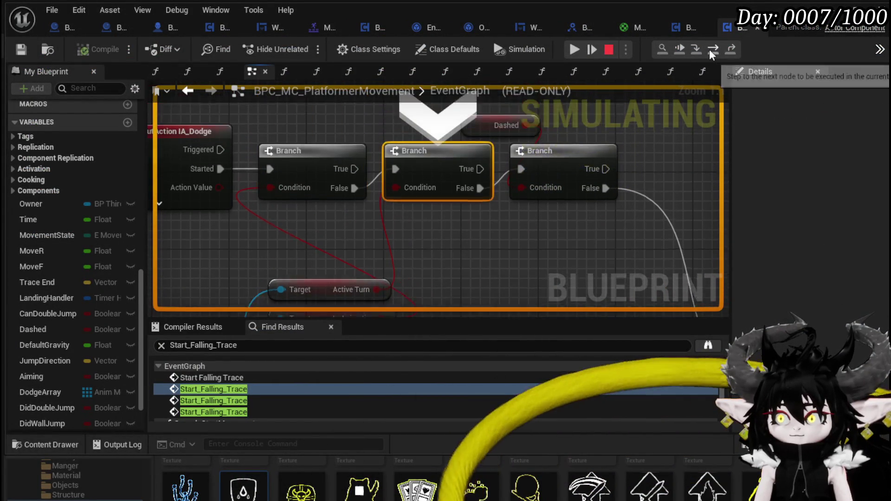
pyautogui.click(709, 50)
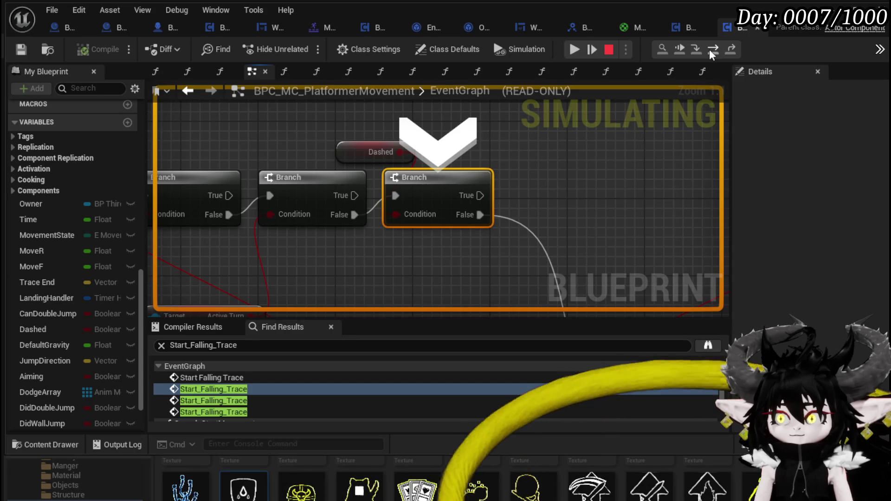
pyautogui.click(709, 49)
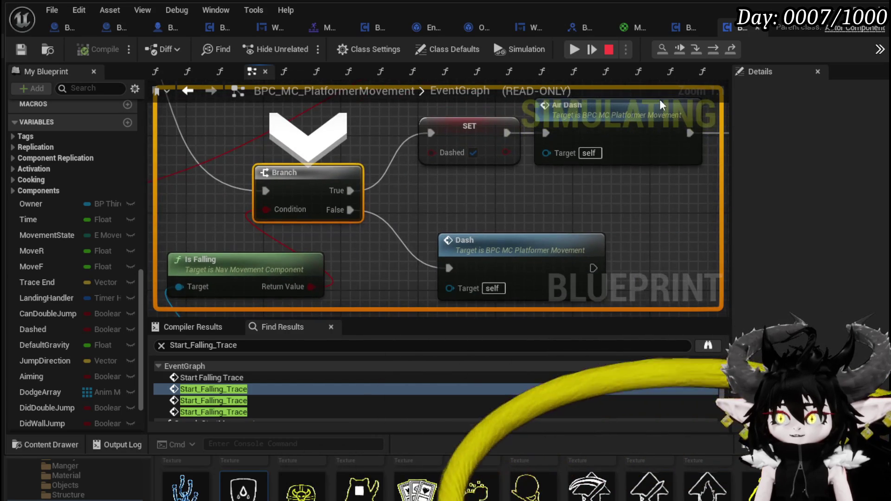
pyautogui.click(715, 50)
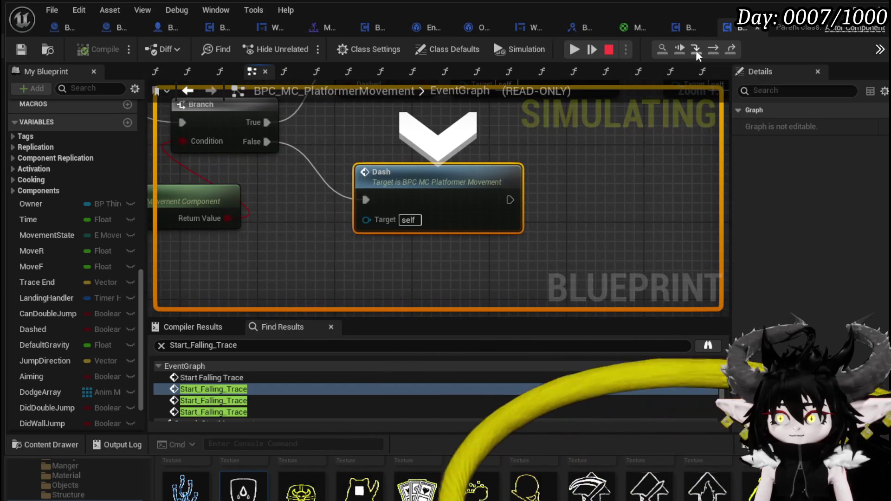
# Step into Dash and follow it through Calculate Direction, Launch Character and Play Montage, then resume.
pyautogui.click(695, 50)
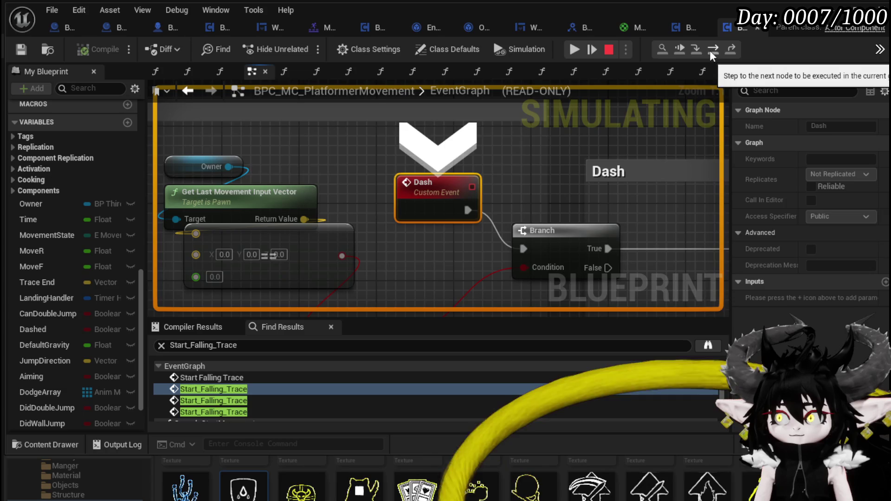
pyautogui.click(709, 50)
pyautogui.click(709, 51)
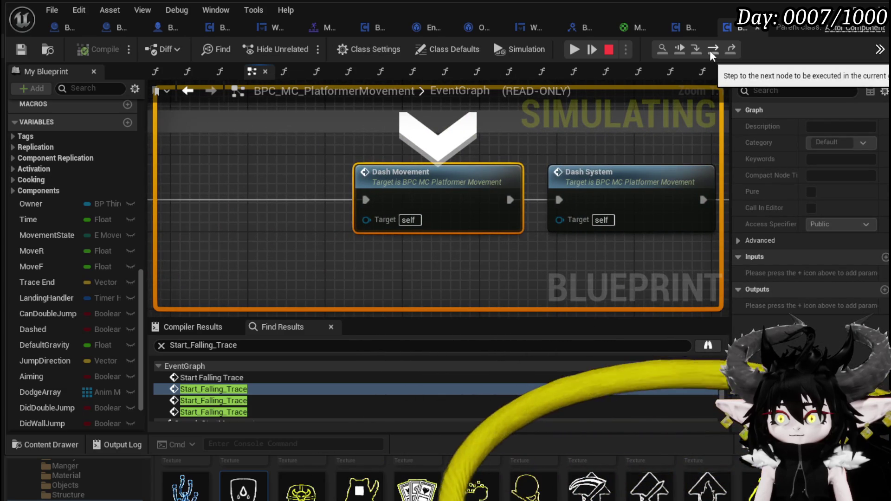
pyautogui.click(709, 50)
pyautogui.click(709, 50)
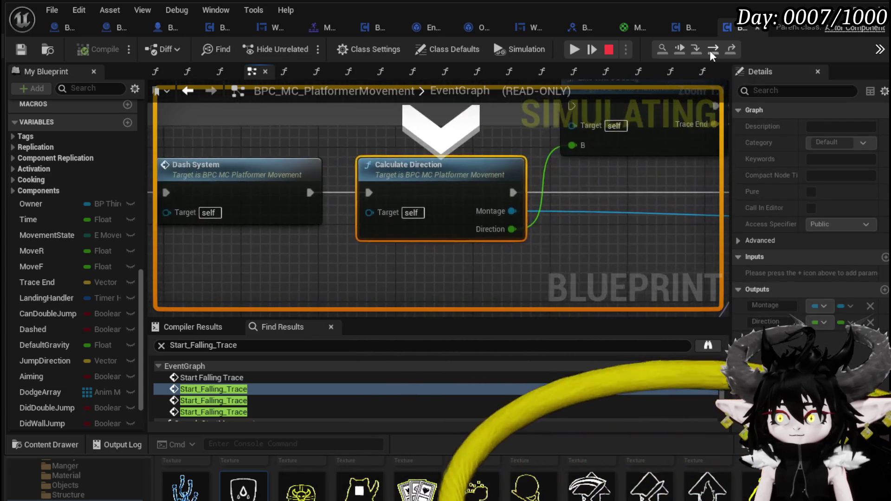
pyautogui.click(709, 50)
pyautogui.click(709, 50)
pyautogui.click(709, 50)
pyautogui.click(709, 50)
pyautogui.click(711, 54)
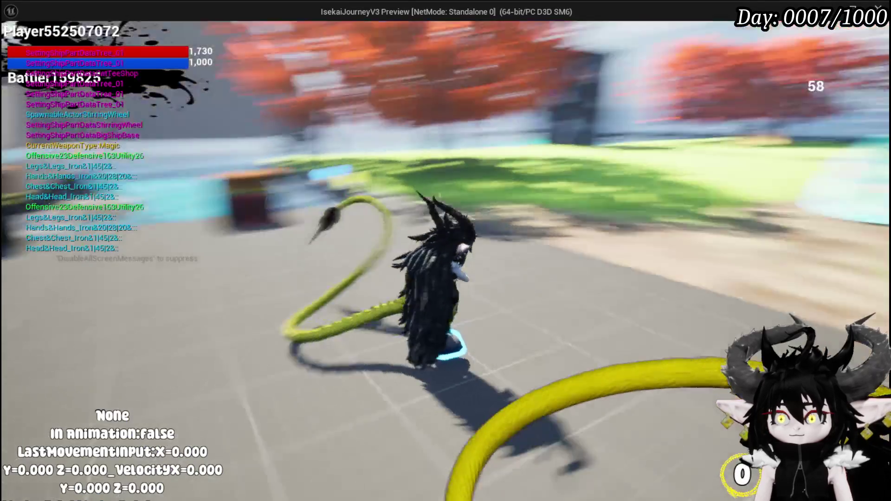
# Dodge again, step from the IA_Dodge breakpoint through the Branch checks to Dash, then resume.
pyautogui.press('shift')
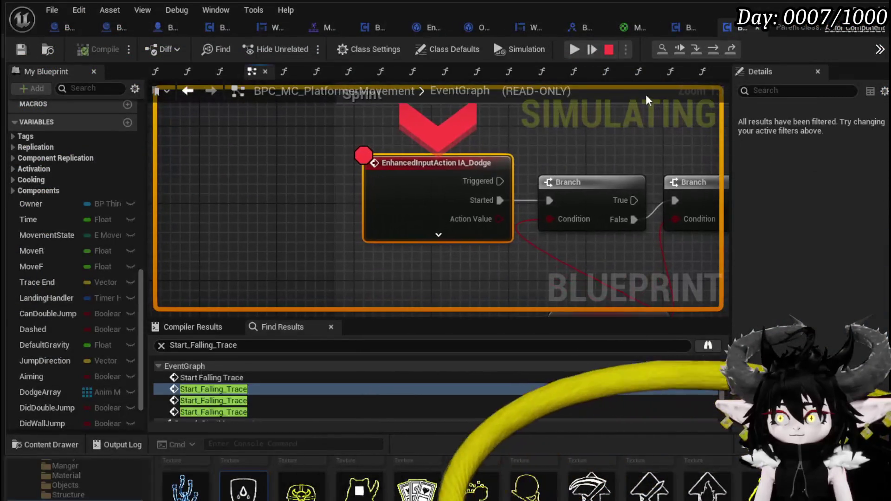
pyautogui.click(717, 48)
pyautogui.click(718, 49)
pyautogui.click(718, 48)
pyautogui.click(718, 48)
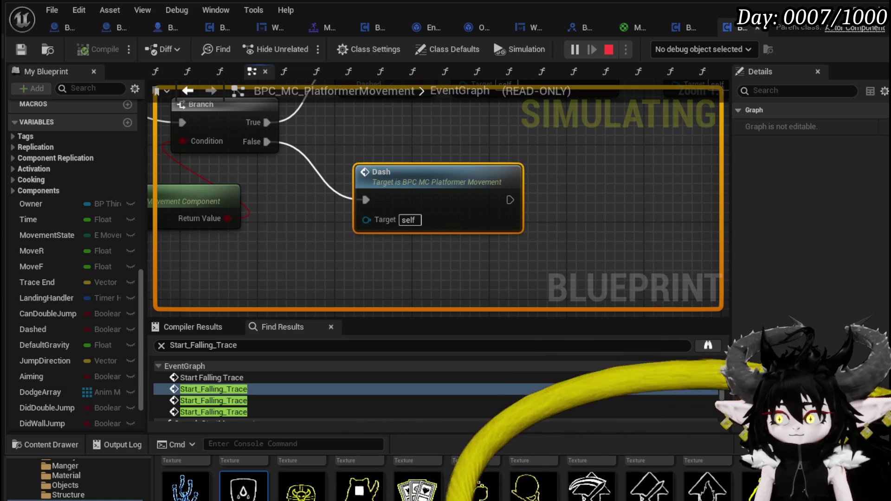
# Run forward, block and dodge repeatedly, resuming each time the IA_Dodge breakpoint pauses the game.
pyautogui.hotkey('alt', 'Tab')
pyautogui.press('w')
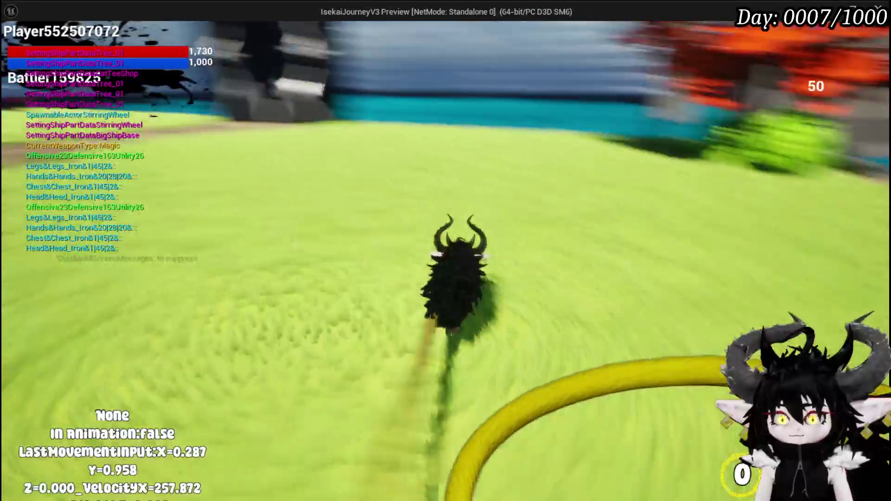
pyautogui.press('shift')
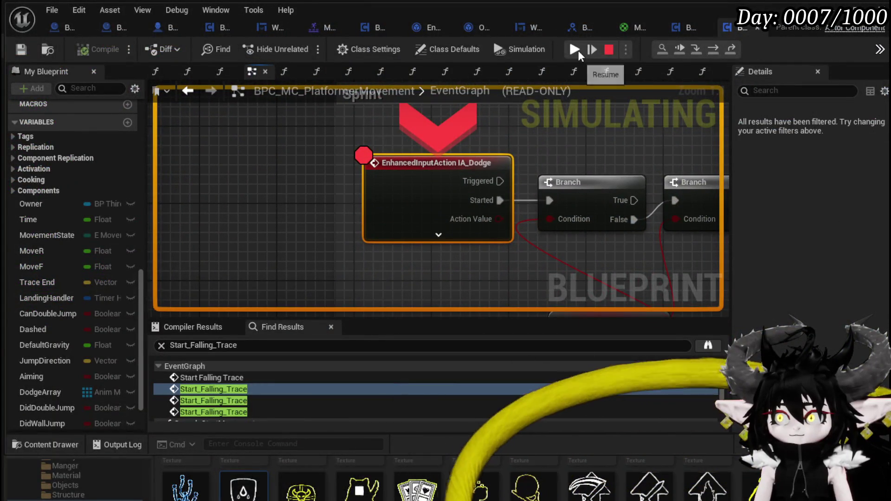
pyautogui.click(575, 48)
pyautogui.press('q')
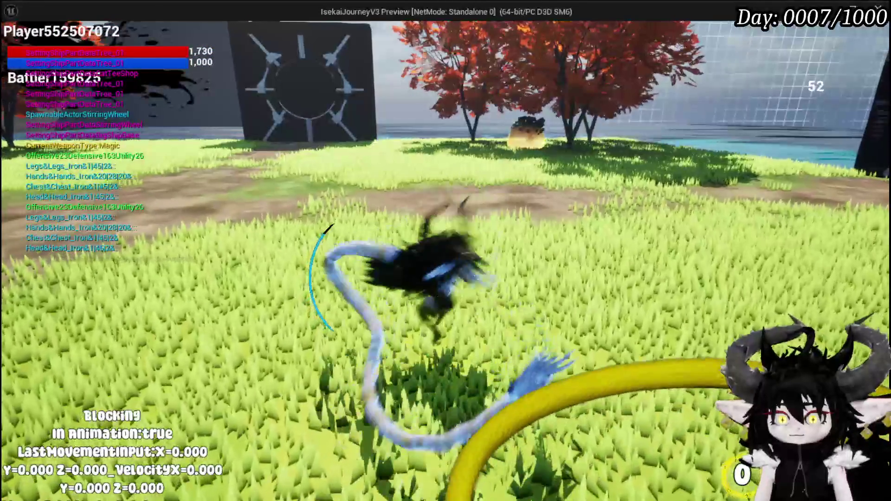
pyautogui.press('shift')
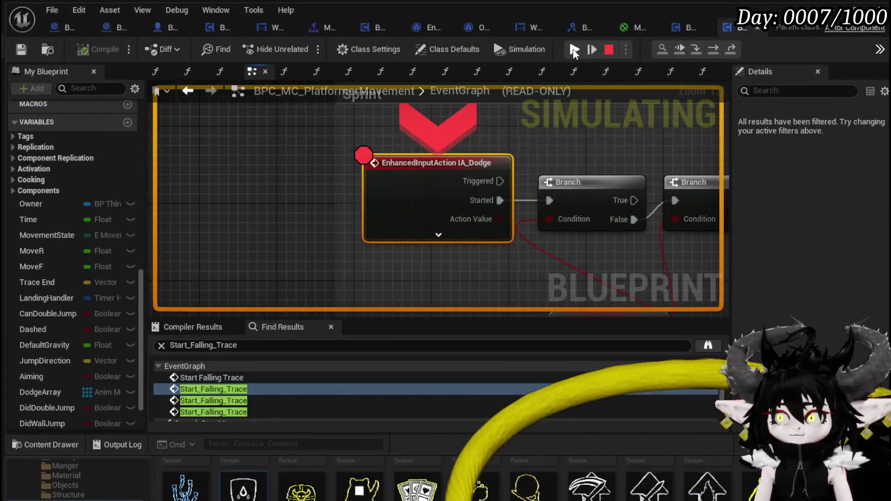
pyautogui.click(574, 49)
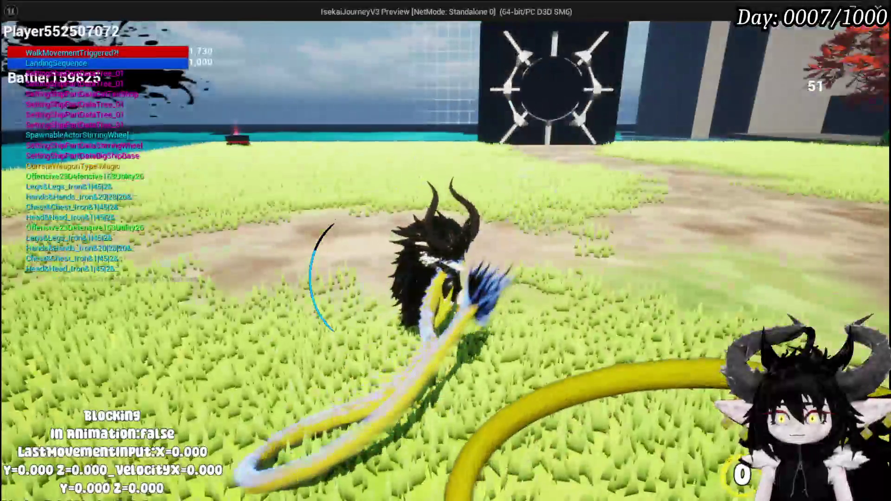
pyautogui.press('shift')
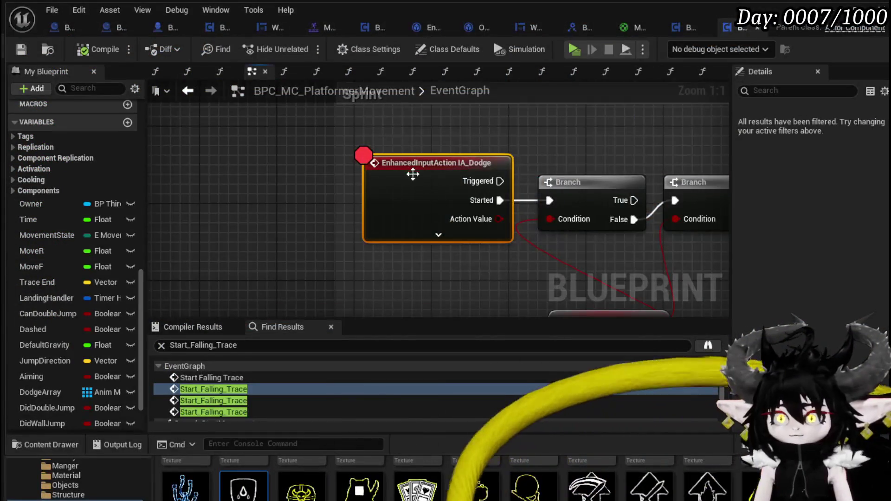
# Disable the IA_Dodge breakpoint and add a breakpoint on Start Falling Trace instead.
pyautogui.rightClick(418, 176)
pyautogui.click(483, 427)
pyautogui.scroll(-5, 427, 279)
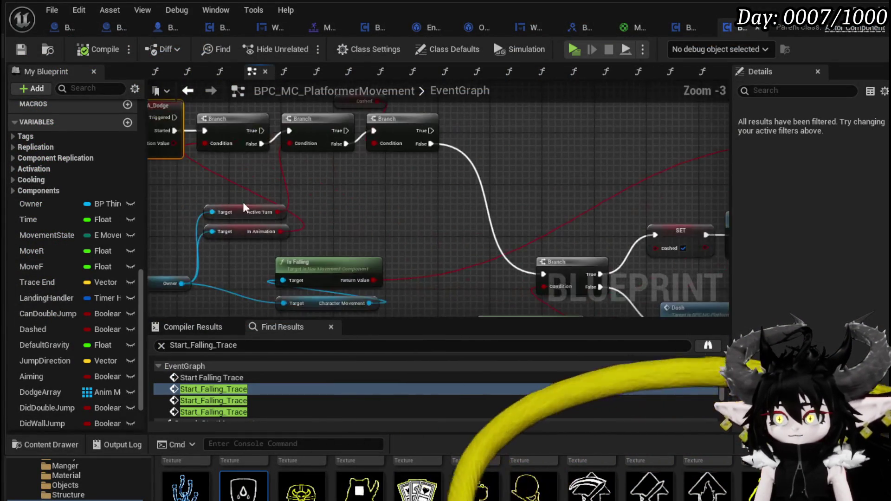
pyautogui.scroll(2, 474, 220)
pyautogui.rightClick(617, 156)
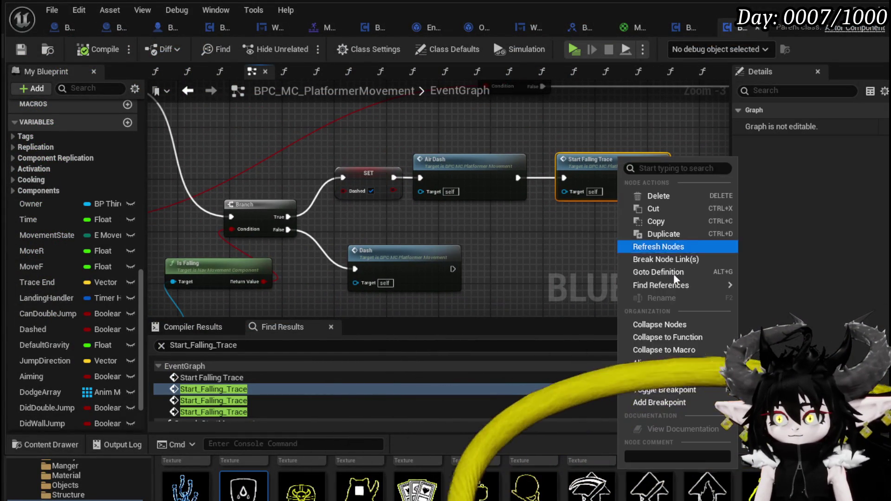
pyautogui.click(652, 400)
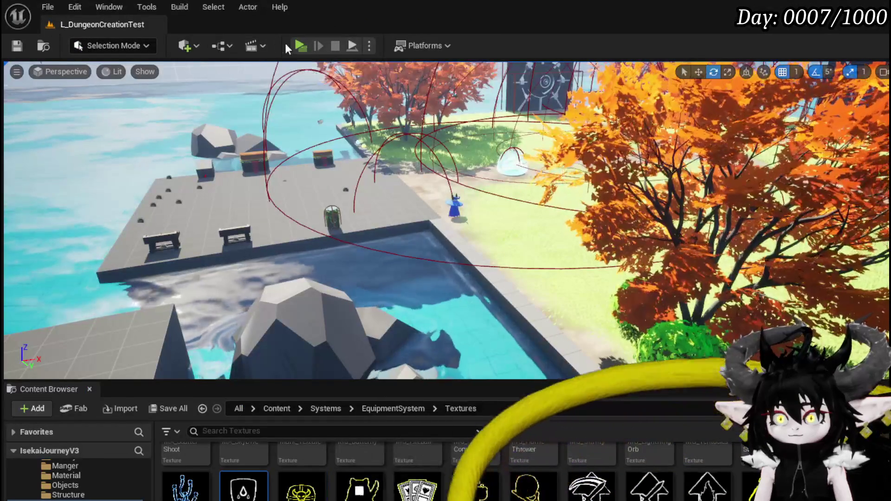
# Play the level, dash until Start Falling Trace breaks, resume, then keep running, blocking and attacking.
pyautogui.click(299, 46)
pyautogui.press('shift')
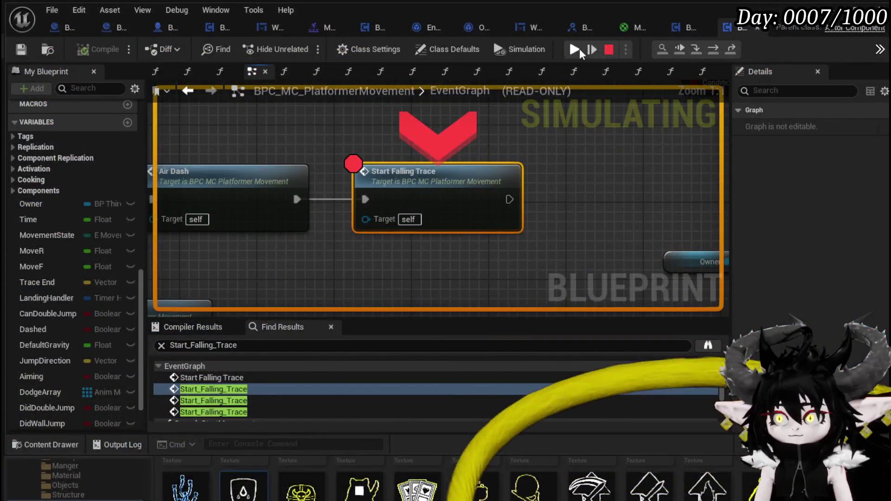
pyautogui.click(577, 48)
pyautogui.press('w')
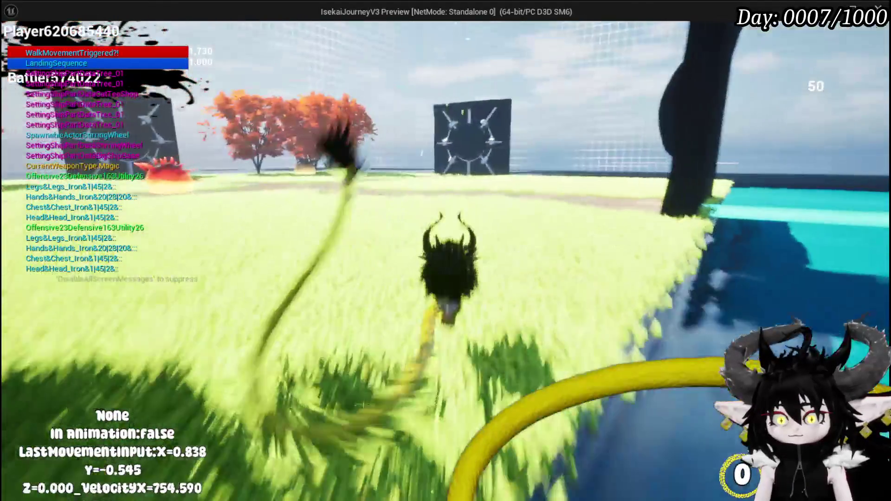
pyautogui.press('w')
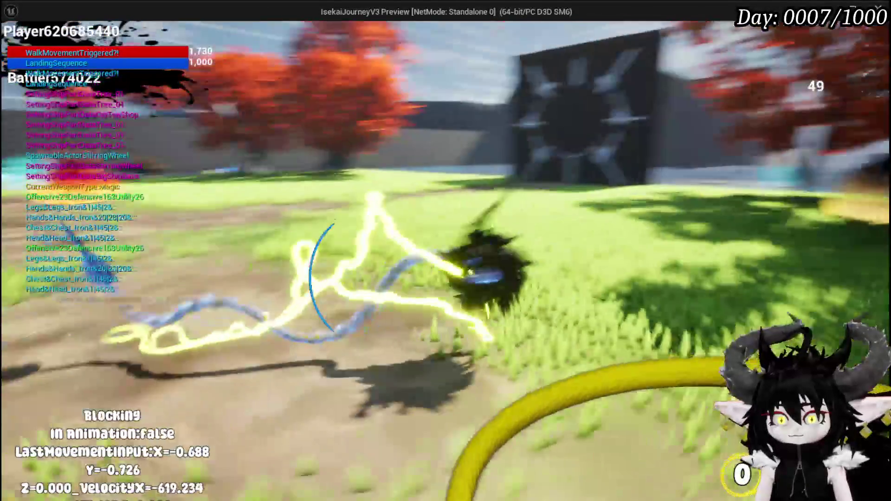
pyautogui.press('w')
pyautogui.press('w')
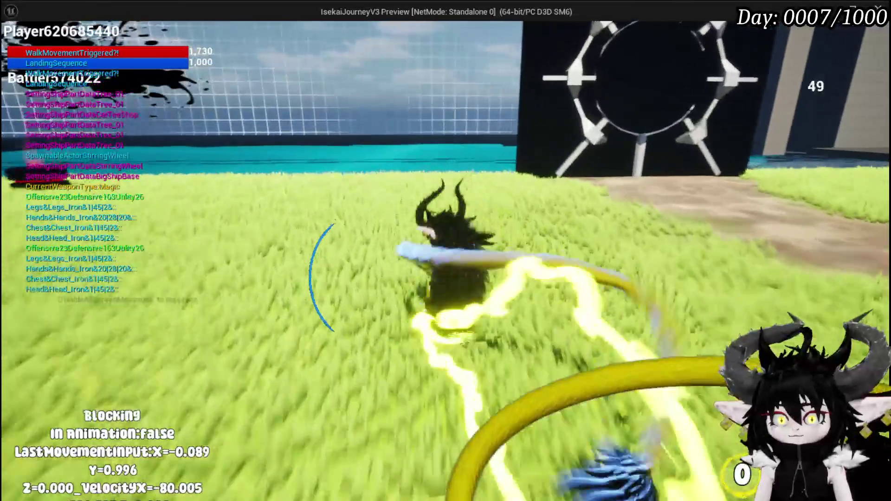
pyautogui.press('w')
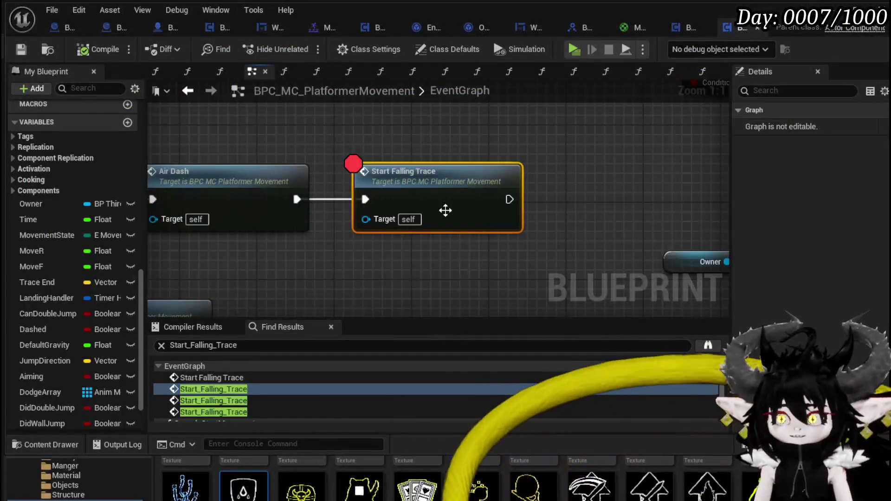
# Remove the Start Falling Trace breakpoint, undo its Air Dash link, and compile and save.
pyautogui.scroll(-2, 519, 190)
pyautogui.scroll(1, 519, 191)
pyautogui.rightClick(527, 204)
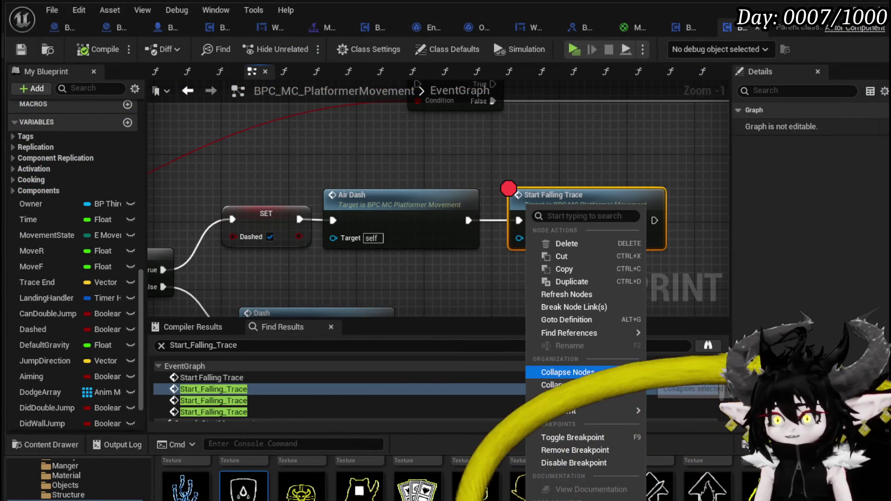
pyautogui.click(571, 449)
pyautogui.hotkey('ctrl', 'z')
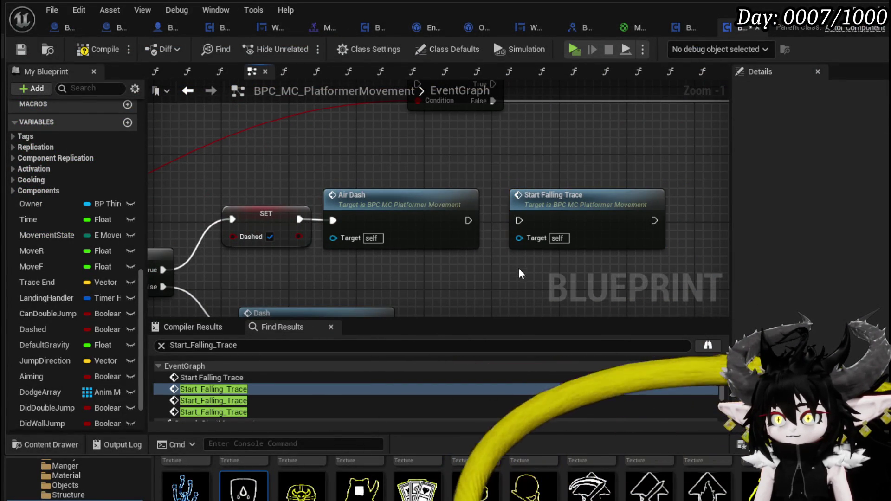
pyautogui.click(19, 51)
# Survey the Is Falling, sprint and Air Dash branch nodes, then compile and save again.
pyautogui.moveTo(518, 179); pyautogui.dragTo(350, 189)
pyautogui.scroll(-2, 353, 187)
pyautogui.moveTo(338, 229)
pyautogui.mouseDown()
pyautogui.moveTo(302, 235)
pyautogui.moveTo(363, 185)
pyautogui.moveTo(370, 155)
pyautogui.mouseUp()
pyautogui.click(353, 195)
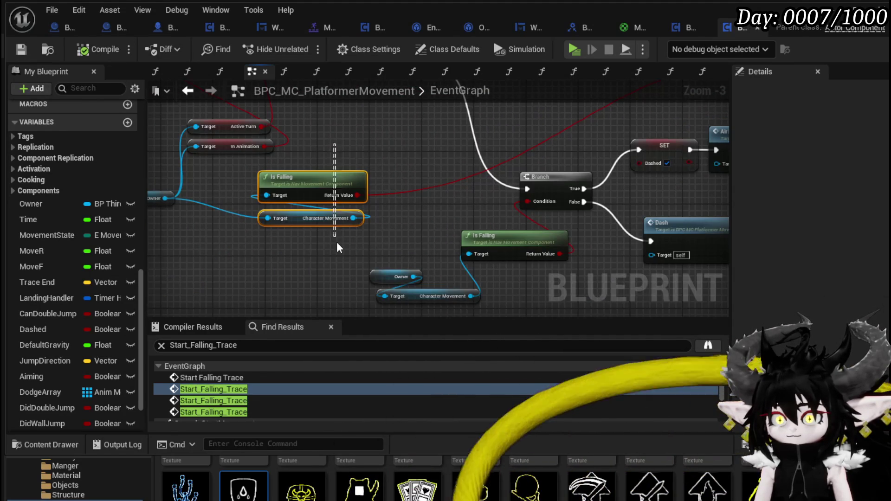
pyautogui.click(378, 121)
pyautogui.scroll(-2, 175, 159)
pyautogui.moveTo(175, 159)
pyautogui.mouseDown()
pyautogui.moveTo(388, 163)
pyautogui.moveTo(417, 99)
pyautogui.moveTo(426, 174)
pyautogui.mouseUp()
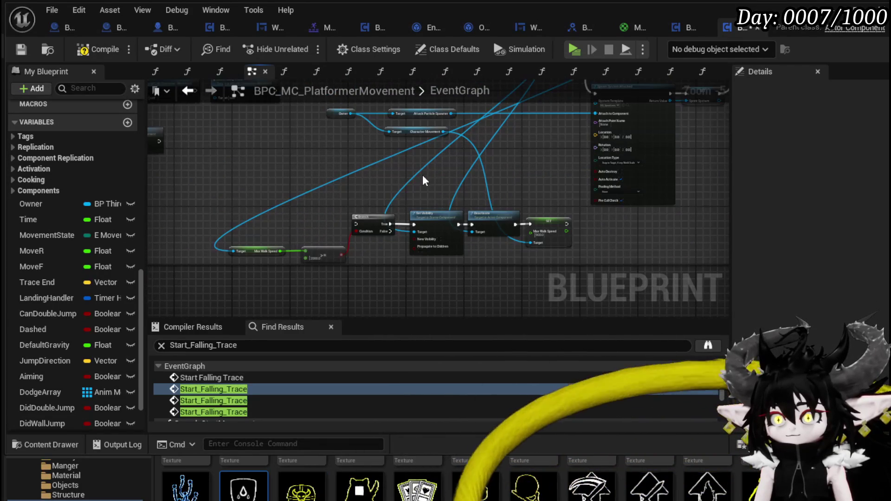
pyautogui.moveTo(353, 194)
pyautogui.mouseDown()
pyautogui.moveTo(420, 247)
pyautogui.moveTo(607, 282)
pyautogui.mouseUp()
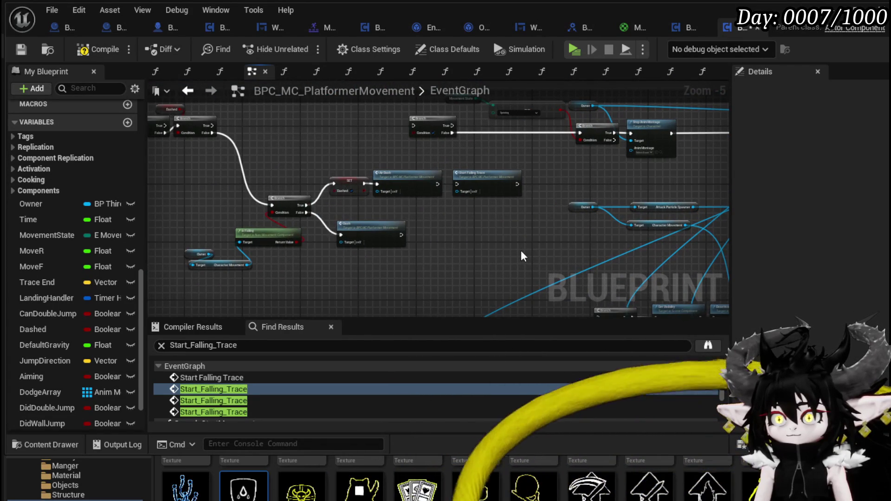
pyautogui.click(20, 51)
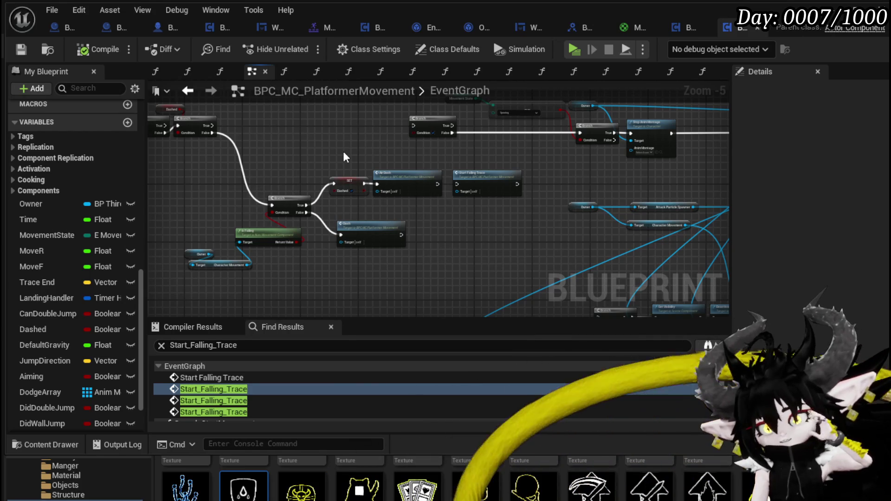
# Locate the stray Start Falling Trace call beside the viewport widget node and delete it.
pyautogui.doubleClick(239, 402)
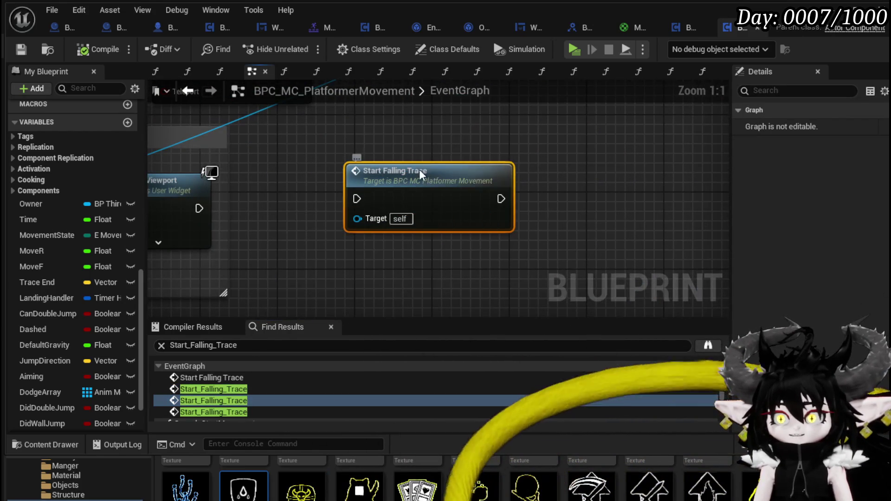
pyautogui.doubleClick(419, 171)
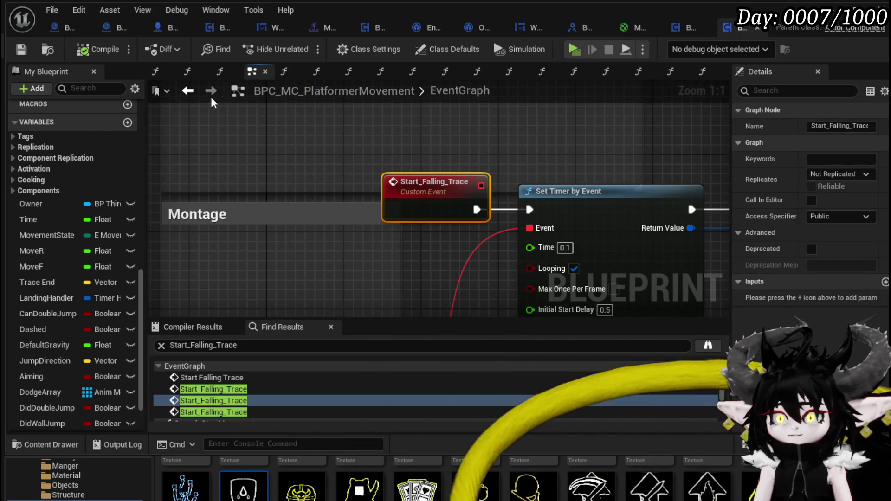
pyautogui.click(187, 91)
pyautogui.click(419, 182)
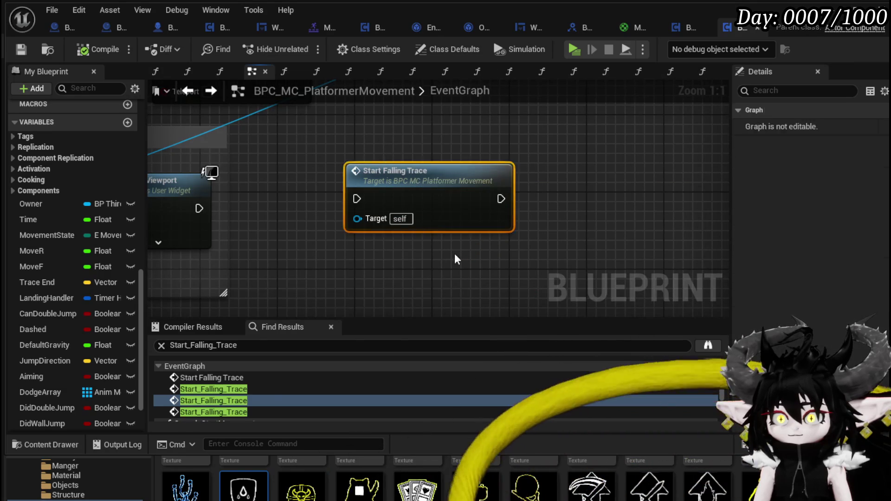
pyautogui.press('Delete')
# Jump to the Start Falling Trace after the Gate and shift the Is Falling nodes left.
pyautogui.doubleClick(252, 411)
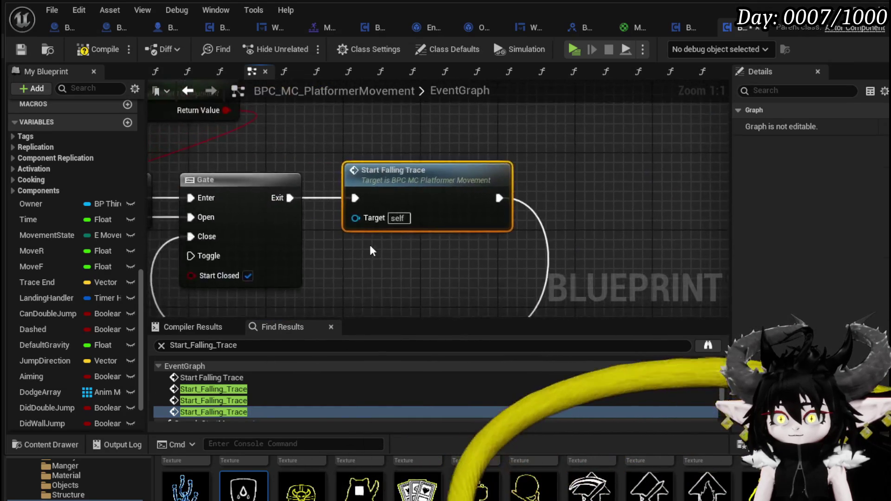
pyautogui.moveTo(491, 201); pyautogui.dragTo(491, 248)
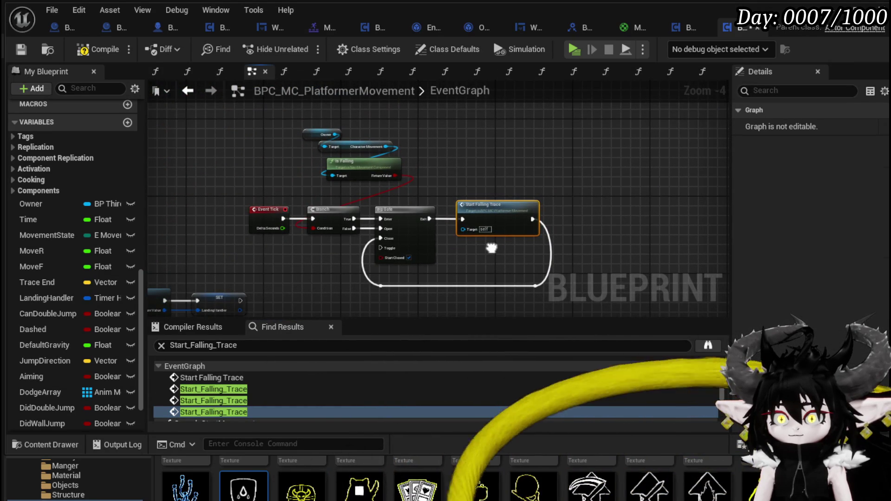
pyautogui.scroll(2, 492, 249)
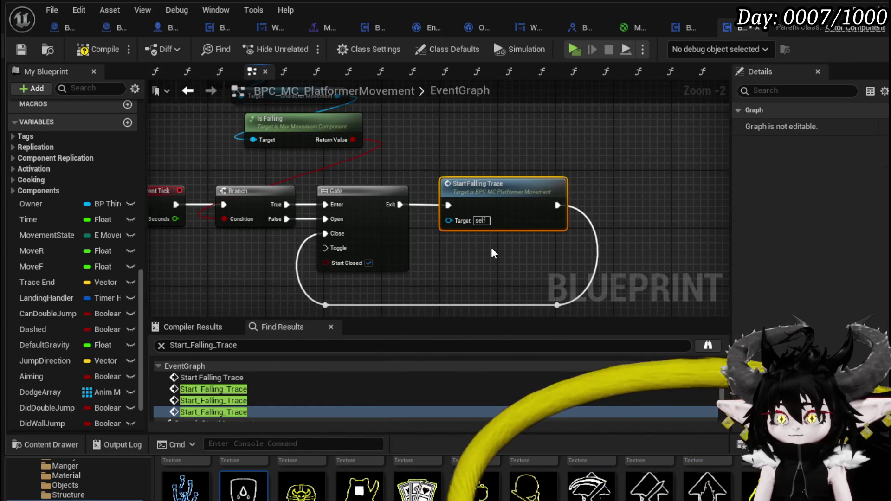
pyautogui.moveTo(488, 243); pyautogui.dragTo(588, 294)
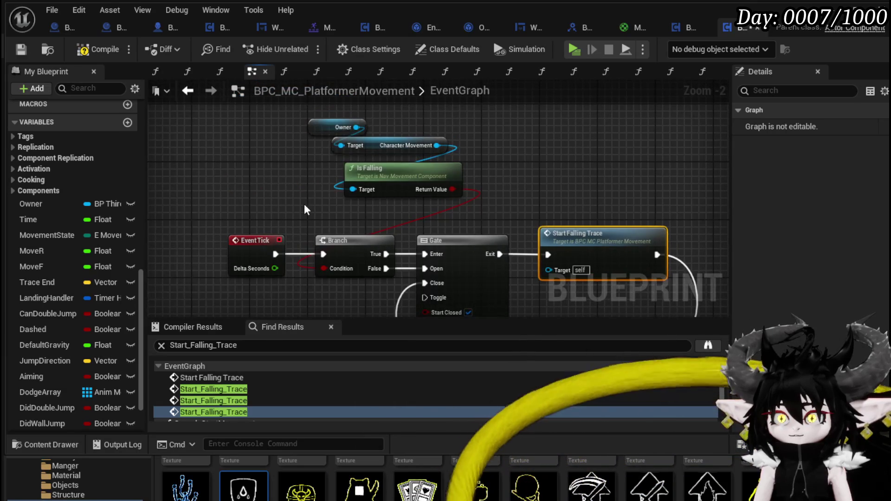
pyautogui.moveTo(450, 144)
pyautogui.mouseDown()
pyautogui.moveTo(300, 174)
pyautogui.moveTo(391, 150)
pyautogui.mouseUp()
pyautogui.click(552, 169)
pyautogui.moveTo(552, 169); pyautogui.dragTo(471, 154)
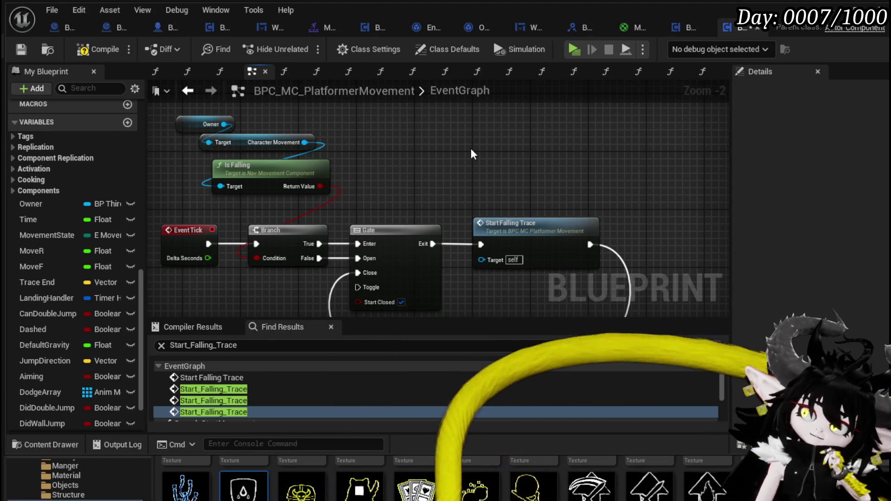
pyautogui.rightClick(512, 227)
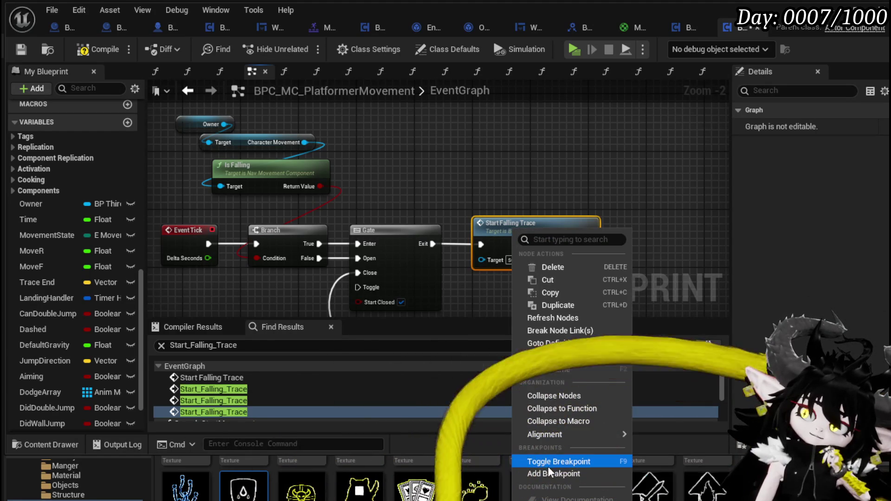
# Breakpoint the Start Falling Trace after the Gate, compile and save, and start a standalone play session.
pyautogui.click(546, 472)
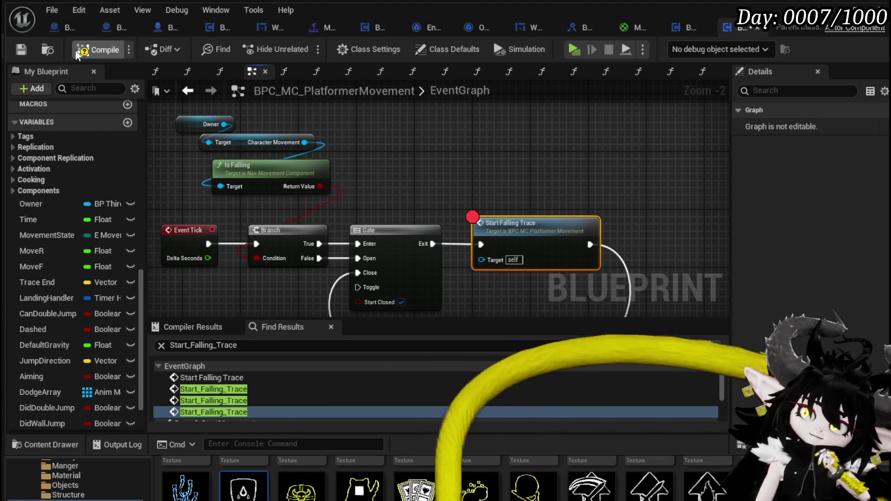
pyautogui.click(24, 51)
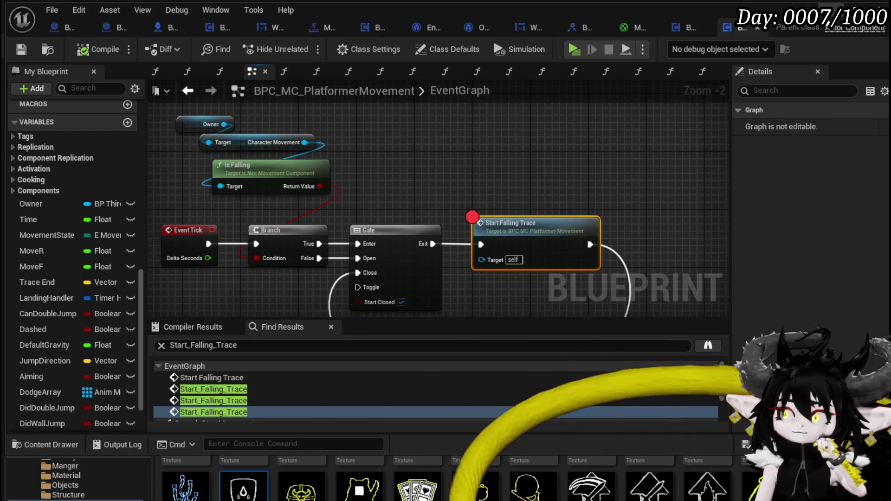
pyautogui.hotkey('alt', 'p')
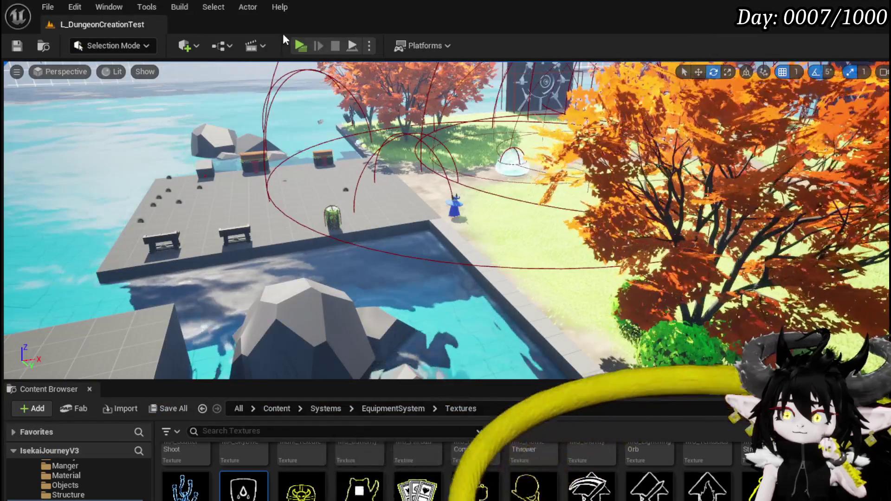
# Walk and jump the character, resuming three times as the Start Falling Trace breakpoint pauses the game.
pyautogui.press('w')
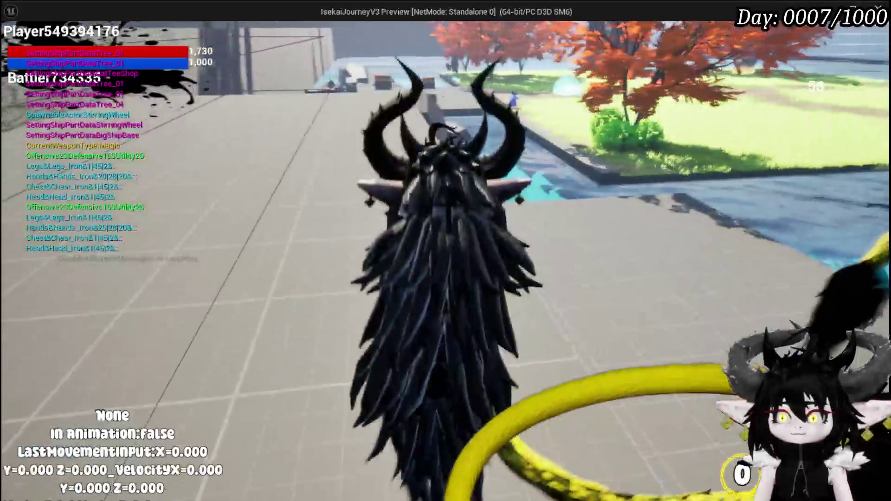
pyautogui.press('space')
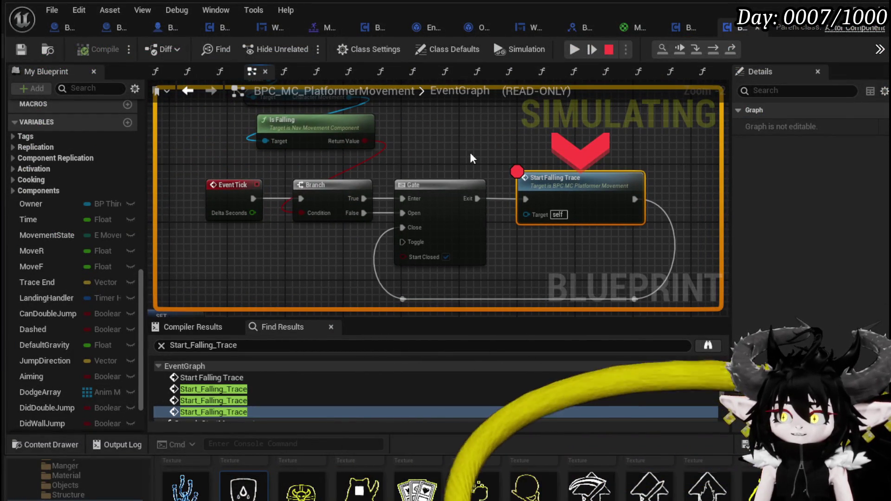
pyautogui.moveTo(470, 153)
pyautogui.mouseDown()
pyautogui.moveTo(463, 210)
pyautogui.moveTo(465, 188)
pyautogui.mouseUp()
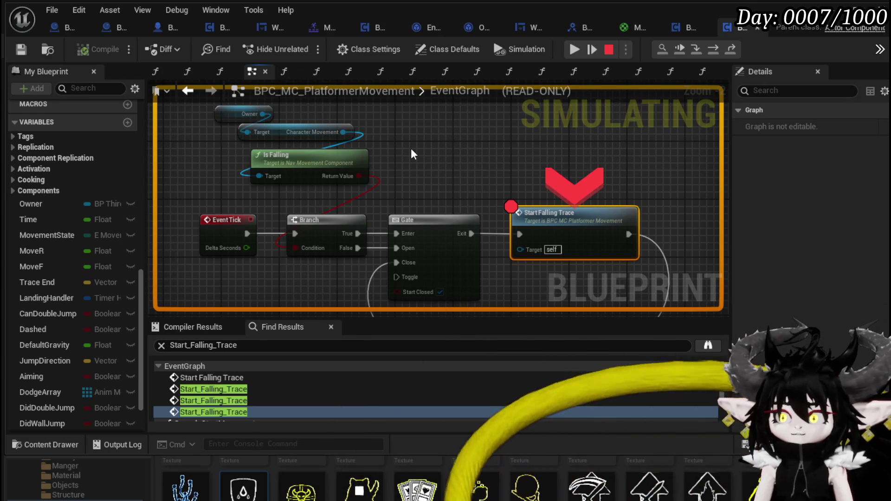
pyautogui.click(589, 51)
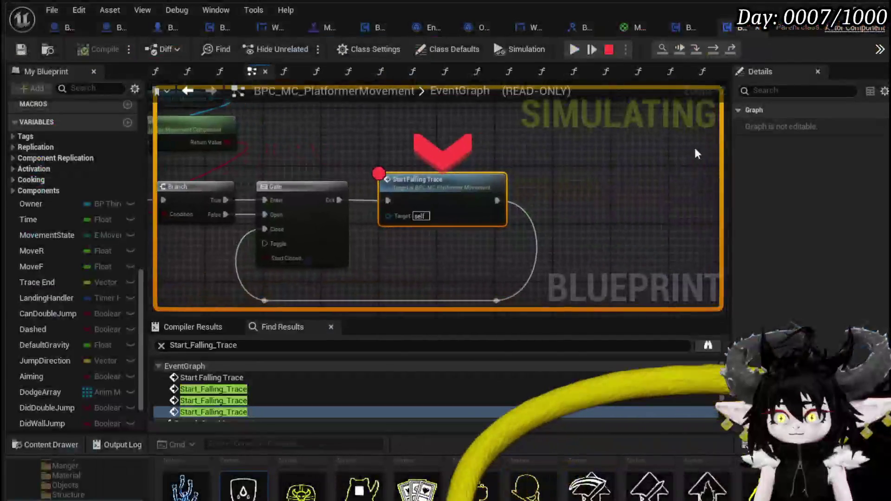
pyautogui.click(586, 52)
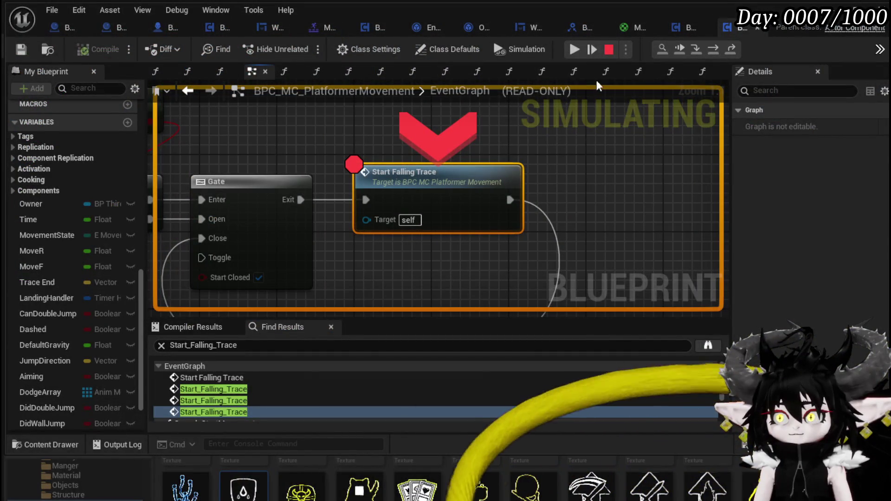
pyautogui.click(575, 49)
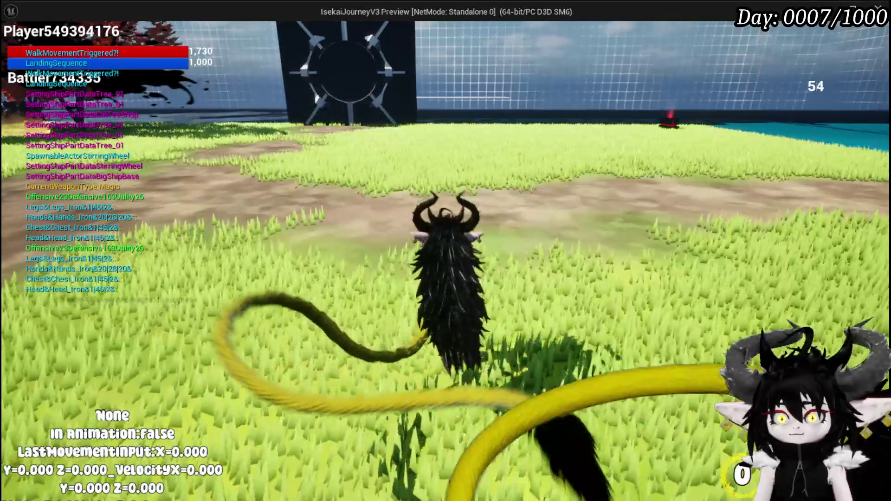
pyautogui.press('F10')
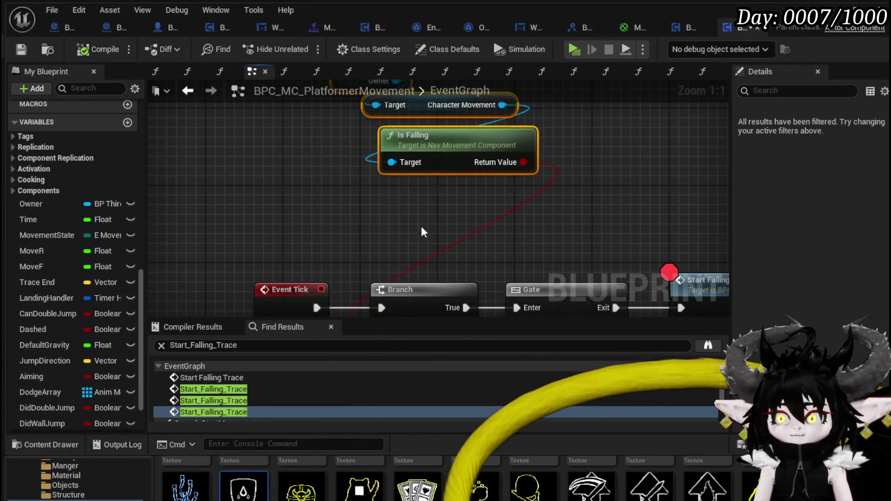
# Move the Gate and Start Falling Trace group right to make room above Event Tick.
pyautogui.press('F10')
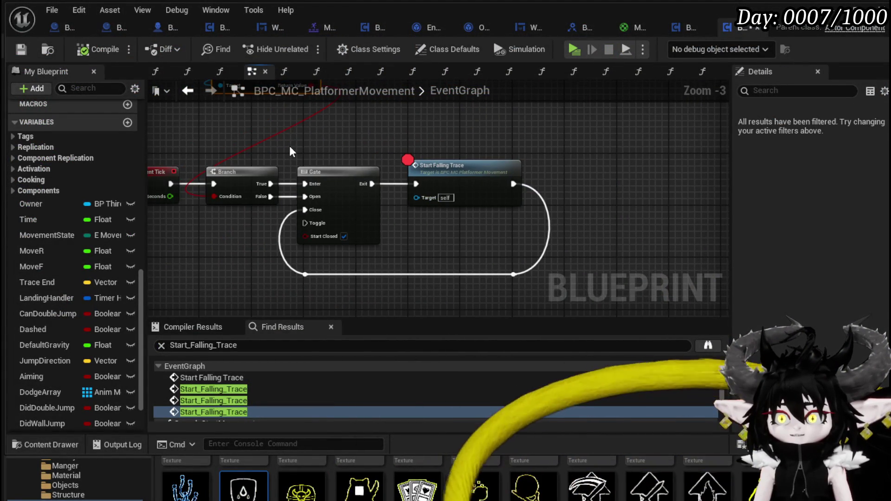
pyautogui.moveTo(290, 145); pyautogui.dragTo(586, 299)
pyautogui.moveTo(352, 139); pyautogui.dragTo(419, 147)
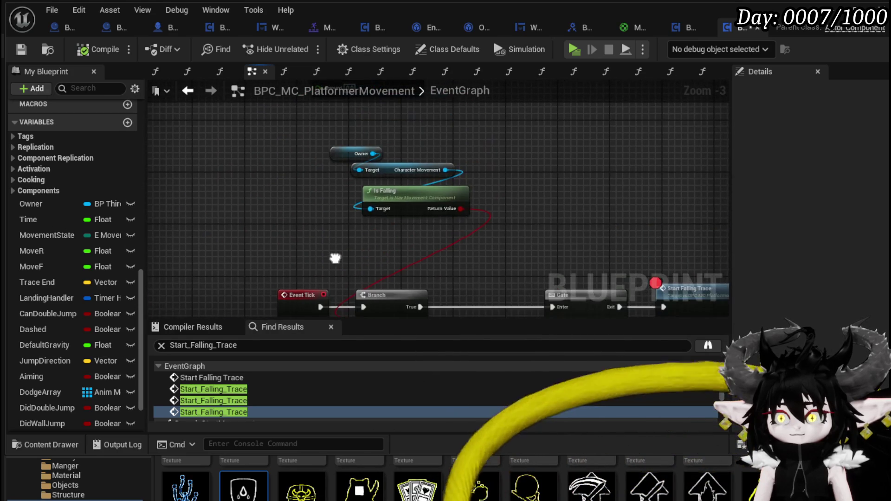
pyautogui.moveTo(459, 209)
pyautogui.mouseDown()
pyautogui.moveTo(511, 218)
pyautogui.moveTo(501, 163)
pyautogui.moveTo(490, 162)
pyautogui.mouseUp()
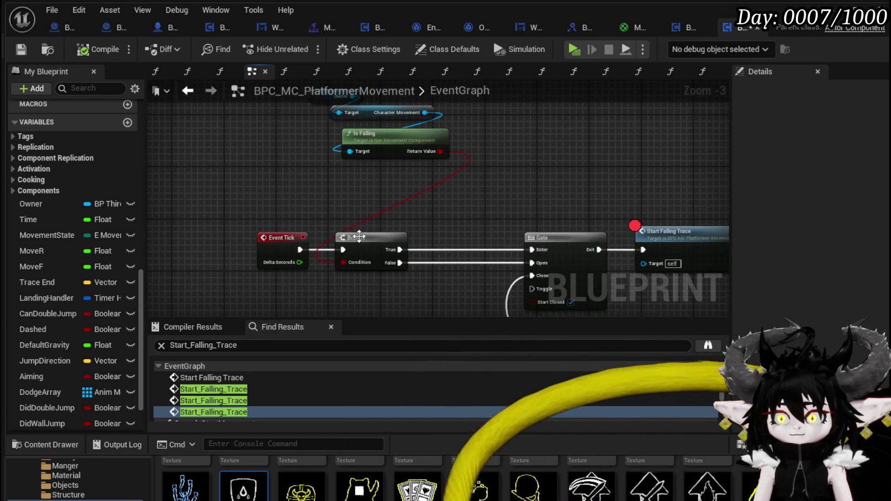
pyautogui.click(442, 246)
pyautogui.moveTo(273, 211); pyautogui.dragTo(407, 128)
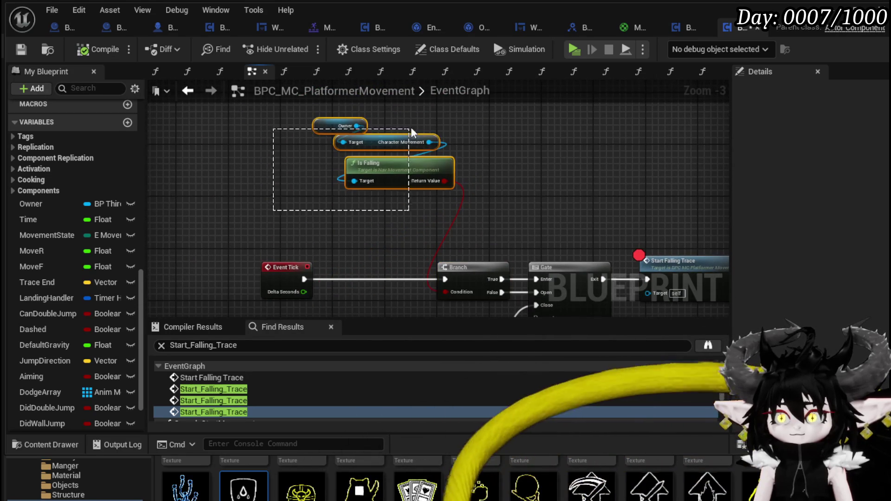
pyautogui.click(441, 231)
pyautogui.moveTo(441, 231); pyautogui.dragTo(466, 173)
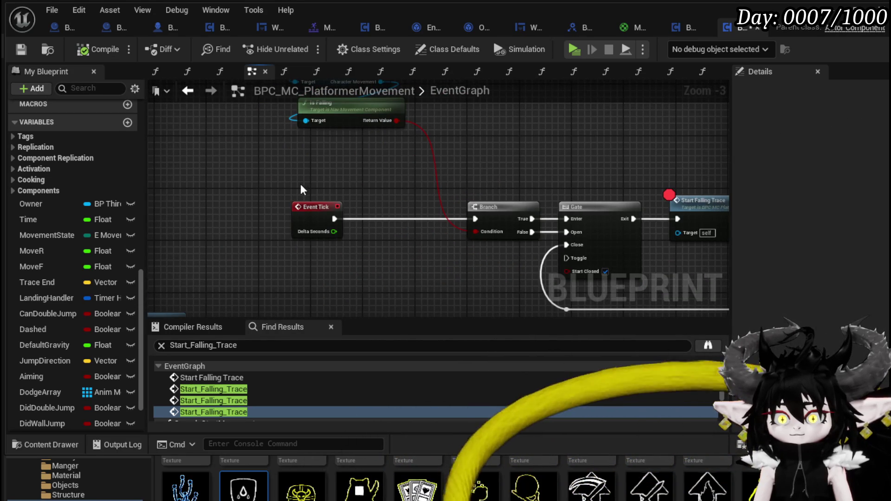
# Add a MovementState == Dashing comparison followed by a NOT Boolean node.
pyautogui.moveTo(51, 235)
pyautogui.mouseDown()
pyautogui.moveTo(313, 155)
pyautogui.moveTo(358, 163)
pyautogui.mouseUp()
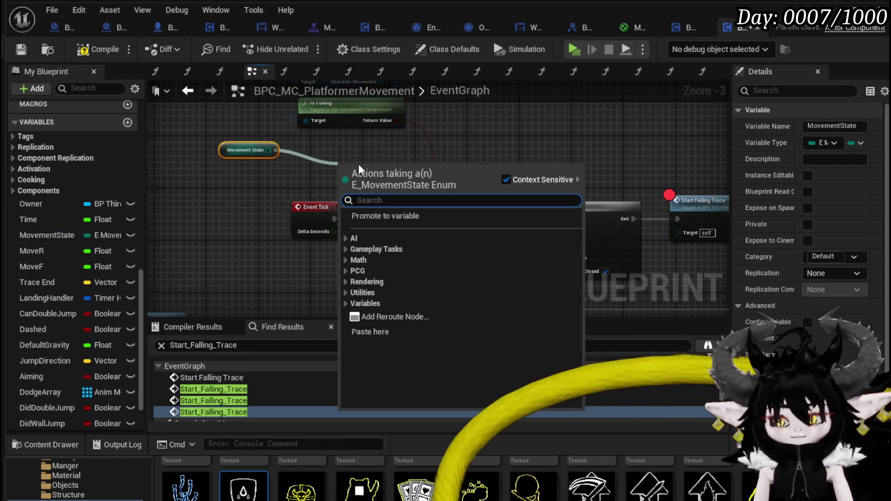
pyautogui.write('==')
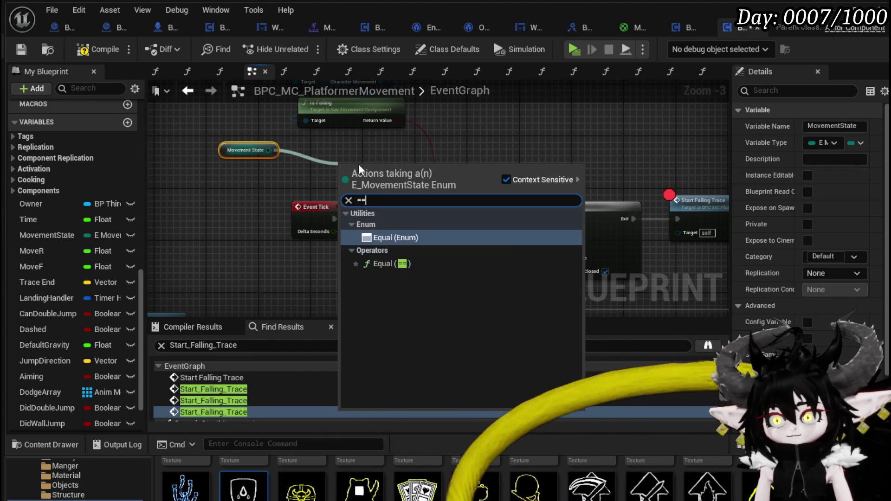
pyautogui.press('Return')
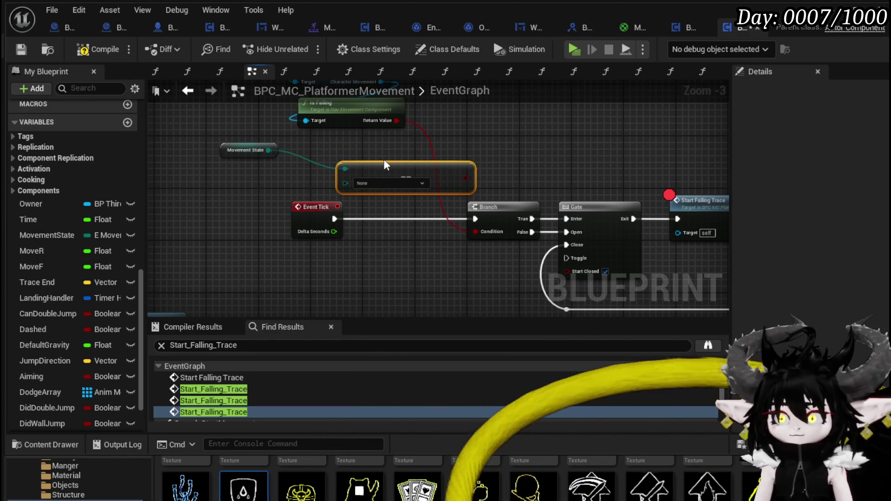
pyautogui.click(380, 182)
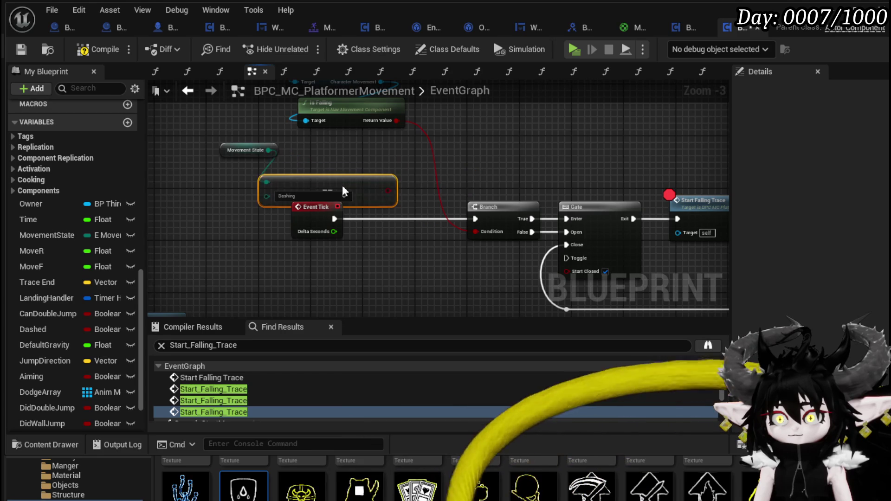
pyautogui.moveTo(367, 177); pyautogui.dragTo(427, 175)
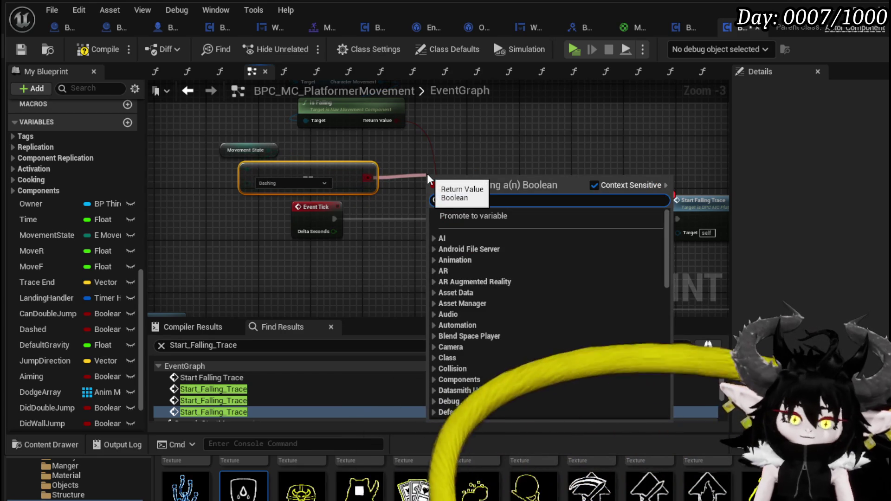
pyautogui.write('not')
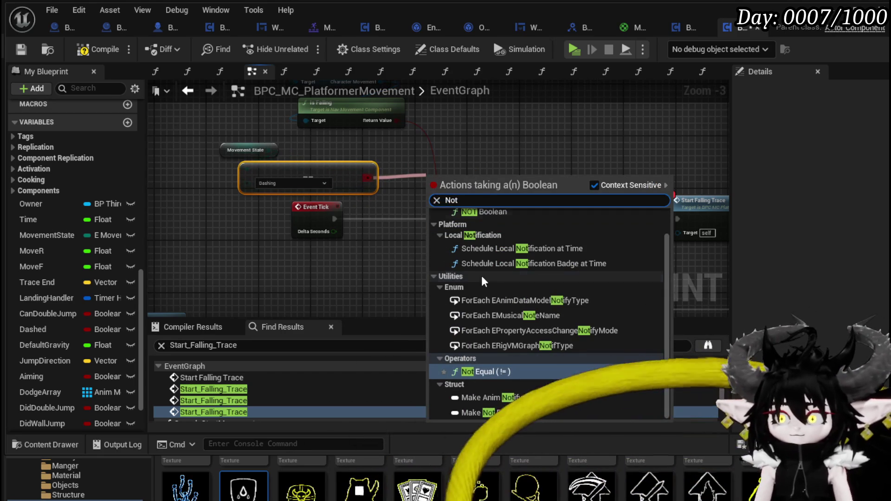
pyautogui.click(495, 372)
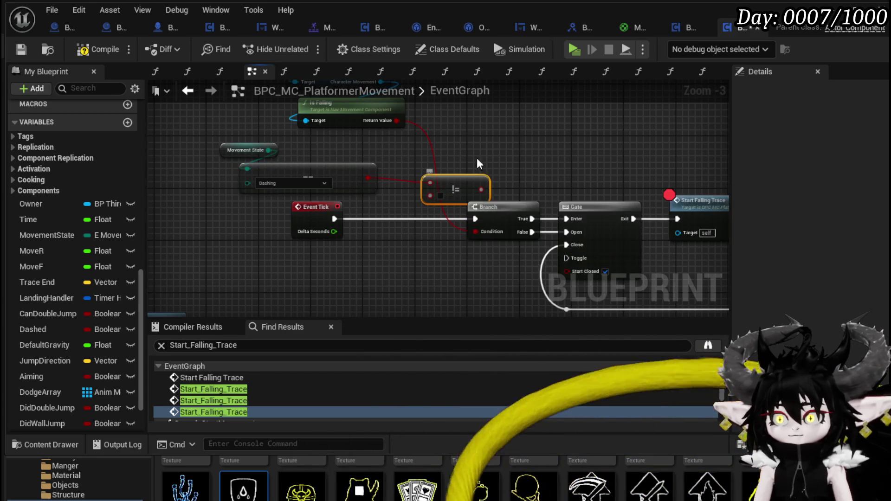
pyautogui.moveTo(370, 182); pyautogui.dragTo(401, 185)
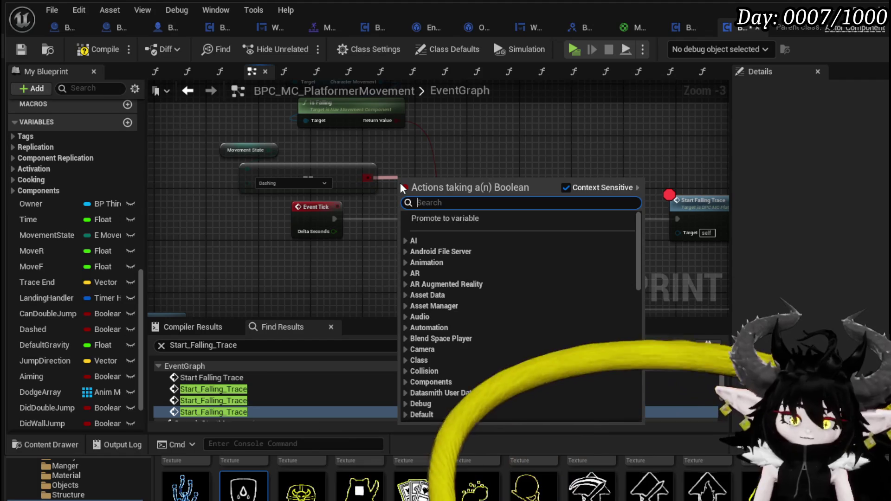
pyautogui.write('not b')
pyautogui.press('Return')
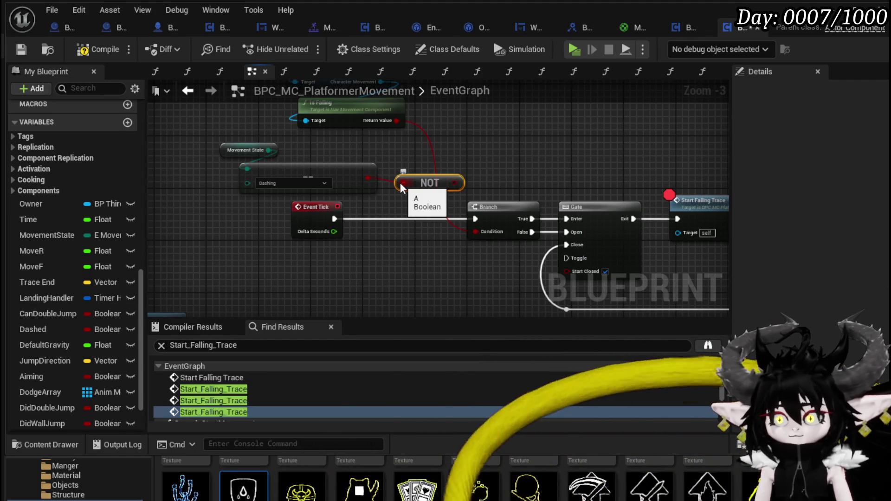
# AND Is Falling with the NOT result into the Branch condition, then compile, save and play.
pyautogui.moveTo(395, 121); pyautogui.dragTo(477, 140)
pyautogui.write('And bo')
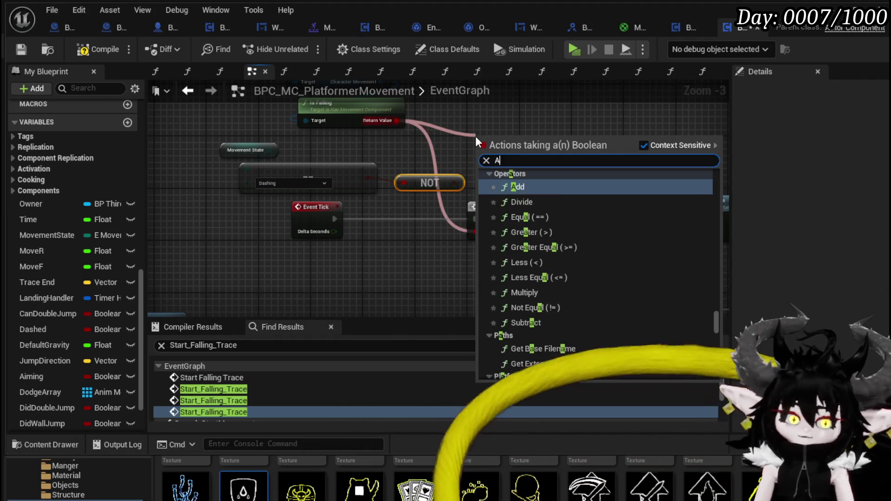
pyautogui.press('Return')
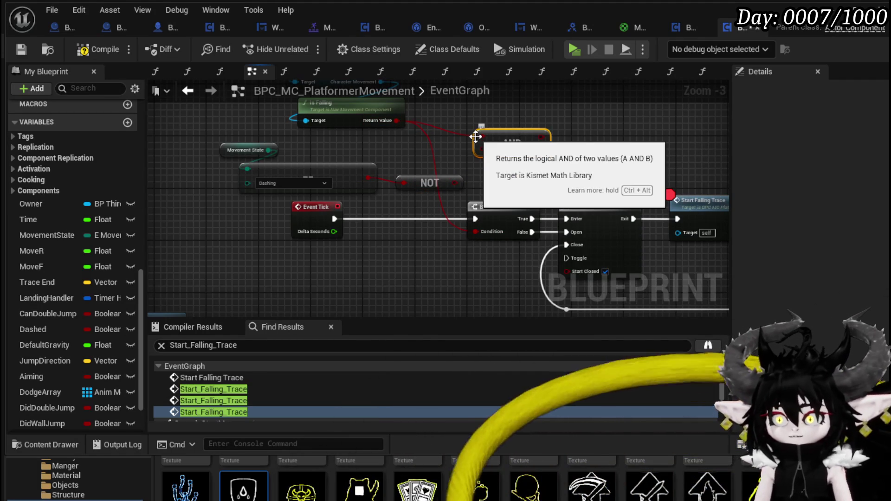
pyautogui.moveTo(454, 185); pyautogui.dragTo(485, 149)
pyautogui.moveTo(534, 138)
pyautogui.mouseDown()
pyautogui.moveTo(479, 212)
pyautogui.moveTo(478, 229)
pyautogui.mouseUp()
pyautogui.moveTo(508, 139); pyautogui.dragTo(456, 134)
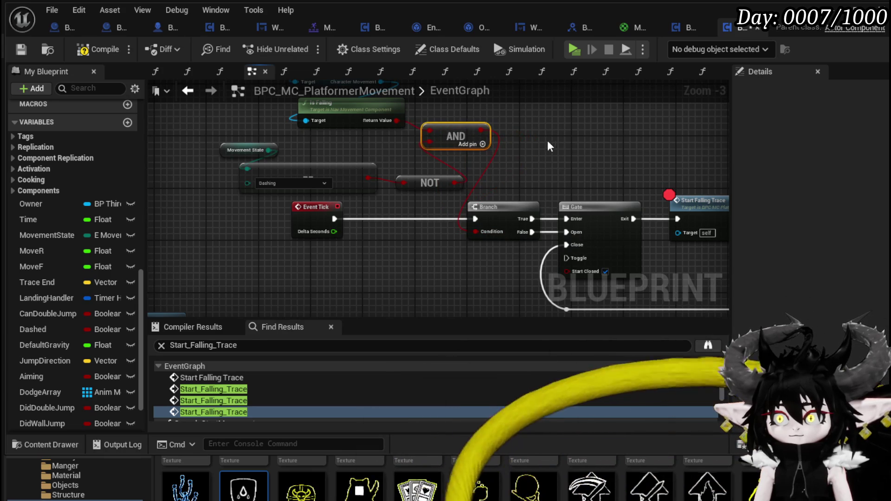
pyautogui.click(18, 50)
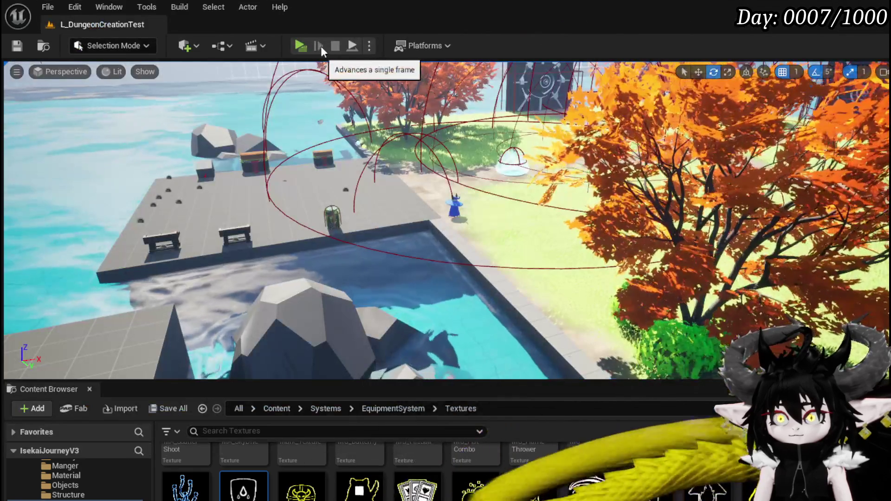
pyautogui.click(302, 44)
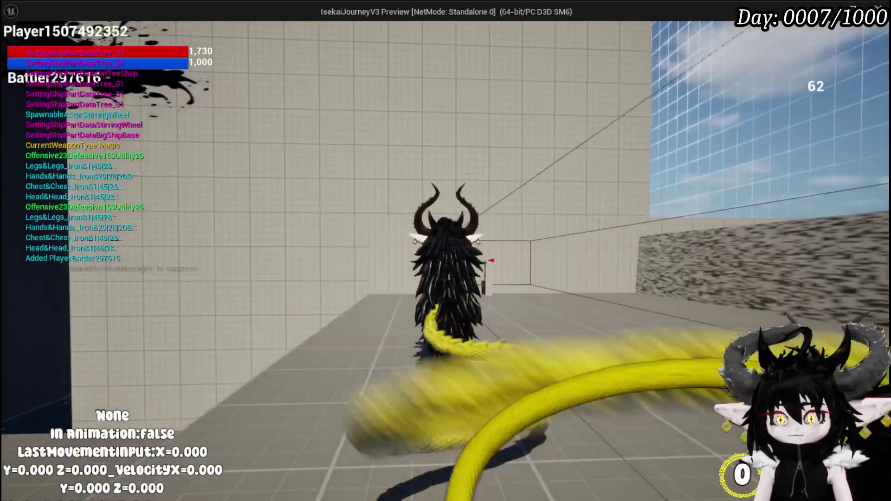
# Run and jump the character, resume past the breakpoint, then switch to BP_ThirdPersonCharacter.
pyautogui.press('w')
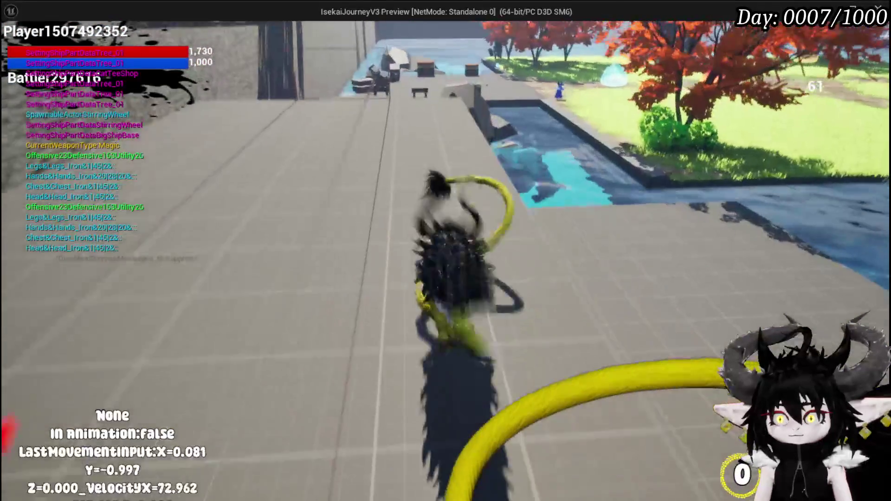
pyautogui.press('space')
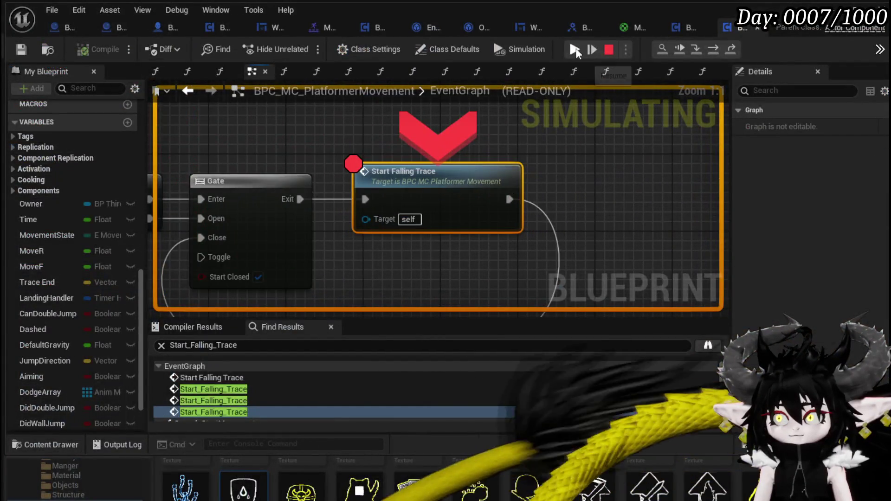
pyautogui.click(574, 50)
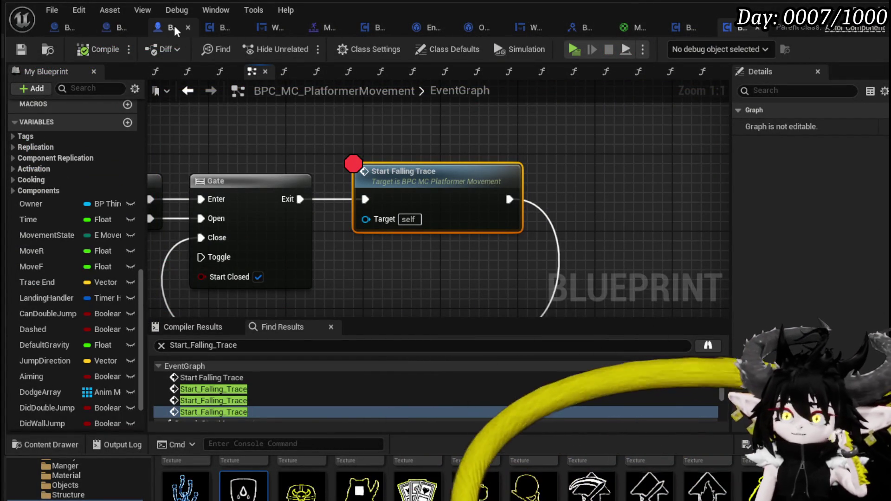
pyautogui.click(174, 26)
# Compile and save BP_ThirdPersonCharacter, then minimize its Blueprint editor to return to the level.
pyautogui.moveTo(297, 190); pyautogui.dragTo(349, 188)
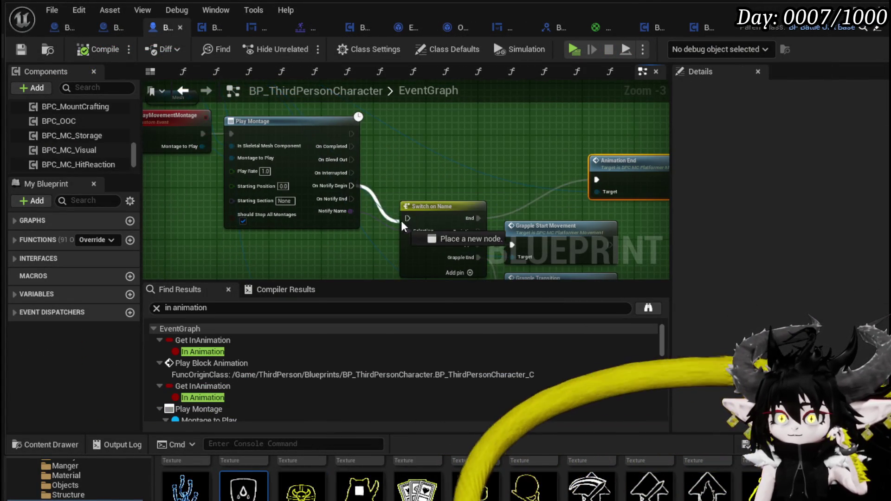
pyautogui.click(106, 48)
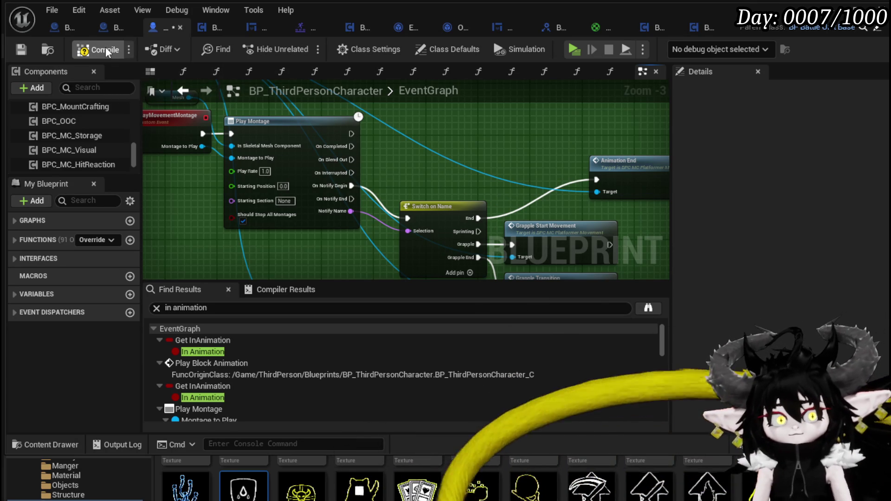
pyautogui.click(20, 49)
pyautogui.click(853, 10)
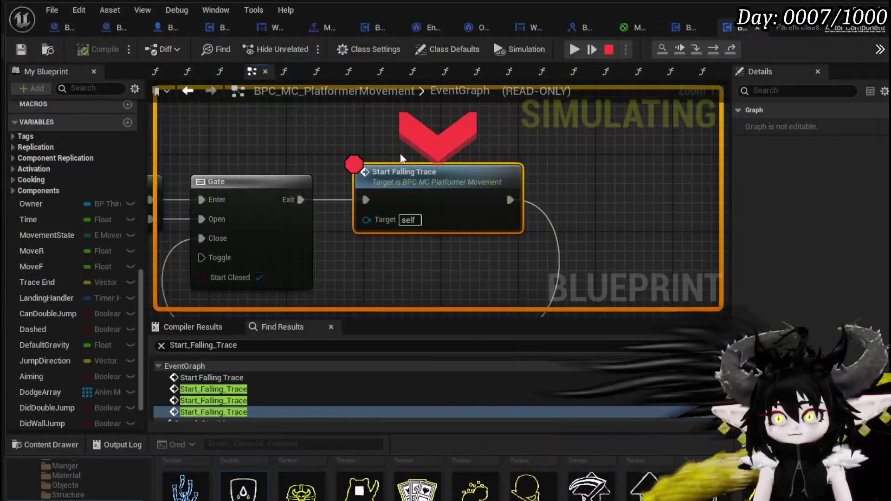
# Disable the breakpoint on the Start Falling Trace node and resume the paused play session.
pyautogui.rightClick(412, 168)
pyautogui.click(474, 269)
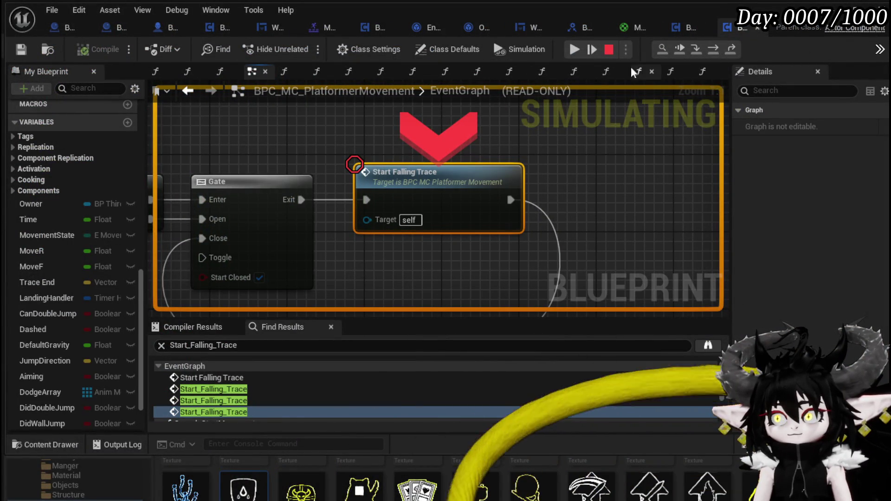
pyautogui.click(581, 52)
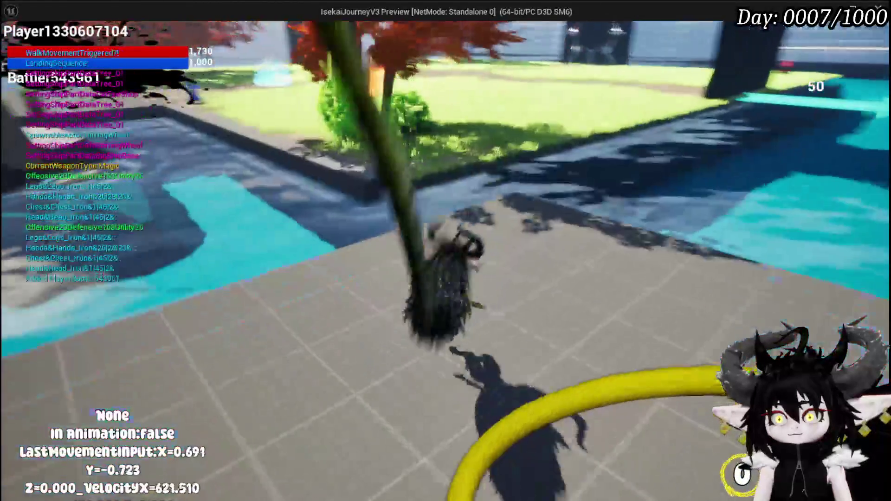
# Run the character across the grass field, alternating with parry and block stances.
pyautogui.press('w')
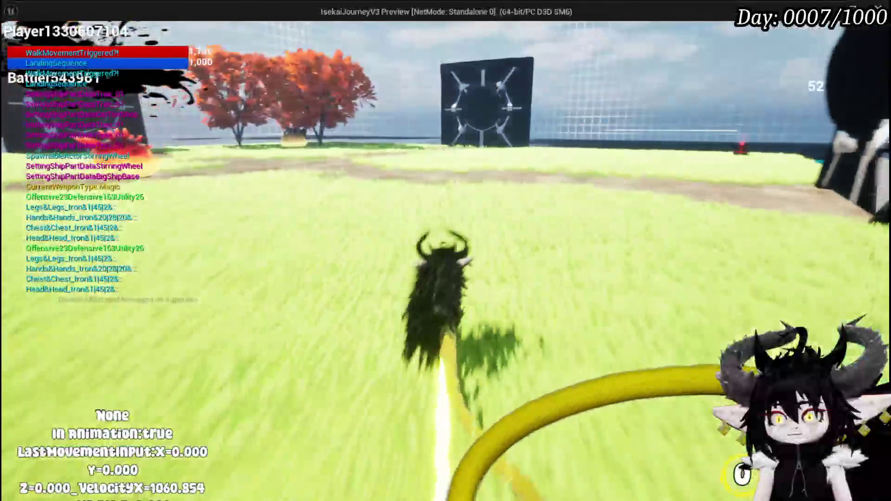
pyautogui.press('q')
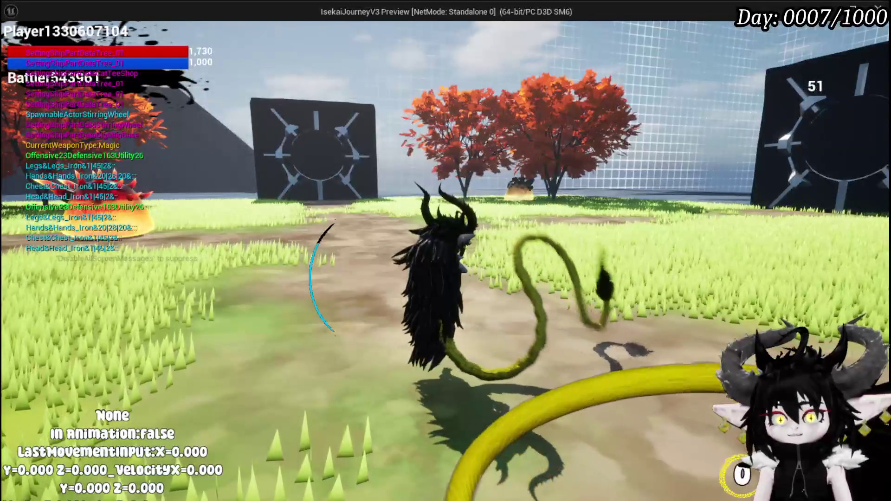
pyautogui.press('w')
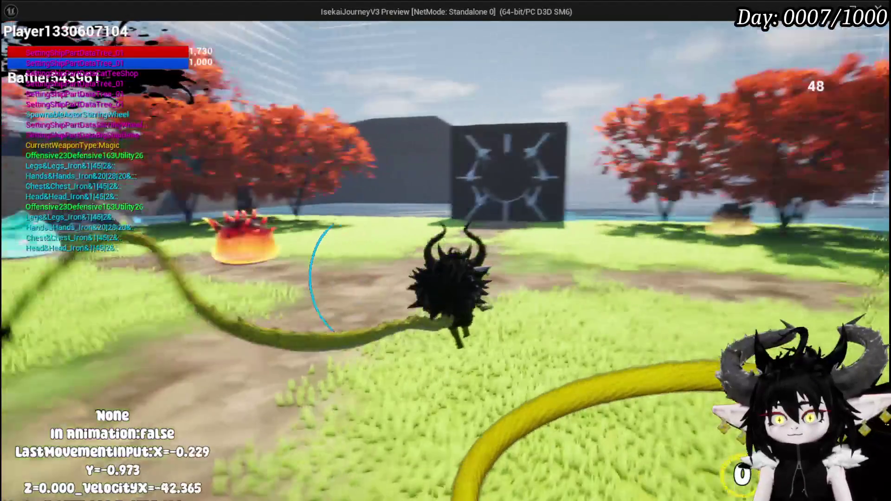
pyautogui.press('q')
pyautogui.press('q')
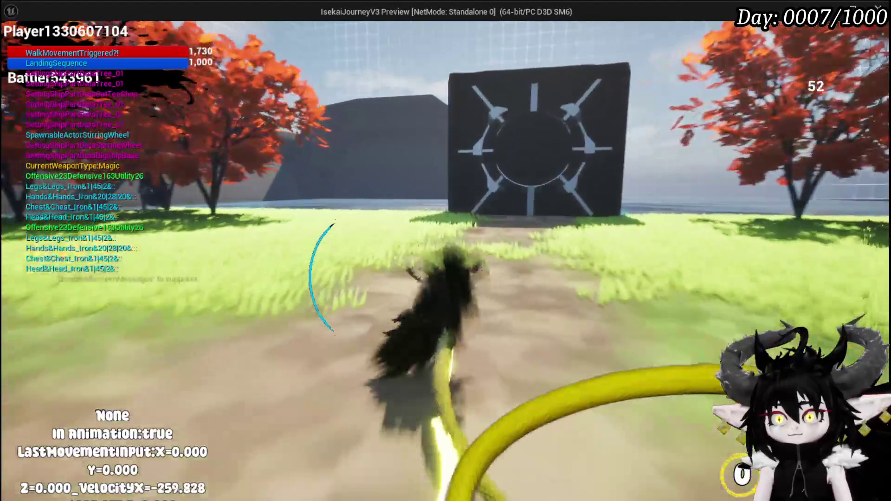
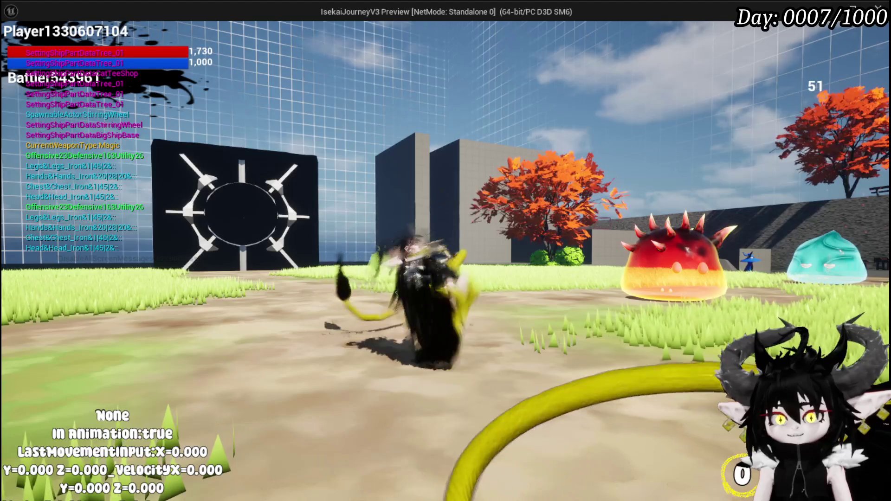
# Try the tail-swing block move once more with Q, then stop the play session.
pyautogui.press('q')
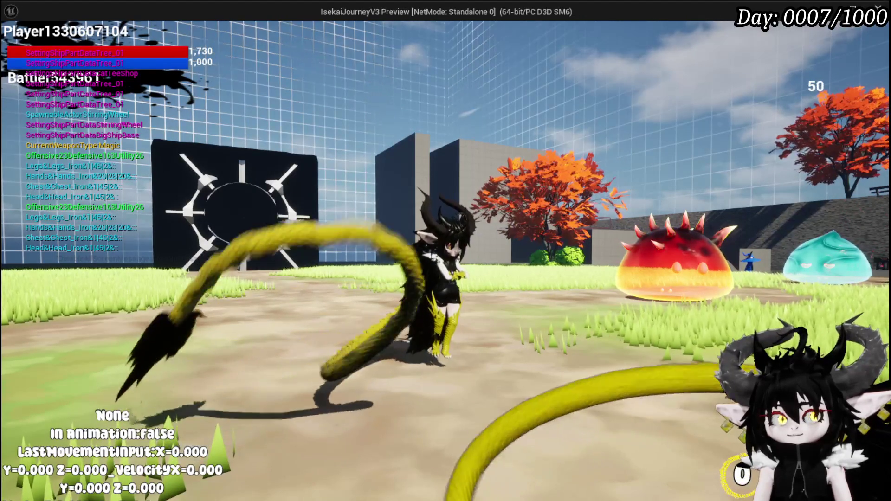
pyautogui.hotkey('alt', 'Tab')
pyautogui.press('Escape')
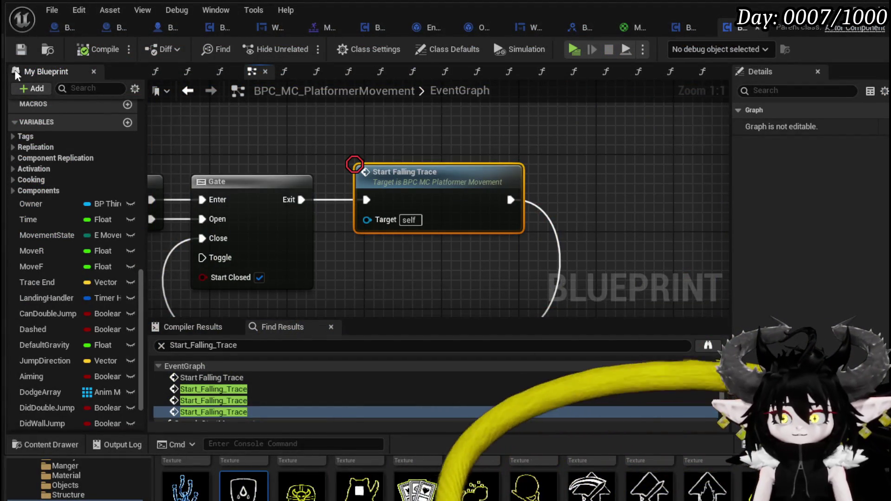
# Pan the PlatformerMovement Event Tick chain into view, then switch to the BP_ThirdPersonCharacter blueprint.
pyautogui.scroll(-4, 399, 143)
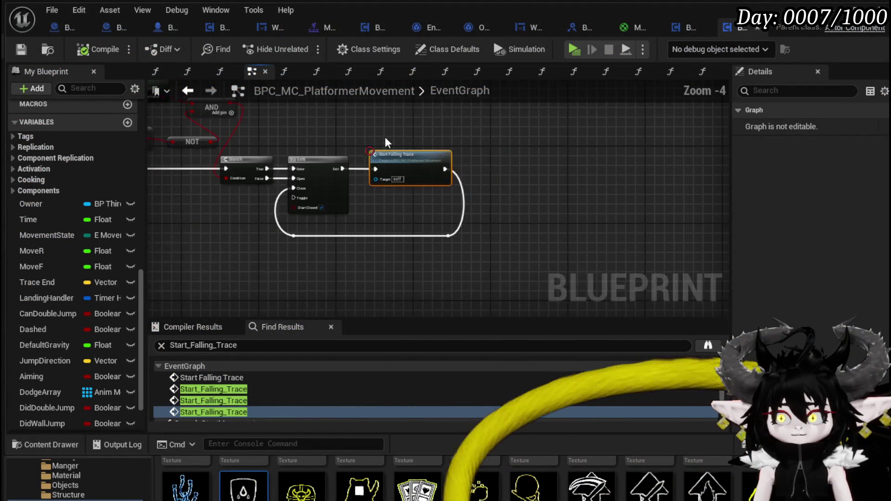
pyautogui.moveTo(385, 137); pyautogui.dragTo(626, 150)
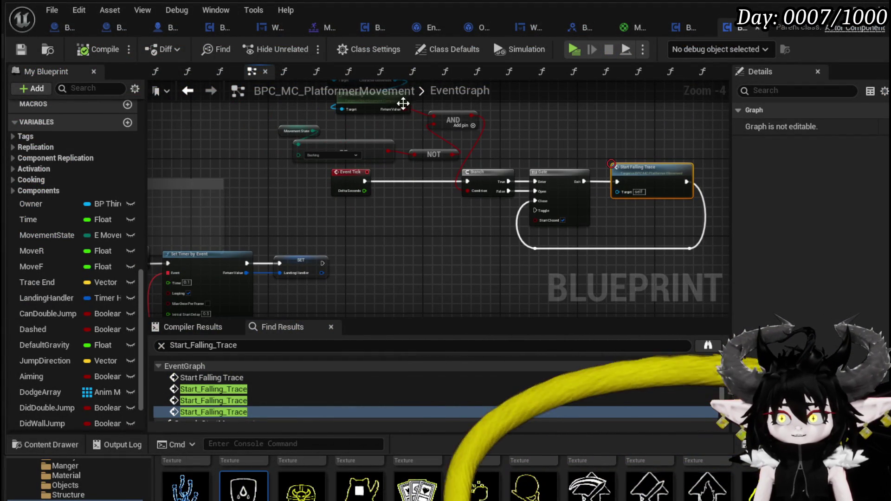
pyautogui.click(164, 31)
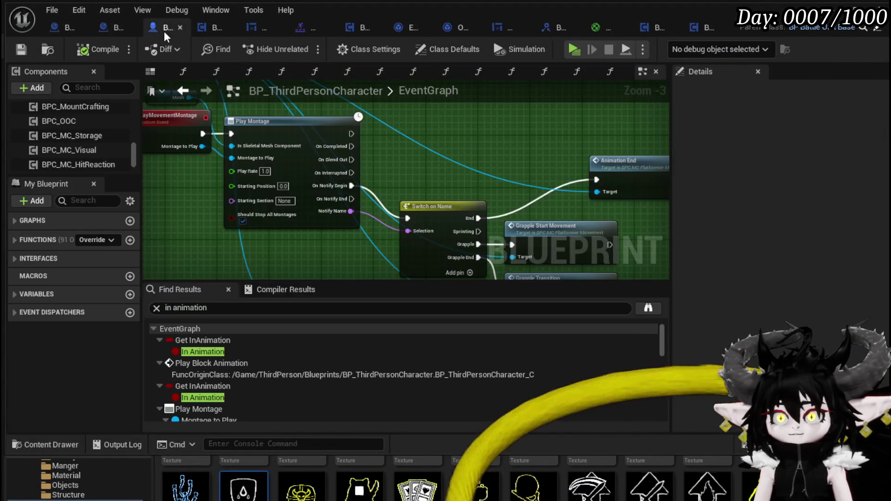
# Survey the event graph from the IA_Move Branch down to the Play Montage and Switch on Name nodes.
pyautogui.scroll(-10, 444, 167)
pyautogui.scroll(10, 444, 168)
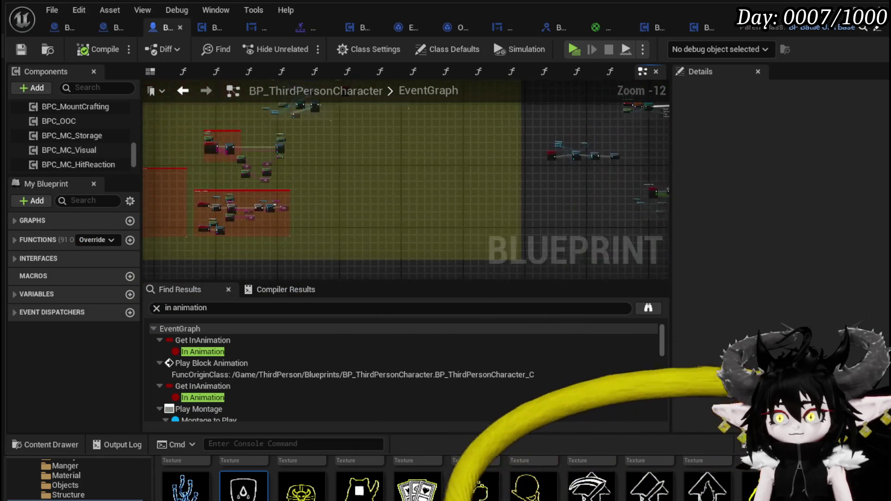
pyautogui.moveTo(433, 139)
pyautogui.mouseDown()
pyautogui.moveTo(263, 241)
pyautogui.moveTo(288, 226)
pyautogui.mouseUp()
pyautogui.moveTo(469, 164)
pyautogui.mouseDown()
pyautogui.moveTo(481, 213)
pyautogui.moveTo(480, 156)
pyautogui.moveTo(488, 149)
pyautogui.moveTo(491, 202)
pyautogui.moveTo(467, 180)
pyautogui.moveTo(454, 216)
pyautogui.moveTo(394, 246)
pyautogui.moveTo(265, 174)
pyautogui.mouseUp()
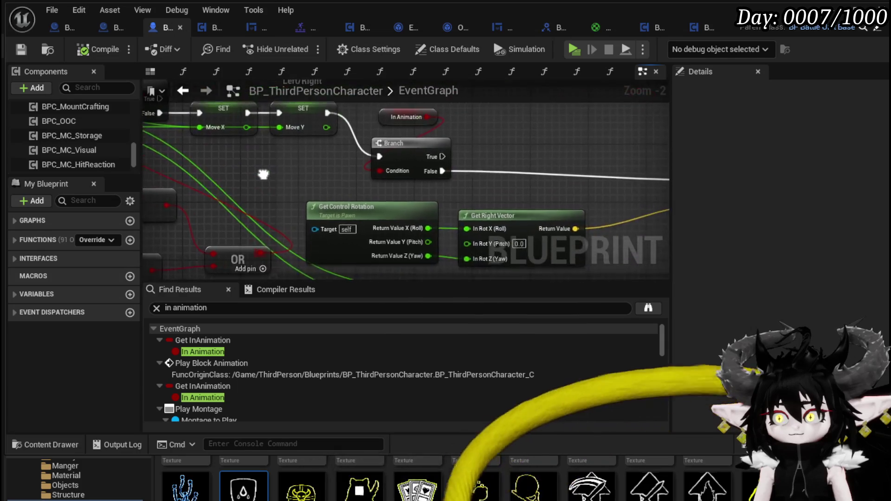
pyautogui.scroll(-2, 265, 174)
pyautogui.moveTo(186, 167)
pyautogui.mouseDown()
pyautogui.moveTo(236, 168)
pyautogui.moveTo(258, 145)
pyautogui.mouseUp()
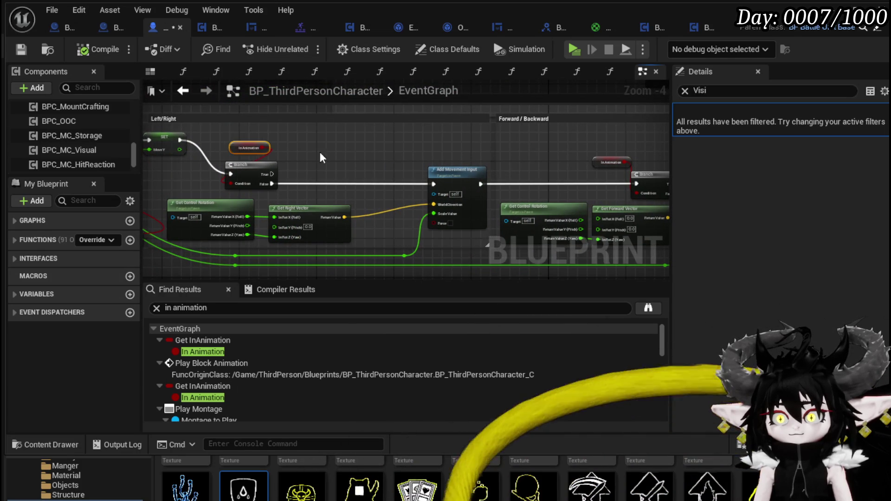
pyautogui.scroll(-3, 406, 156)
pyautogui.scroll(-4, 406, 156)
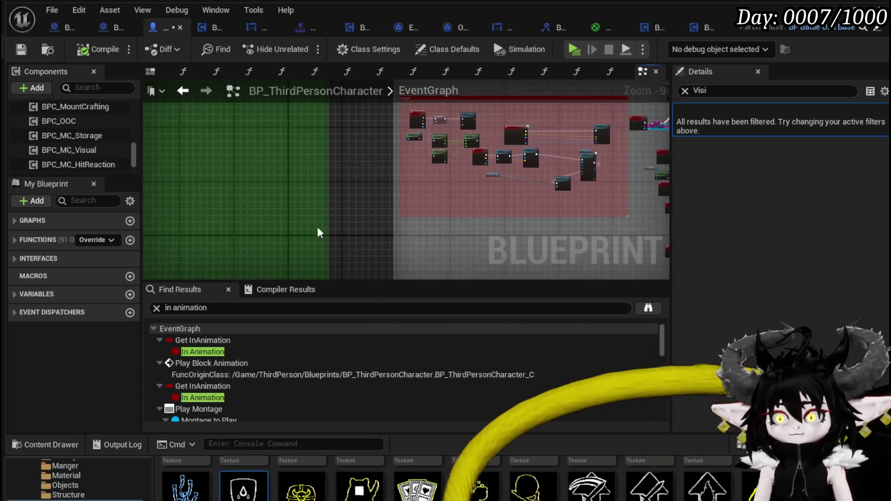
pyautogui.scroll(-1, 274, 141)
pyautogui.scroll(8, 365, 167)
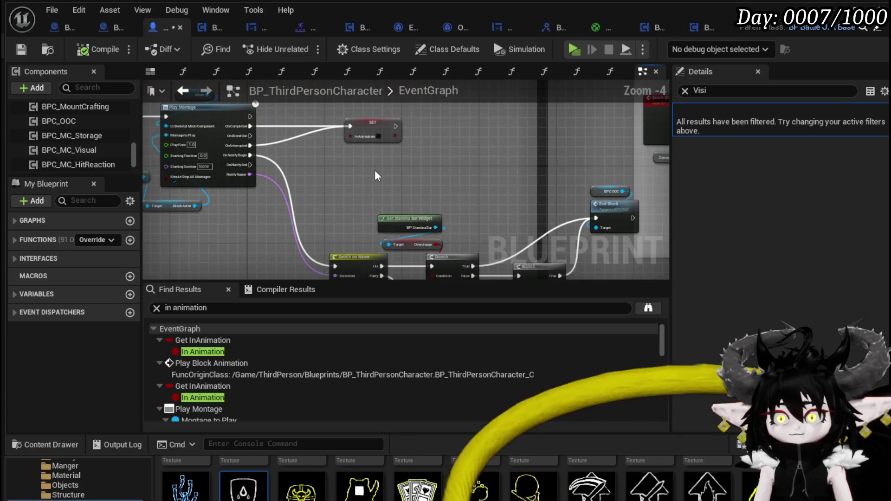
pyautogui.moveTo(414, 159); pyautogui.dragTo(506, 231)
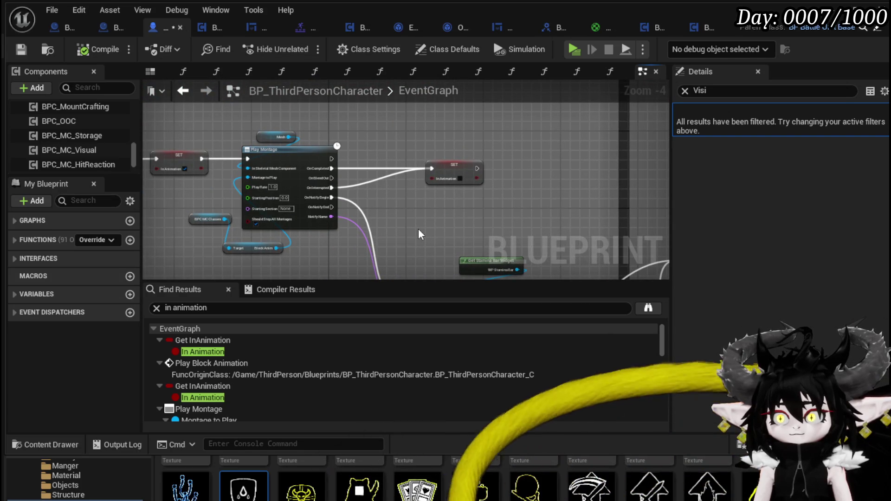
pyautogui.moveTo(419, 235)
pyautogui.mouseDown()
pyautogui.moveTo(369, 229)
pyautogui.moveTo(175, 128)
pyautogui.moveTo(425, 233)
pyautogui.mouseUp()
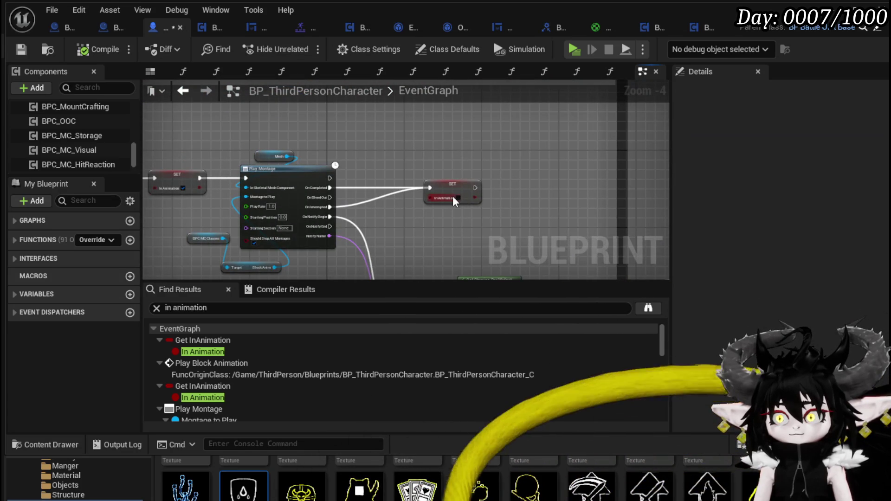
# Shift the InAnimation SET node closer to Play Montage and locate Server Change Damage Response State.
pyautogui.moveTo(453, 196); pyautogui.dragTo(418, 195)
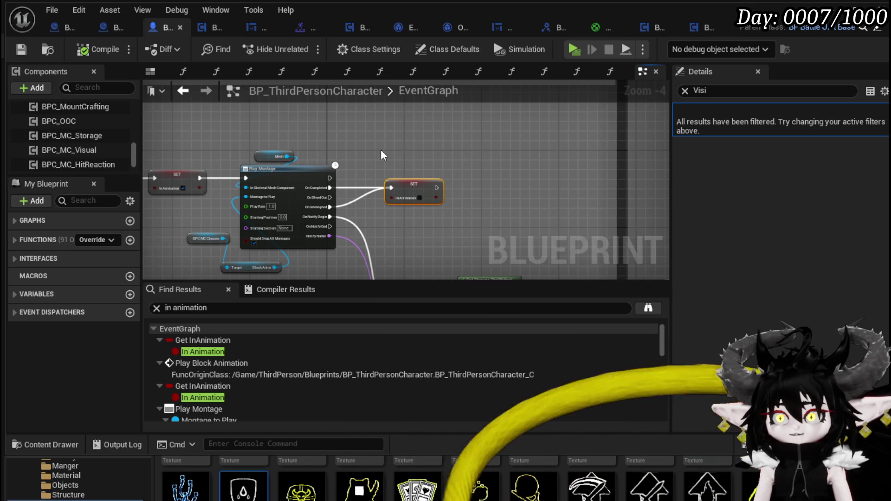
pyautogui.scroll(-2, 381, 155)
pyautogui.moveTo(349, 202); pyautogui.dragTo(453, 152)
pyautogui.scroll(3, 452, 152)
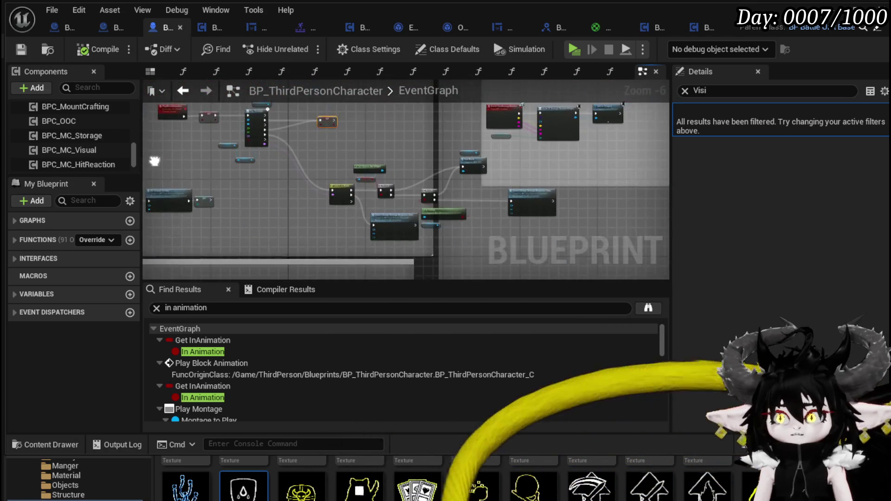
pyautogui.moveTo(310, 153)
pyautogui.mouseDown()
pyautogui.moveTo(237, 116)
pyautogui.moveTo(441, 165)
pyautogui.moveTo(292, 162)
pyautogui.moveTo(529, 200)
pyautogui.moveTo(365, 176)
pyautogui.moveTo(463, 260)
pyautogui.mouseUp()
# Center the view on the Play Montage nodes and the PlayBlockAnimation event area.
pyautogui.scroll(-2, 441, 165)
pyautogui.scroll(-2, 528, 199)
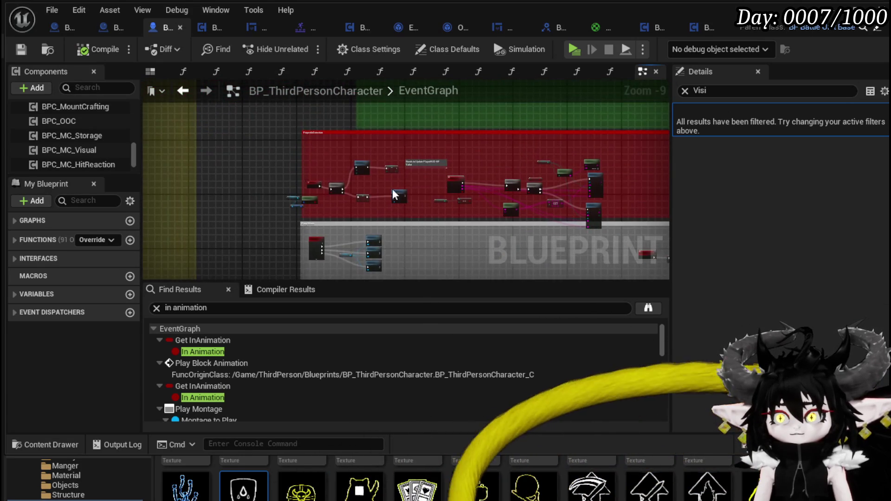
pyautogui.scroll(3, 393, 194)
pyautogui.scroll(3, 423, 188)
pyautogui.moveTo(423, 189)
pyautogui.mouseDown()
pyautogui.moveTo(487, 209)
pyautogui.moveTo(299, 173)
pyautogui.mouseUp()
pyautogui.scroll(-4, 299, 173)
pyautogui.scroll(3, 396, 193)
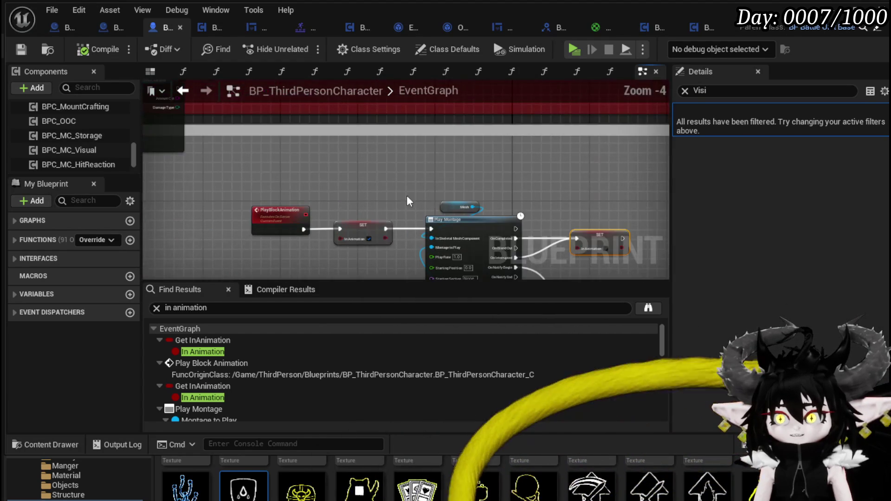
pyautogui.moveTo(396, 193); pyautogui.dragTo(218, 98)
pyautogui.moveTo(445, 191)
pyautogui.mouseDown()
pyautogui.moveTo(412, 177)
pyautogui.moveTo(571, 196)
pyautogui.mouseUp()
# Detach SET InAnimation from Play Montage and wire it between Branch False and Server Change Damage.
pyautogui.moveTo(320, 137); pyautogui.dragTo(367, 135)
pyautogui.moveTo(668, 274); pyautogui.dragTo(633, 209)
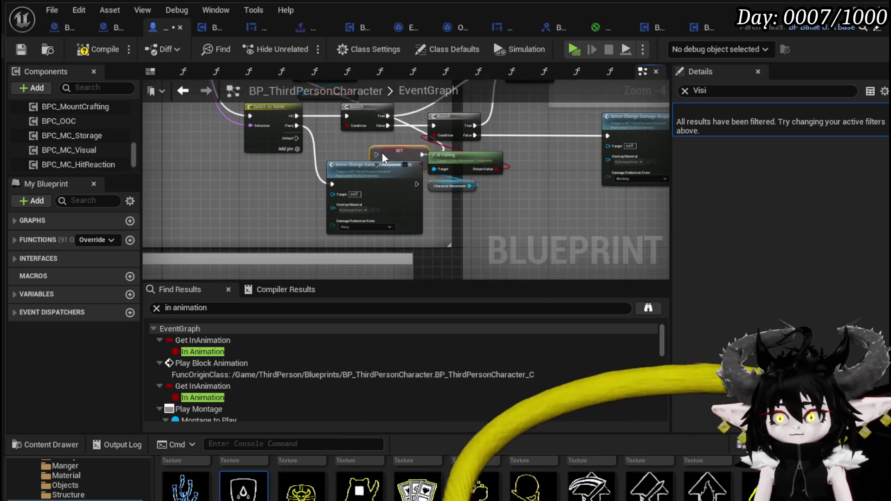
pyautogui.moveTo(410, 145); pyautogui.dragTo(364, 206)
pyautogui.moveTo(301, 202); pyautogui.dragTo(521, 201)
pyautogui.moveTo(429, 197); pyautogui.dragTo(564, 197)
# Compile and save the BP_ThirdPersonCharacter blueprint.
pyautogui.scroll(-2, 403, 248)
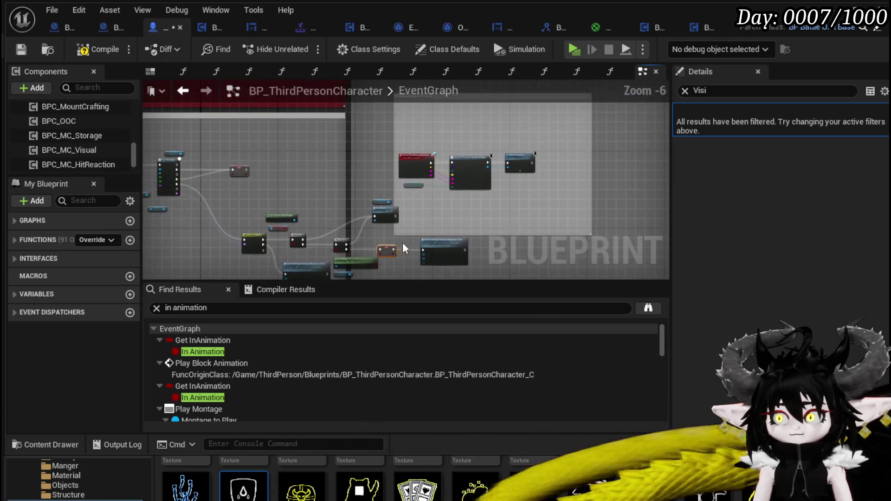
pyautogui.click(79, 50)
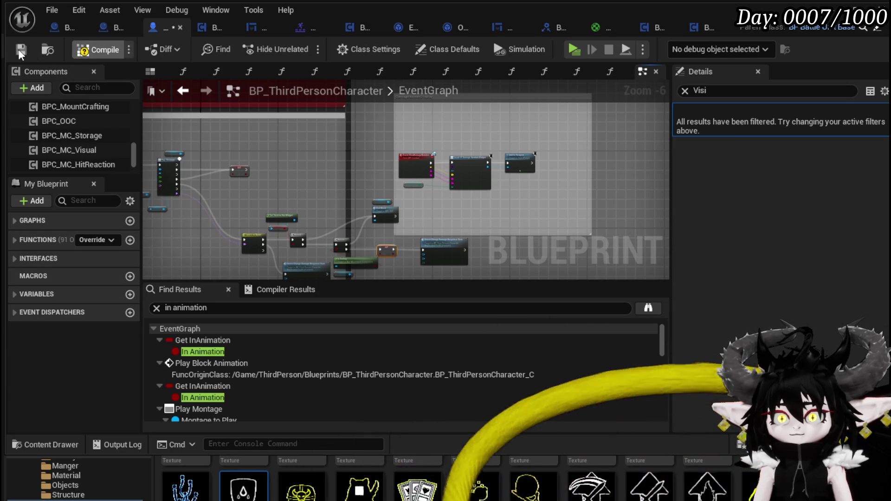
pyautogui.click(20, 51)
pyautogui.scroll(-6, 310, 174)
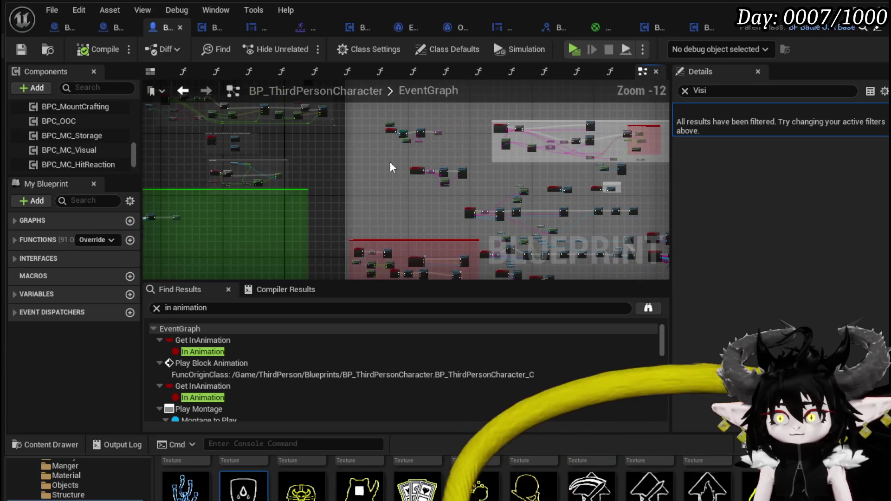
# Reposition the Animation End node and bring the Damage Reduction State setter fully into view.
pyautogui.scroll(8, 386, 160)
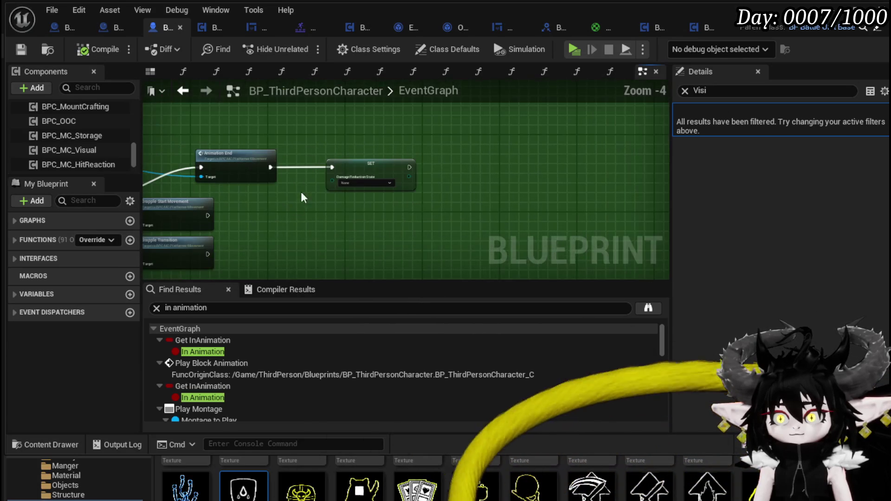
pyautogui.scroll(4, 410, 209)
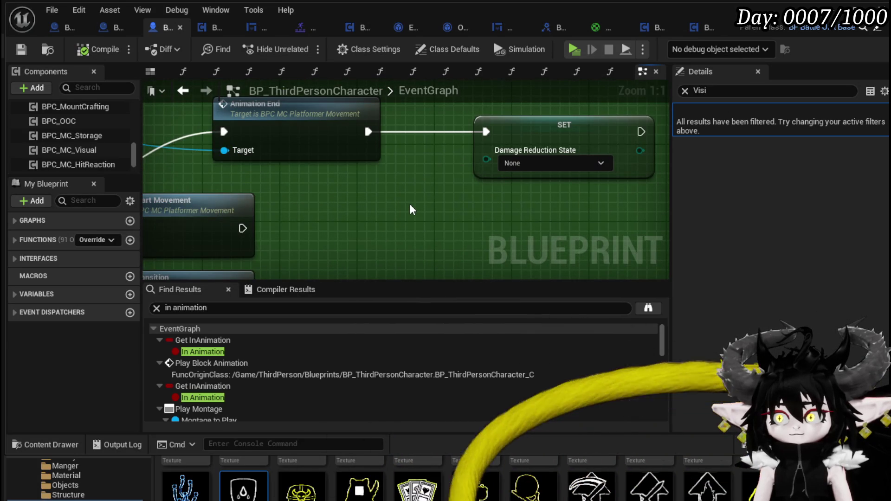
pyautogui.scroll(-2, 411, 210)
pyautogui.moveTo(410, 201)
pyautogui.mouseDown()
pyautogui.moveTo(582, 139)
pyautogui.moveTo(607, 122)
pyautogui.mouseUp()
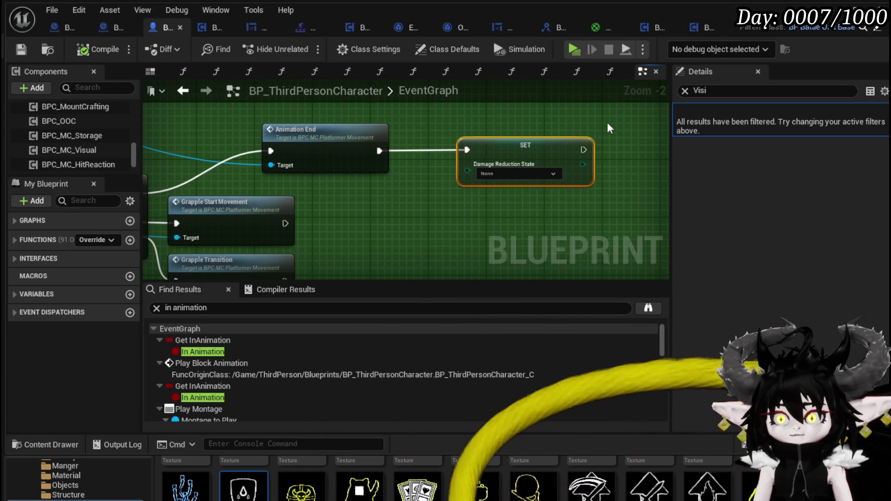
pyautogui.click(422, 116)
pyautogui.scroll(-2, 423, 116)
pyautogui.moveTo(502, 168)
pyautogui.mouseDown()
pyautogui.moveTo(453, 163)
pyautogui.moveTo(596, 171)
pyautogui.mouseUp()
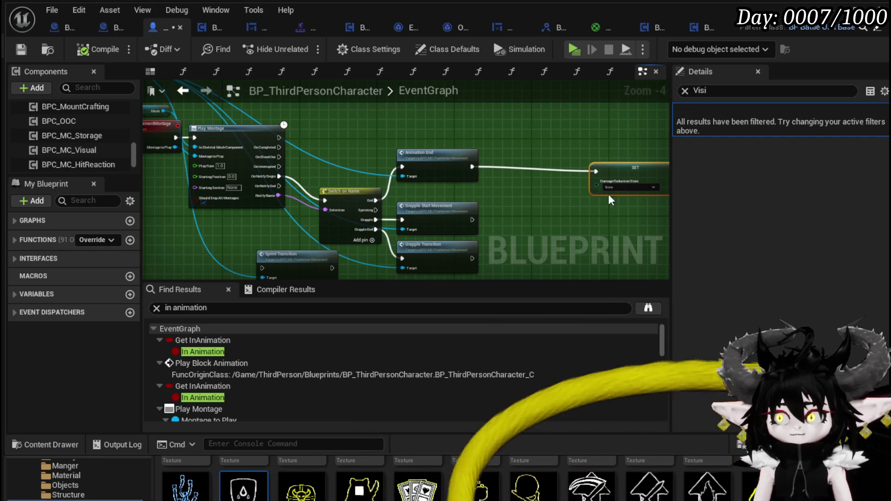
pyautogui.moveTo(523, 168); pyautogui.dragTo(477, 154)
# Delete the Damage Reduction State setter, recompile, and open the Animation End function graph.
pyautogui.press('Delete')
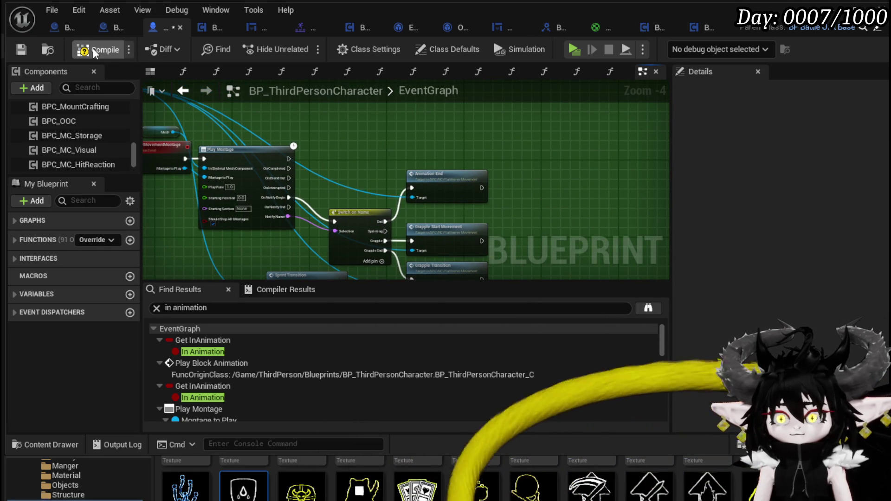
pyautogui.click(20, 47)
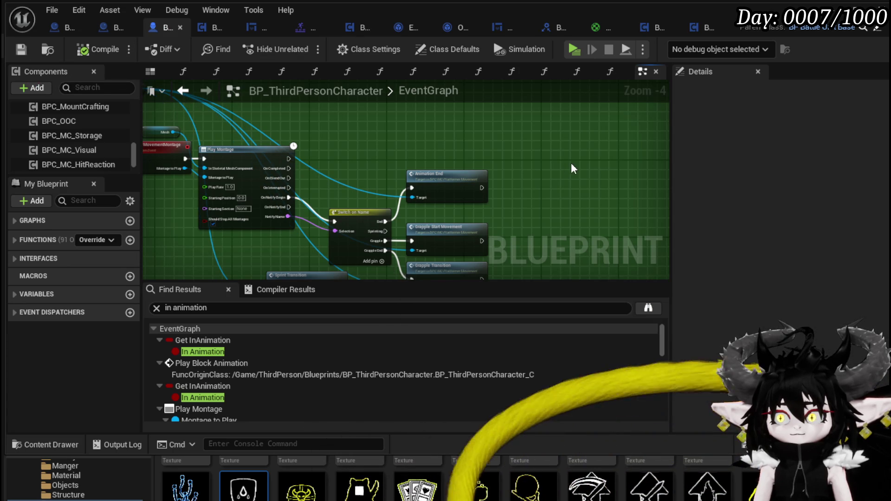
pyautogui.doubleClick(514, 170)
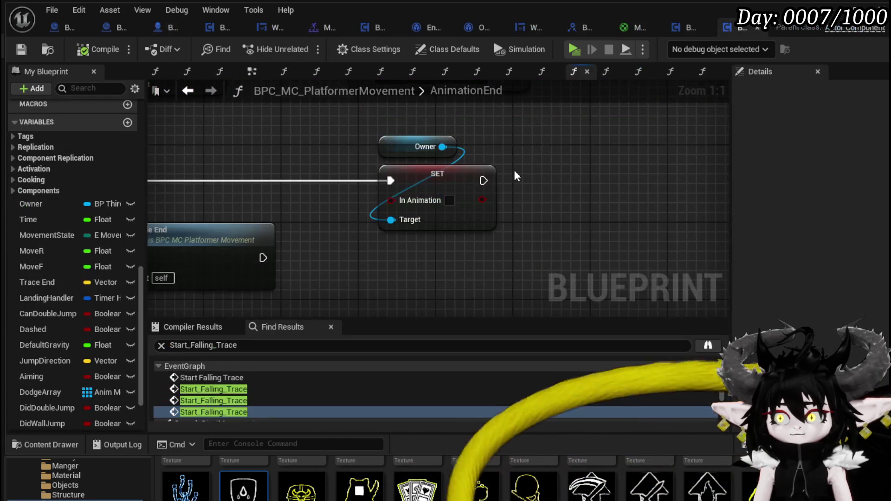
# Set AnimationEnd's Movement State to Walking, save the movement component, and launch a playtest with Alt+P.
pyautogui.scroll(-4, 515, 171)
pyautogui.scroll(3, 449, 182)
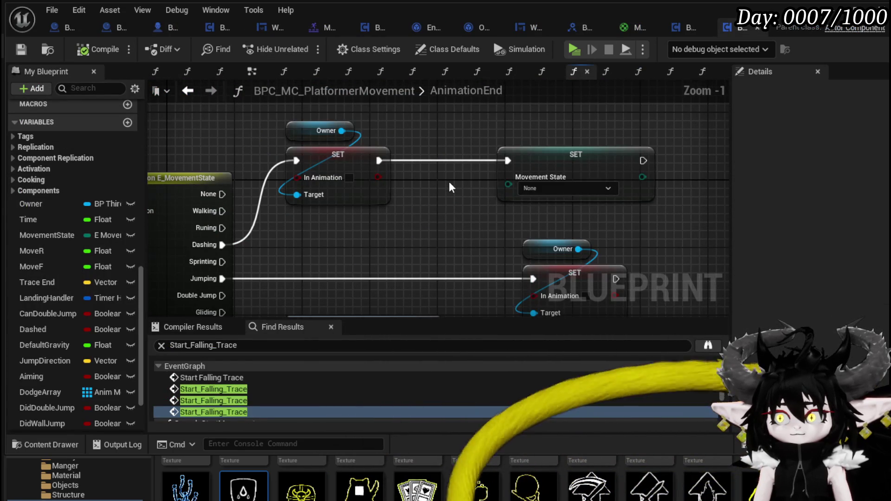
pyautogui.click(561, 189)
pyautogui.click(545, 199)
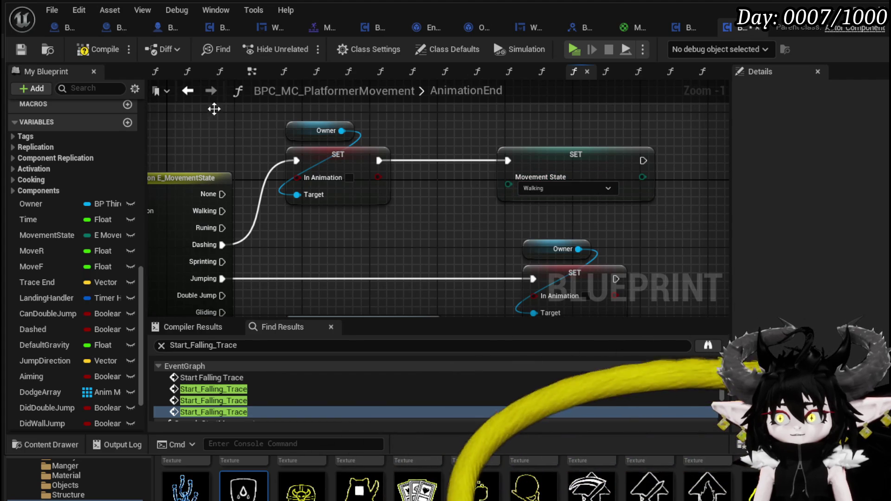
pyautogui.click(25, 51)
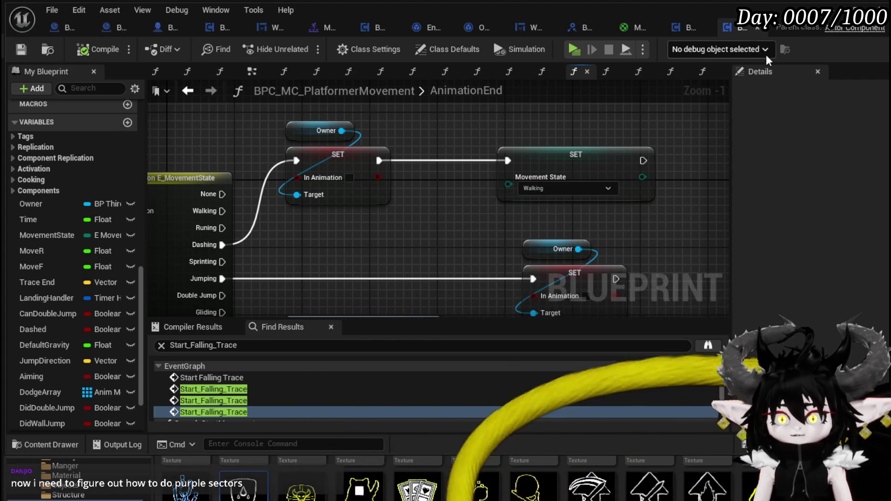
pyautogui.hotkey('alt', 'p')
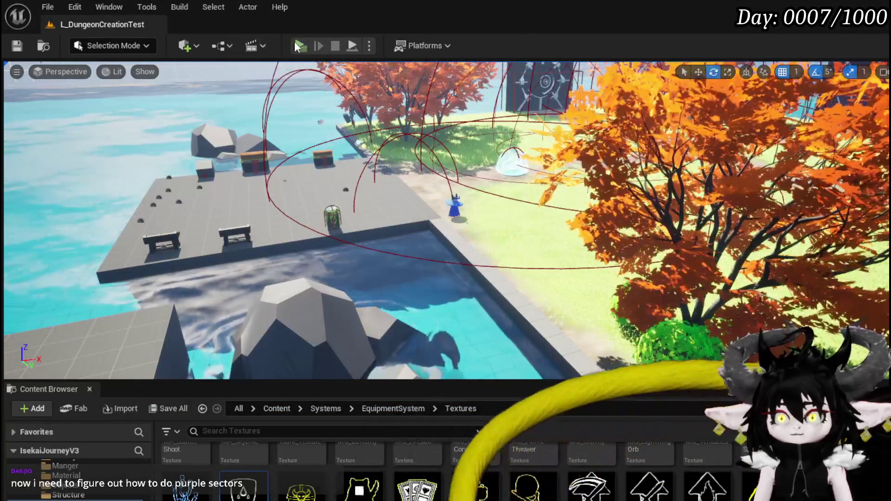
# Run, jump and dash the character back and forth across the grass and sand.
pyautogui.press('w')
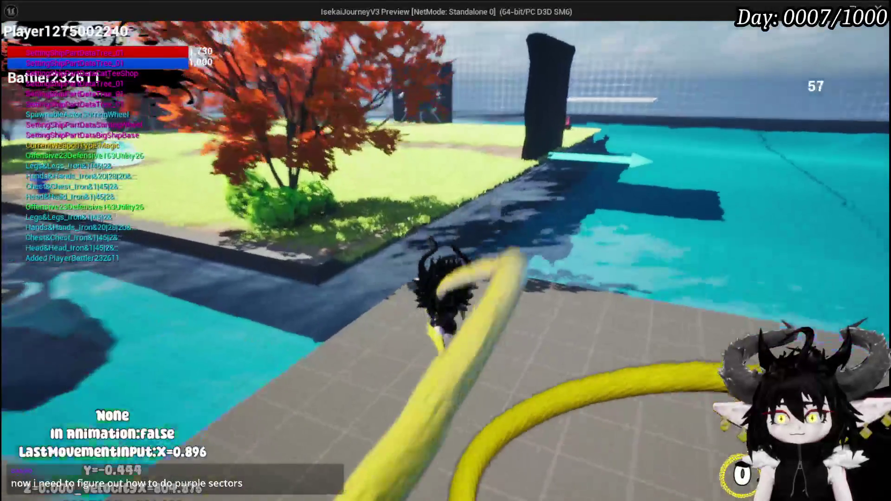
pyautogui.press('space')
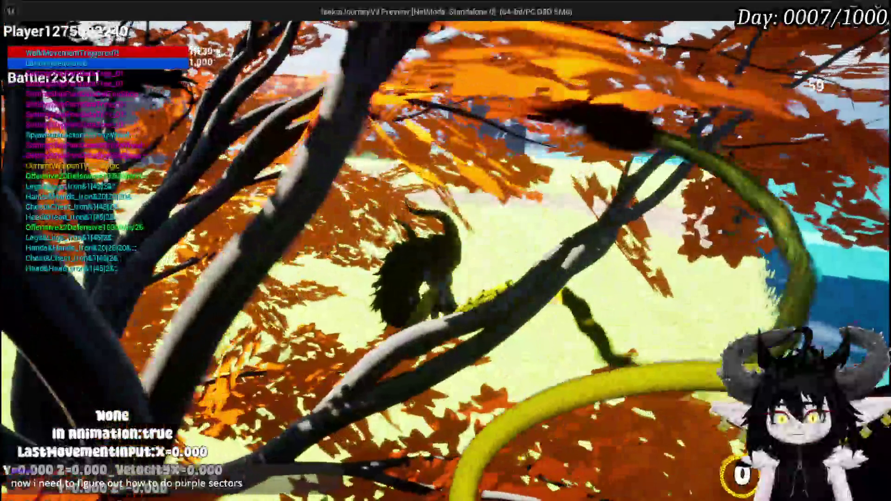
pyautogui.press('w')
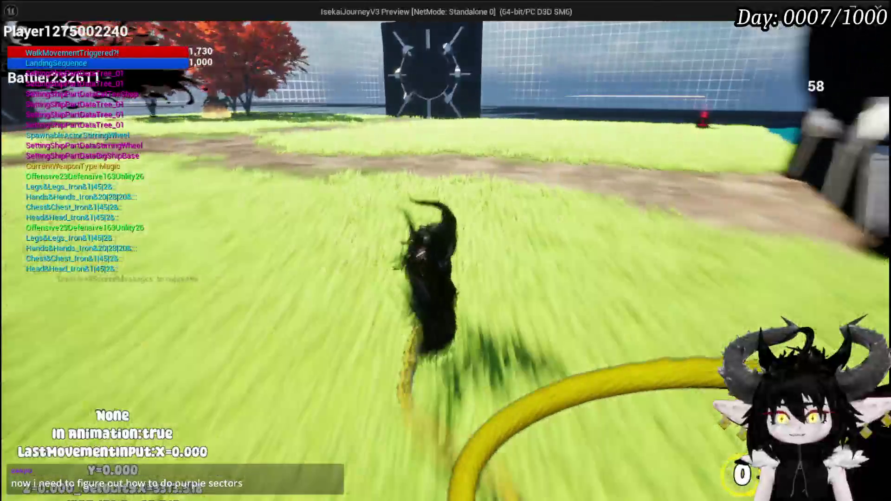
pyautogui.press('space')
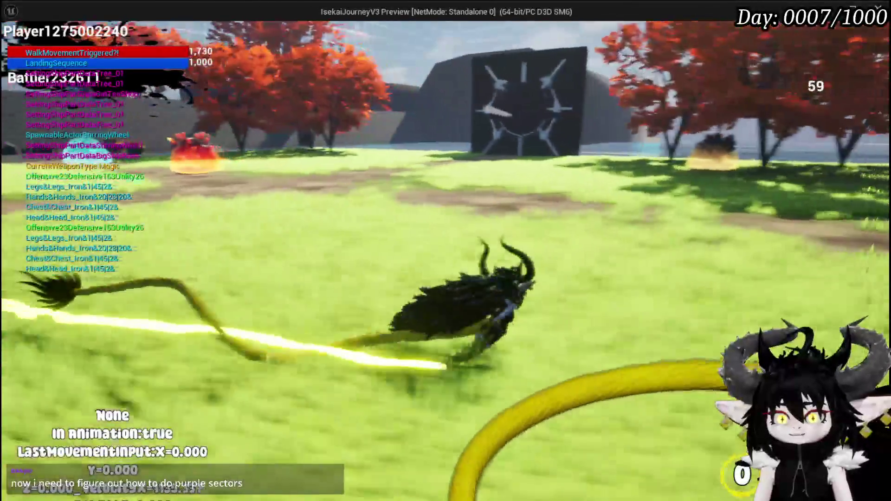
pyautogui.press('a')
pyautogui.press('space')
pyautogui.press('d')
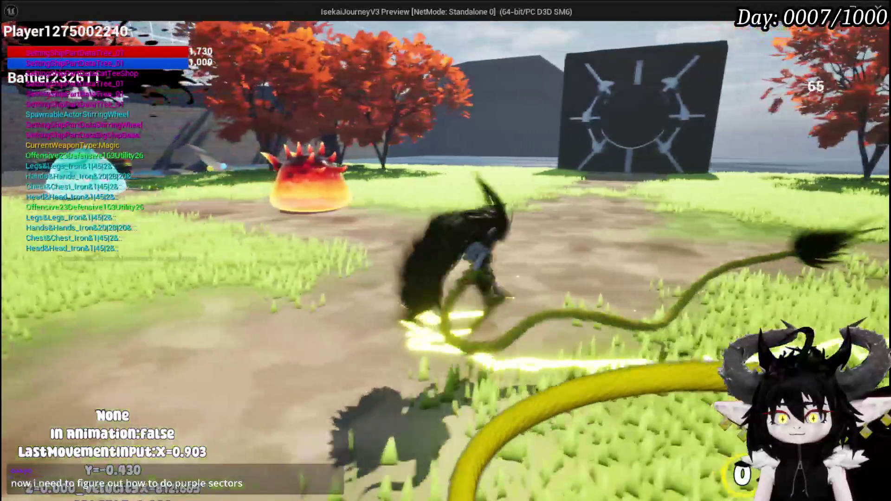
pyautogui.press('space')
pyautogui.press('d')
pyautogui.press('space')
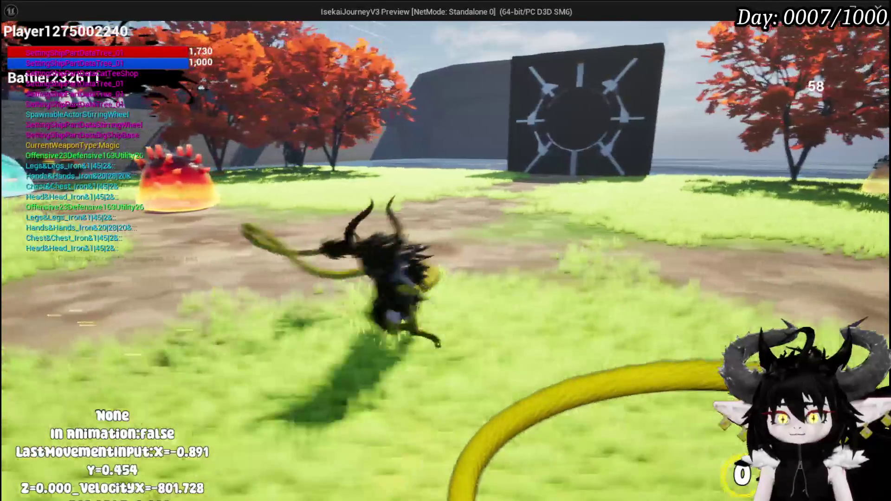
# Test blocking and dashing out of blocks, then stop the playtest and return to the blueprint editor.
pyautogui.press('q')
pyautogui.press('d')
pyautogui.press('space')
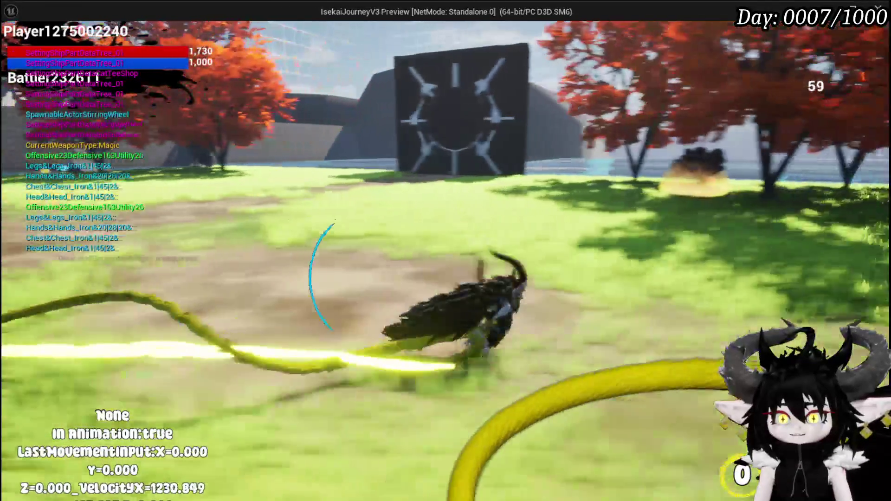
pyautogui.press('q')
pyautogui.press('d')
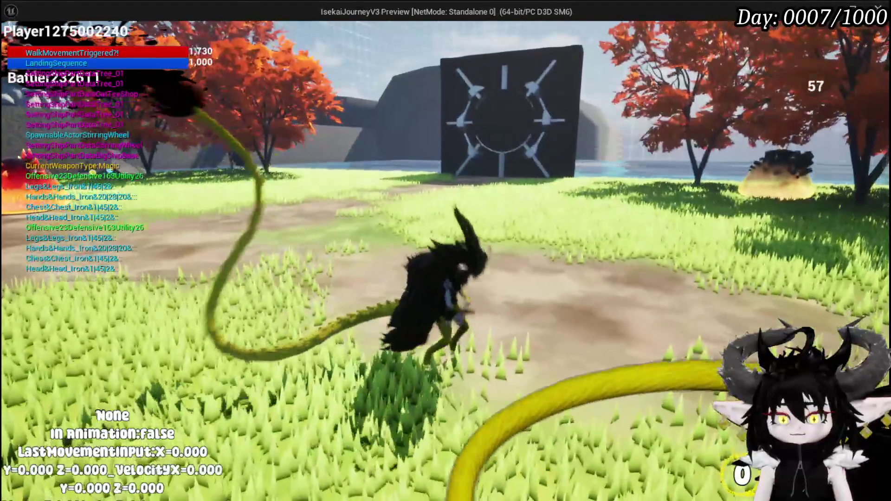
pyautogui.press('Escape')
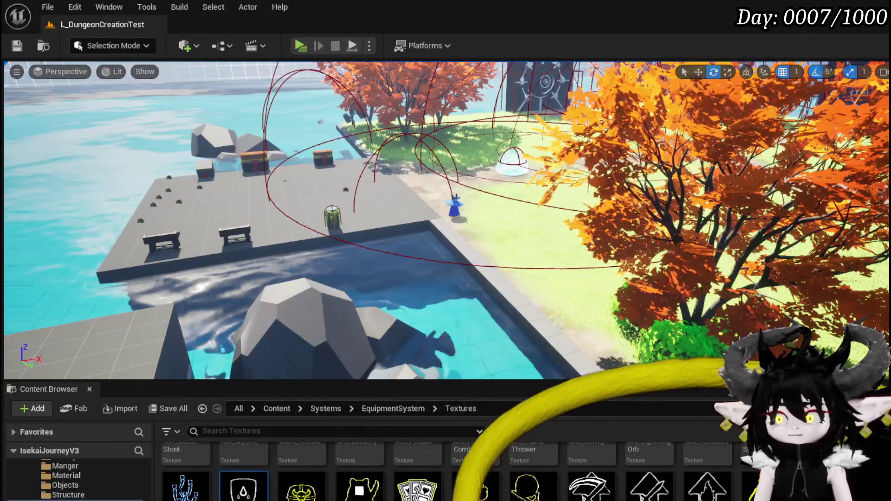
pyautogui.hotkey('alt', 'Tab')
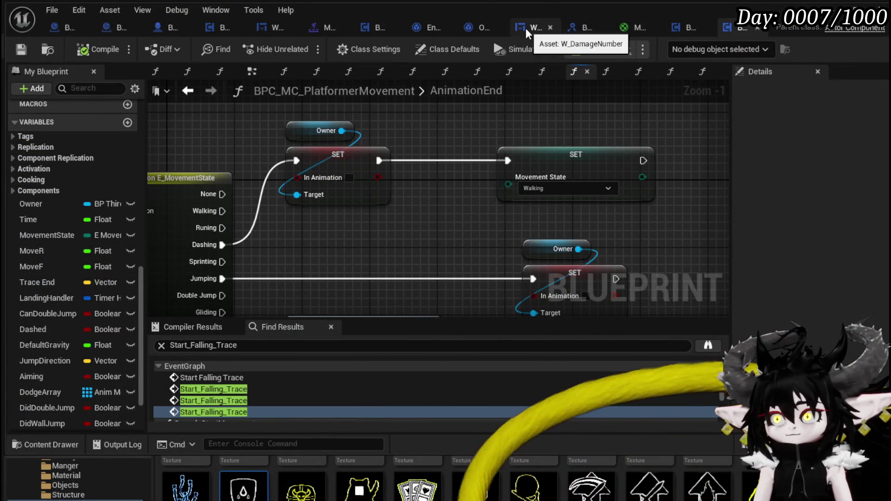
# Open WP_MovementDebugging in the Designer and select its MW_Text_MovementState text block.
pyautogui.click(262, 29)
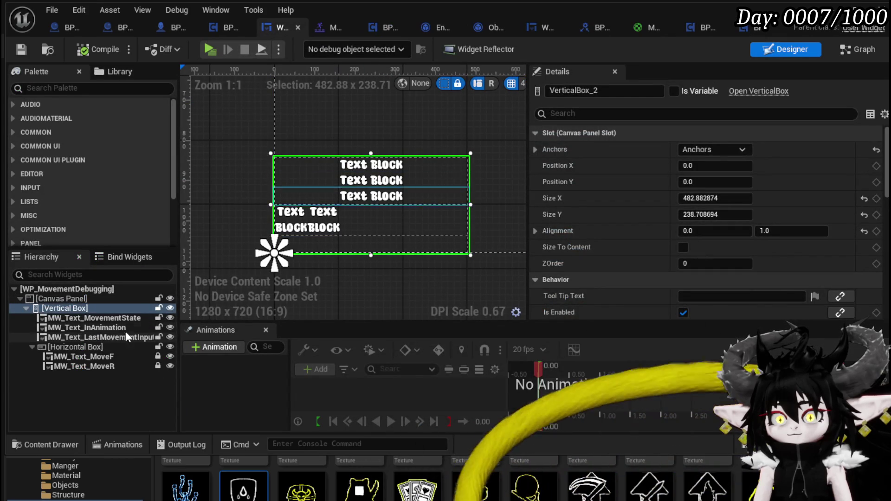
pyautogui.click(130, 318)
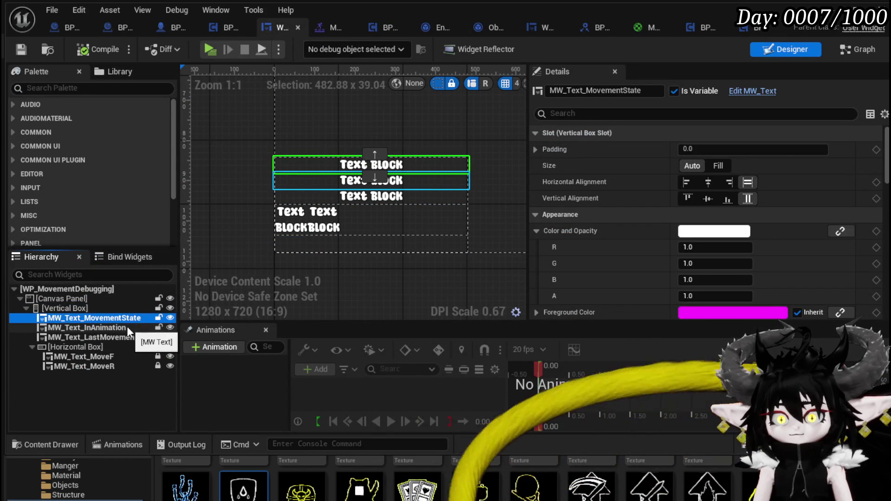